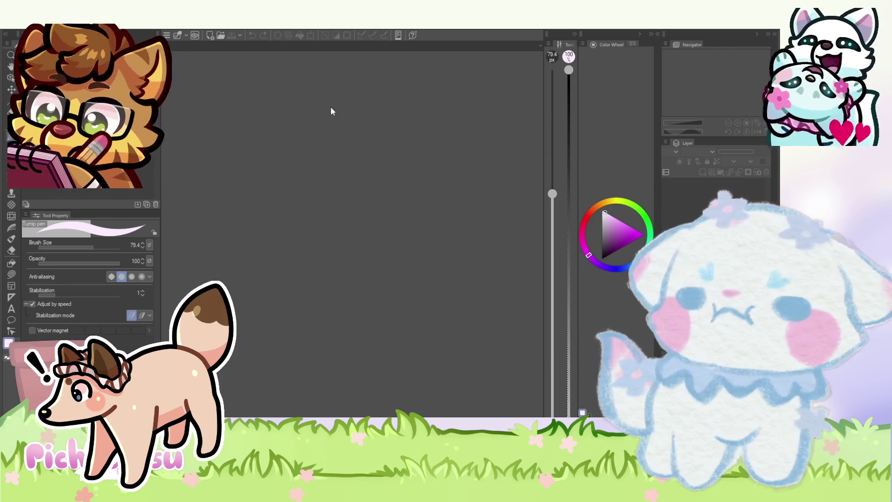
- Zoom out until the whole peach dog drawing in poosy.psd fits the window
scroll(305, 280, down, 5)
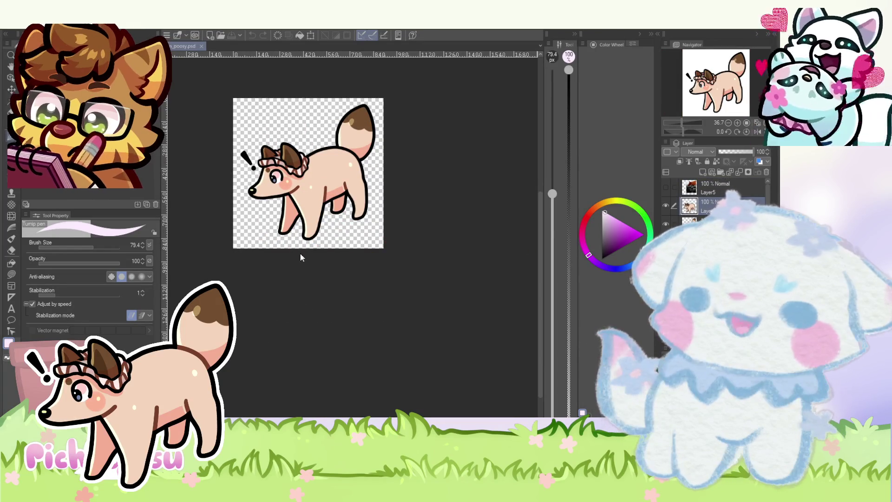
- Paste the dog's tail onto its own layer, Layer6(2), and toggle its visibility to check it
click(497, 207)
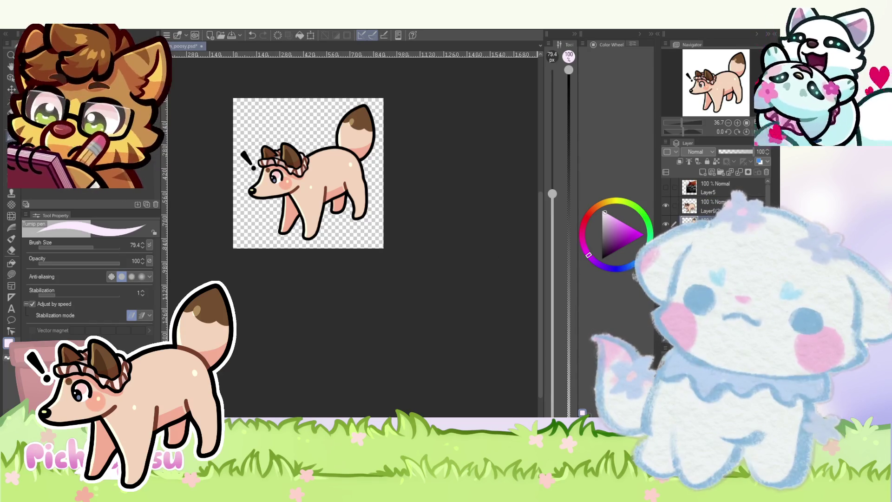
key(ctrl+v)
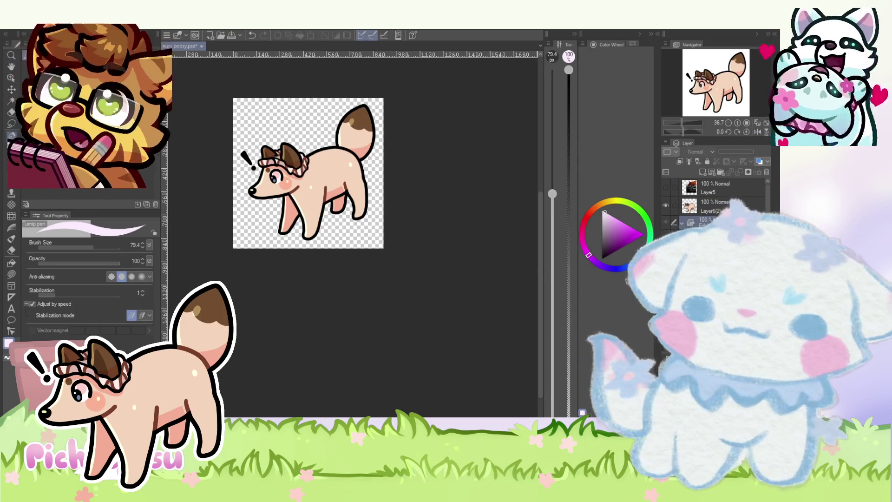
key(Delete)
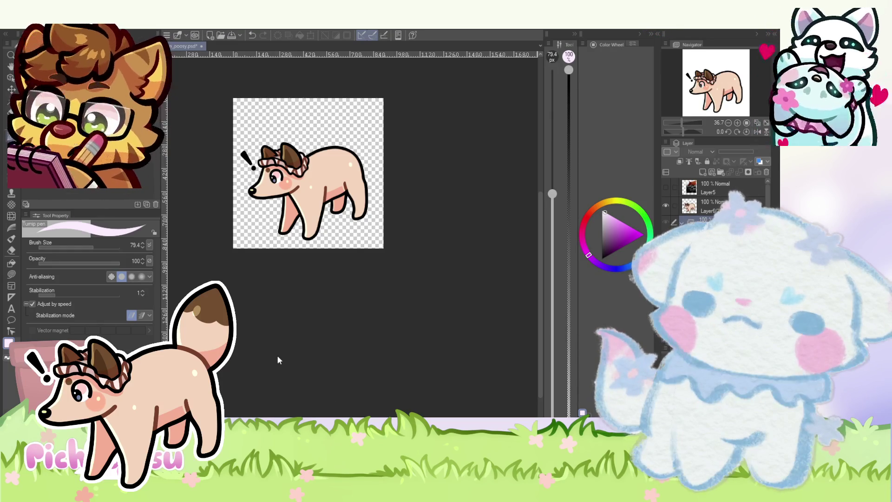
key(ctrl+z)
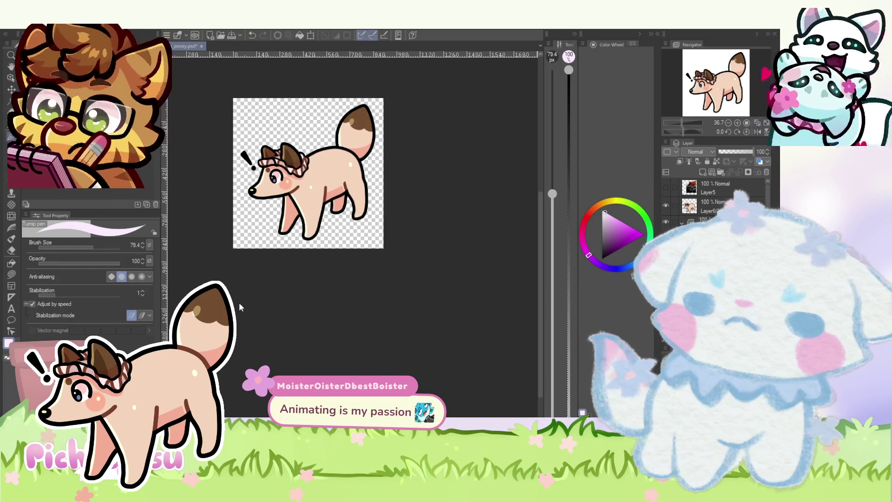
scroll(375, 121, up, 2)
- Rotate the tail clockwise with a transform, then undo that rotation
key(ctrl+t)
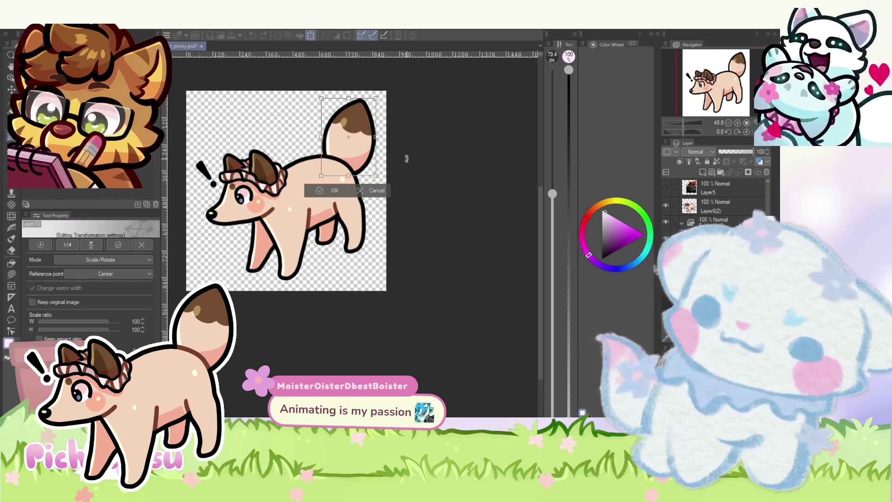
scroll(349, 137, up, 1)
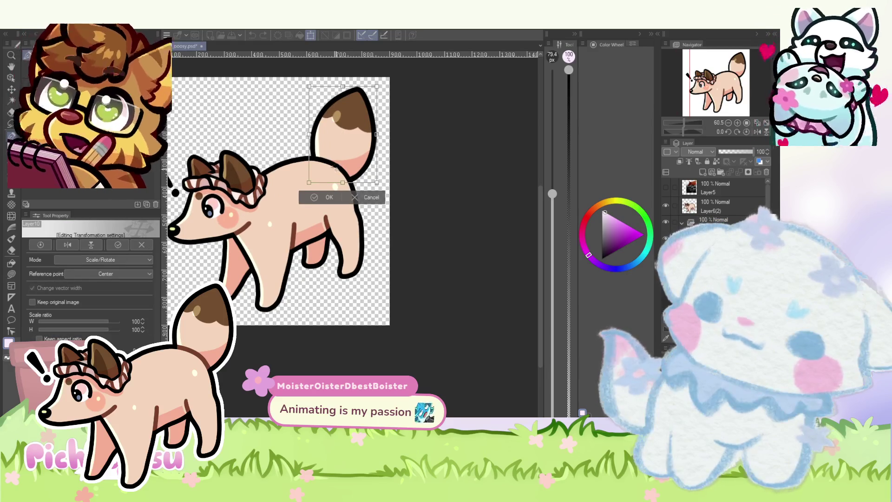
mouse_move(391, 139)
mouse_down()
mouse_move(394, 169)
mouse_move(392, 156)
mouse_up()
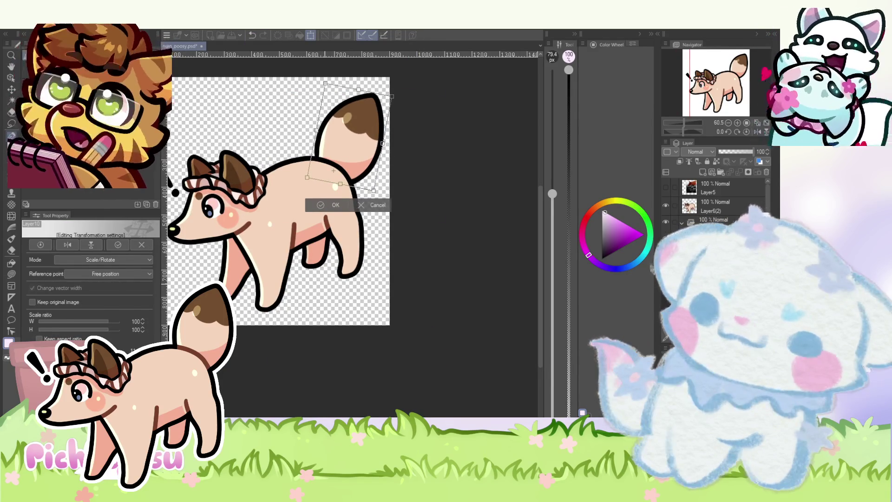
key(Return)
key(ctrl+minus)
key(ctrl+minus)
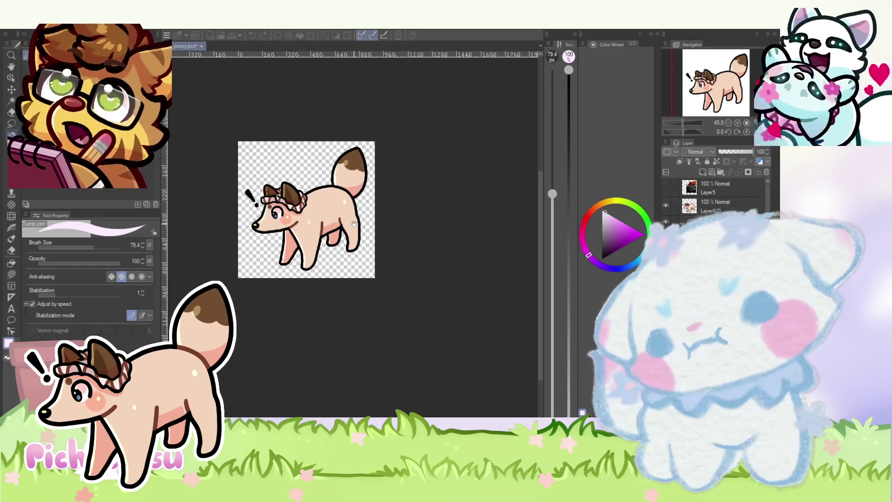
key(ctrl+z)
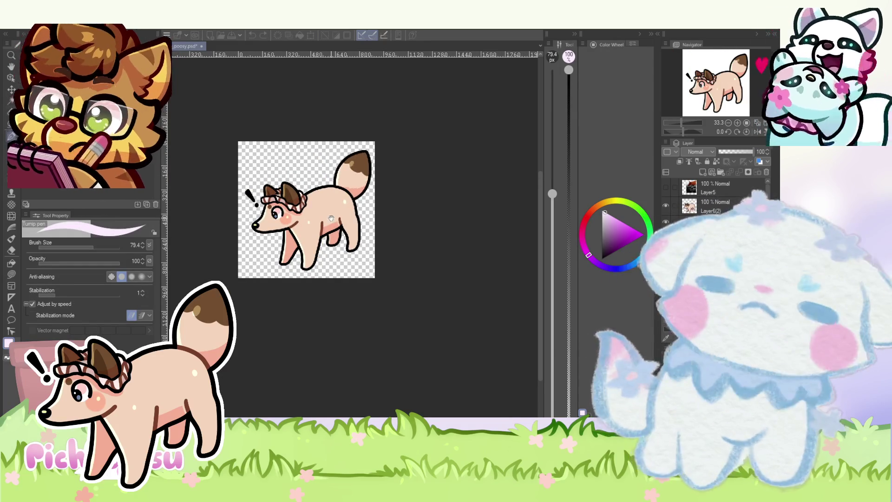
- Tilt the tail slightly counter-clockwise and commit the final transform
scroll(357, 217, up, 3)
scroll(403, 187, down, 2)
scroll(402, 187, up, 1)
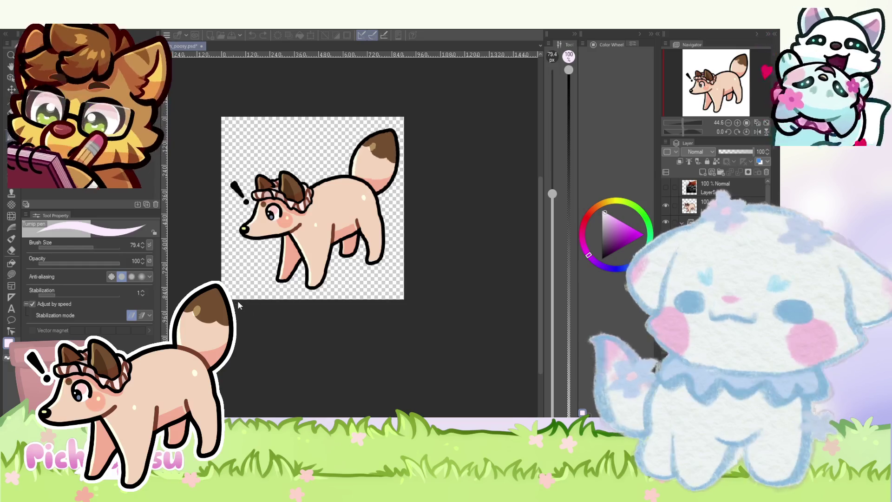
scroll(402, 151, up, 1)
key(ctrl+t)
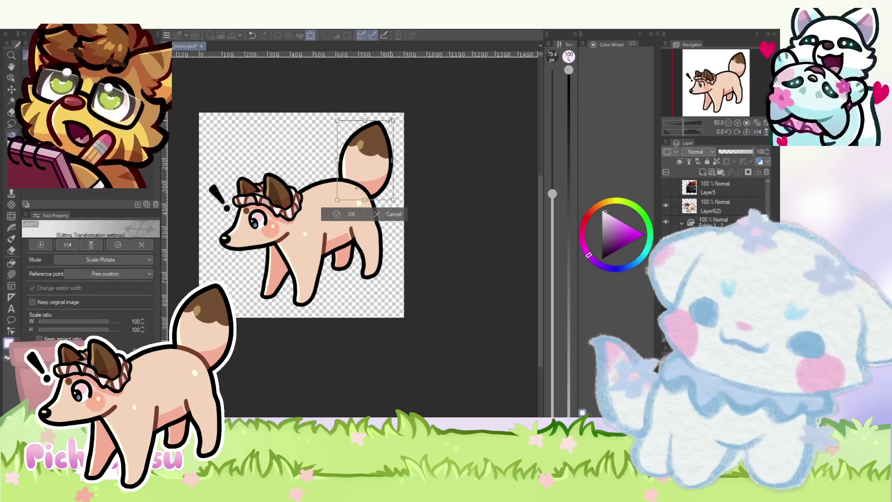
drag(396, 119, 393, 117)
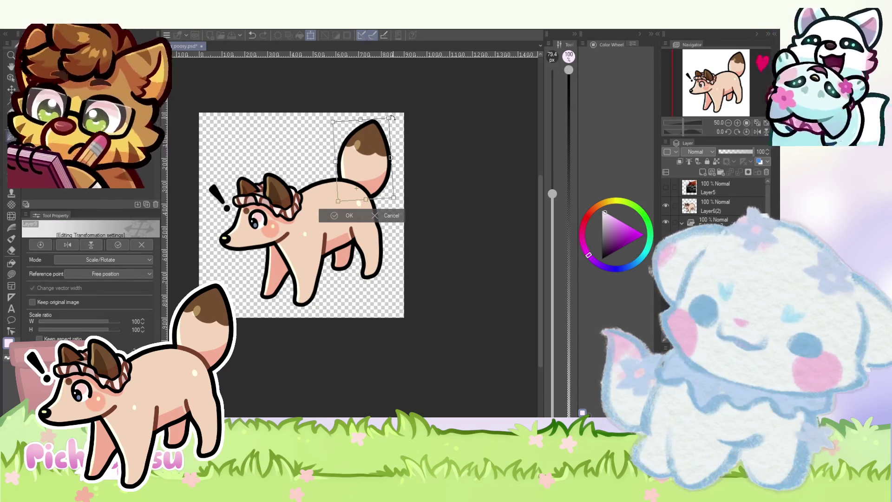
key(Return)
key(ctrl+v)
key(ctrl+t)
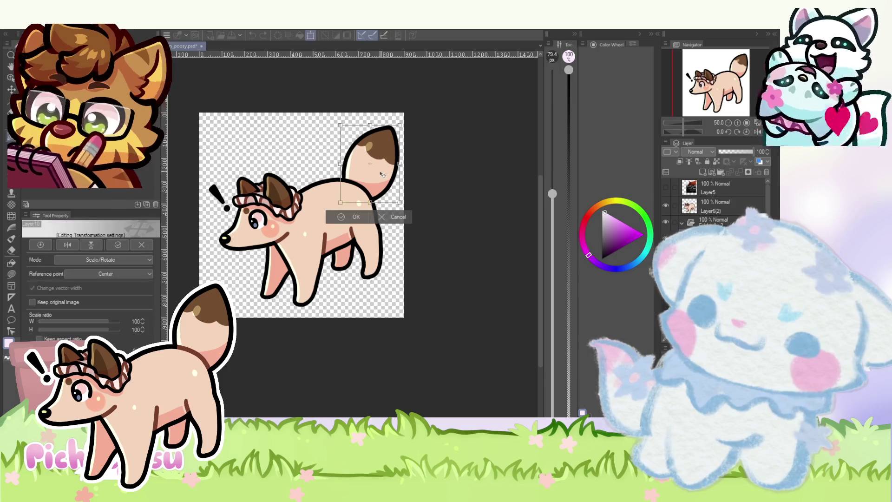
key(Return)
scroll(380, 178, down, 1)
key(p)
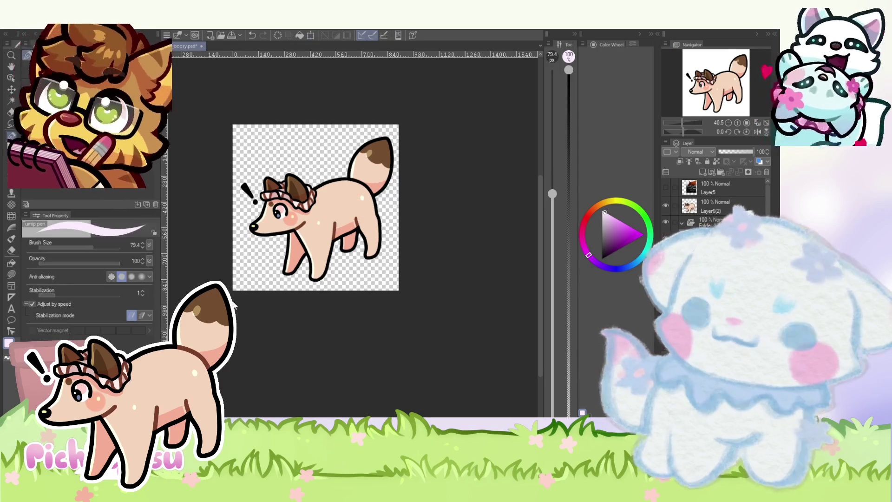
scroll(379, 196, down, 1)
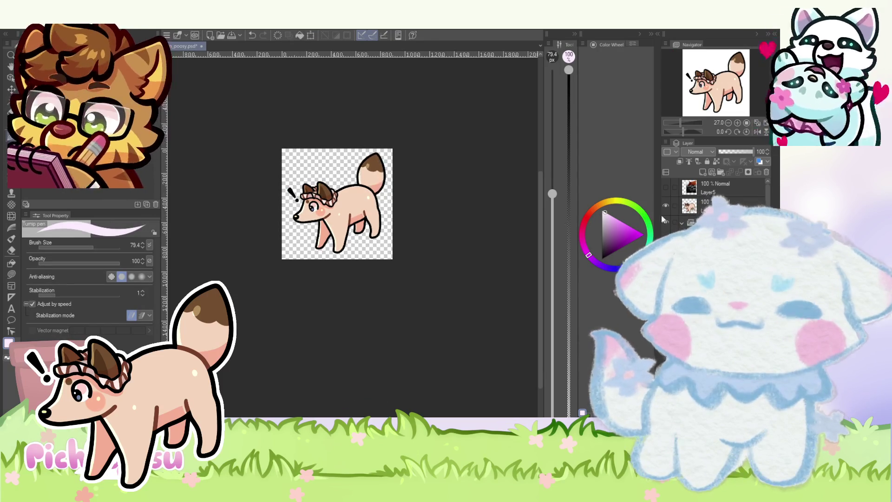
- Lasso-select the exclamation mark, then clear the selection
scroll(335, 218, up, 3)
key(m)
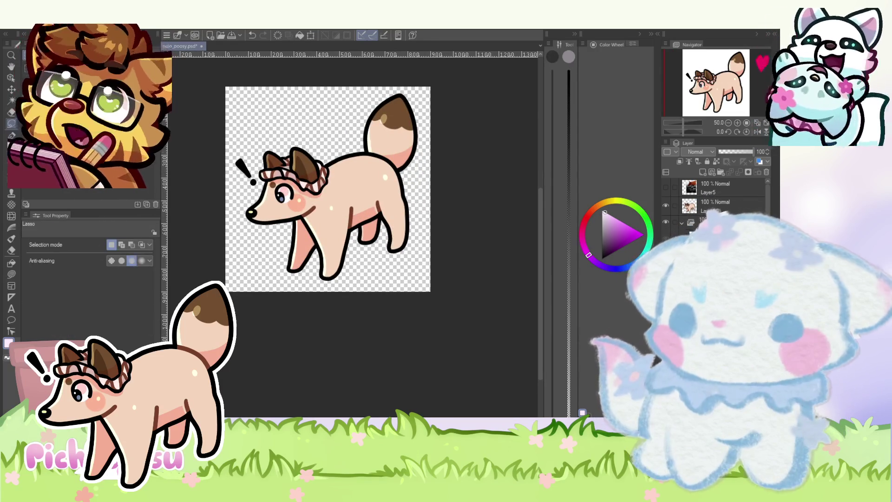
scroll(250, 191, up, 2)
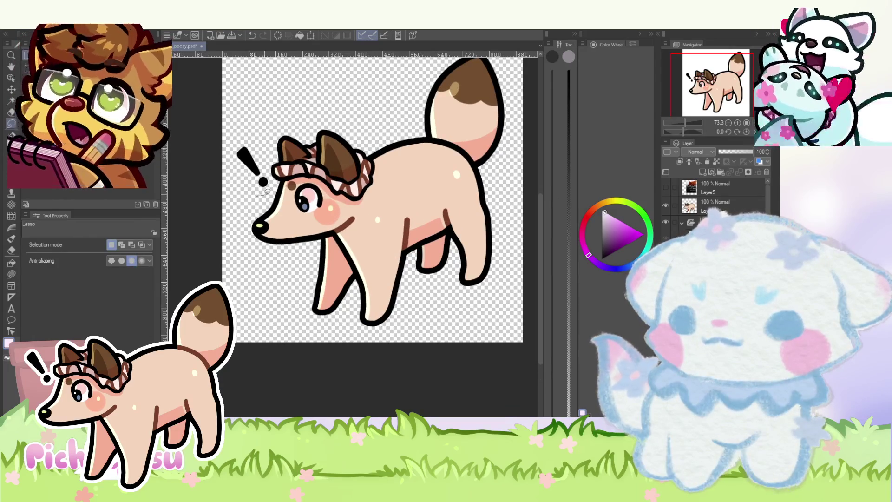
drag(214, 136, 216, 139)
scroll(327, 194, down, 2)
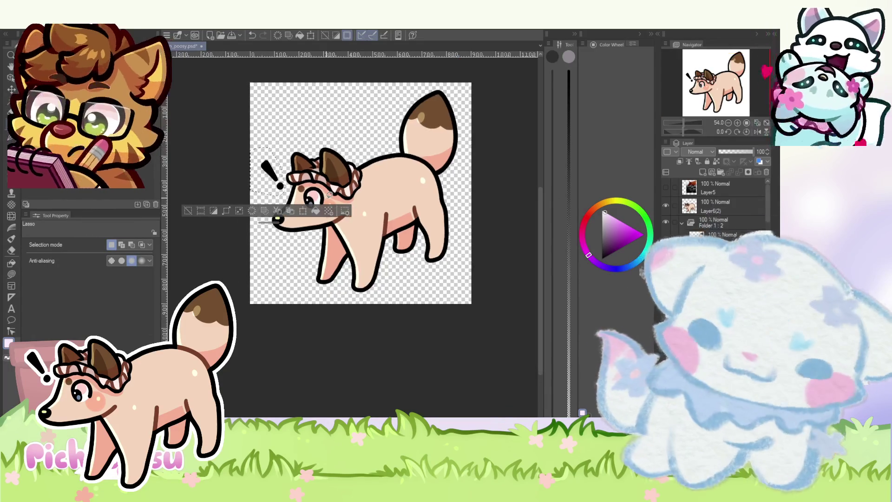
key(ctrl+d)
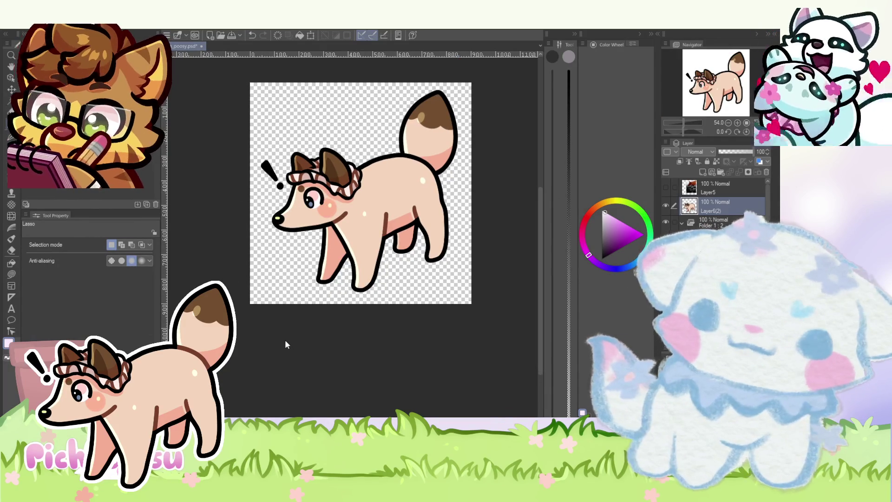
- Create Folder 2 and move the tail layer and a second layer into it
click(720, 173)
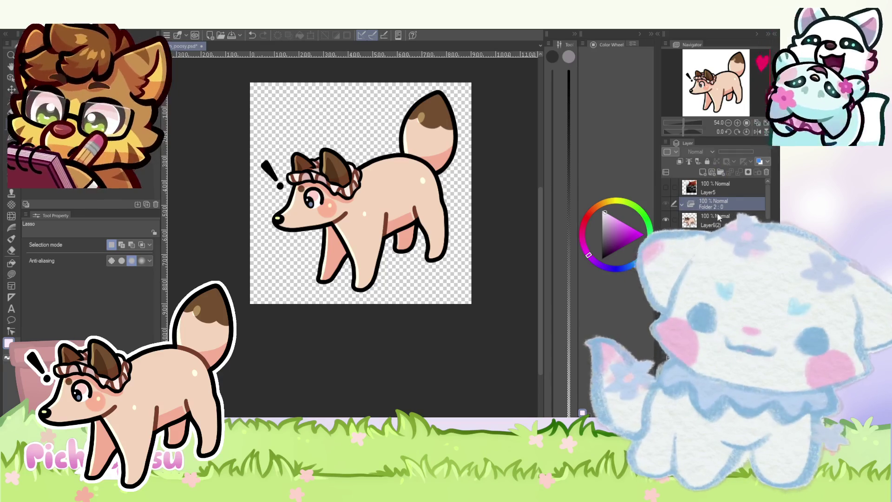
drag(718, 216, 692, 204)
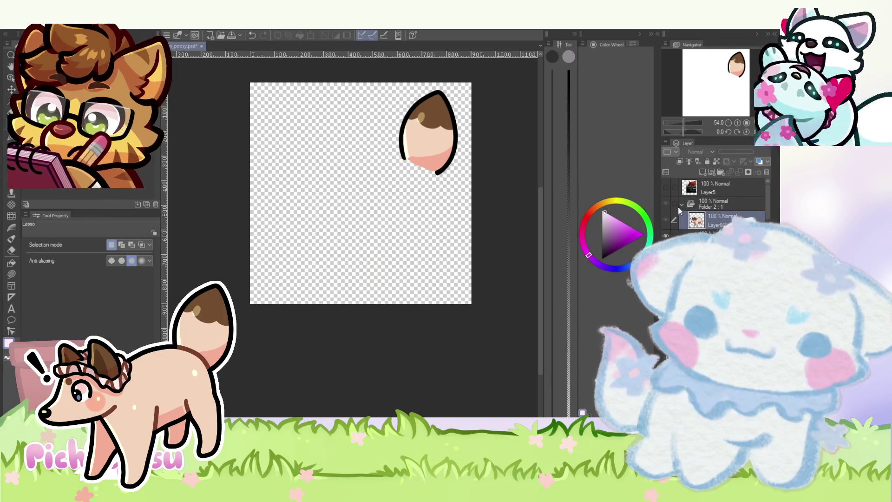
drag(710, 226, 710, 219)
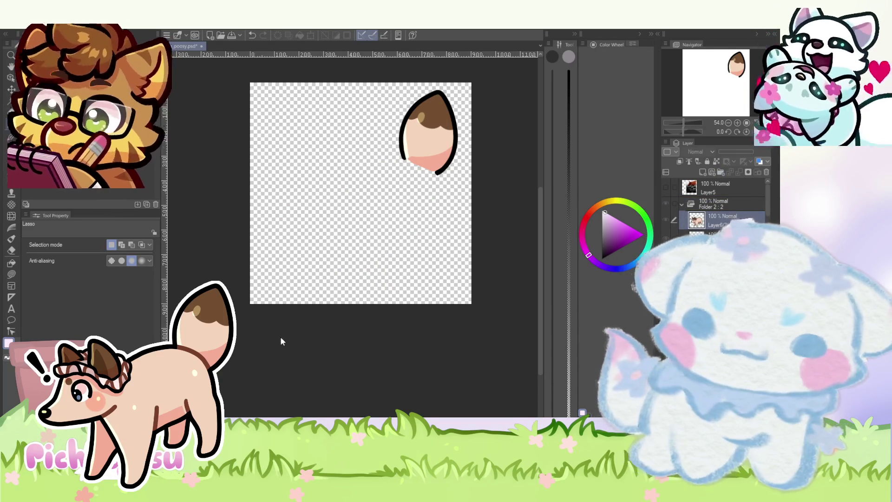
key(alt+bracketright)
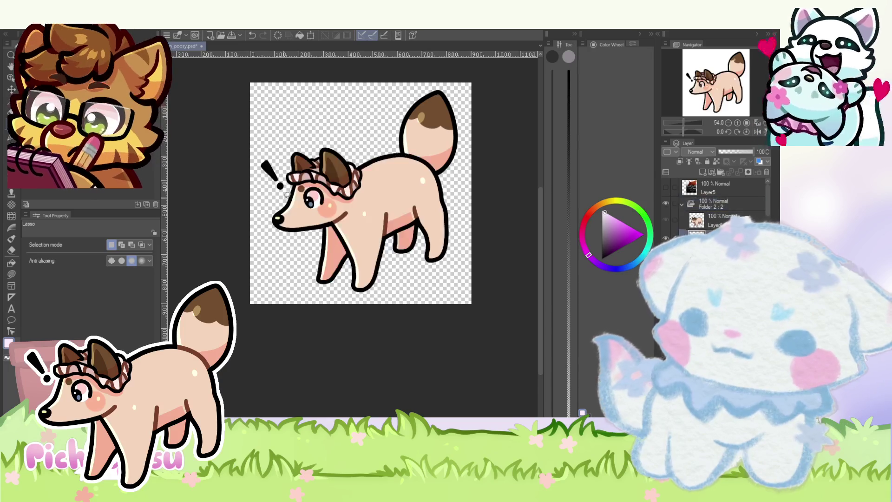
key(alt+bracketright)
key(alt+bracketleft)
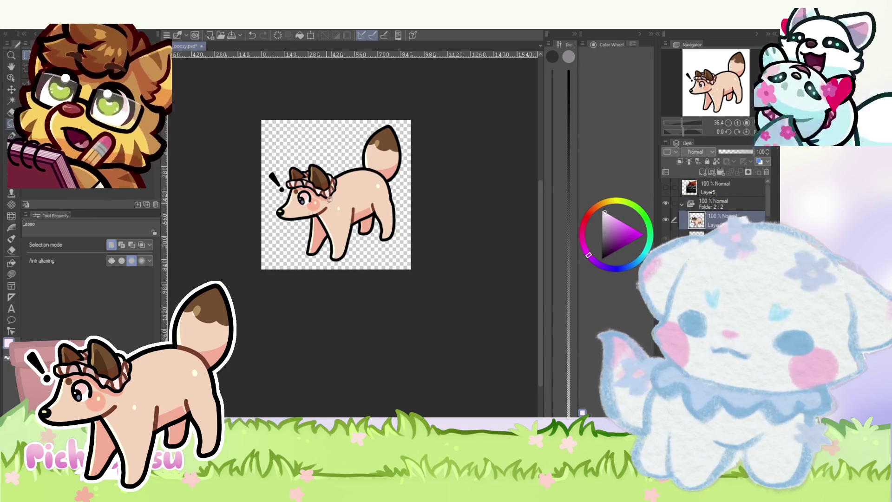
- Switch to the Liquify warping brush and shrink its size
scroll(330, 205, up, 3)
key(j)
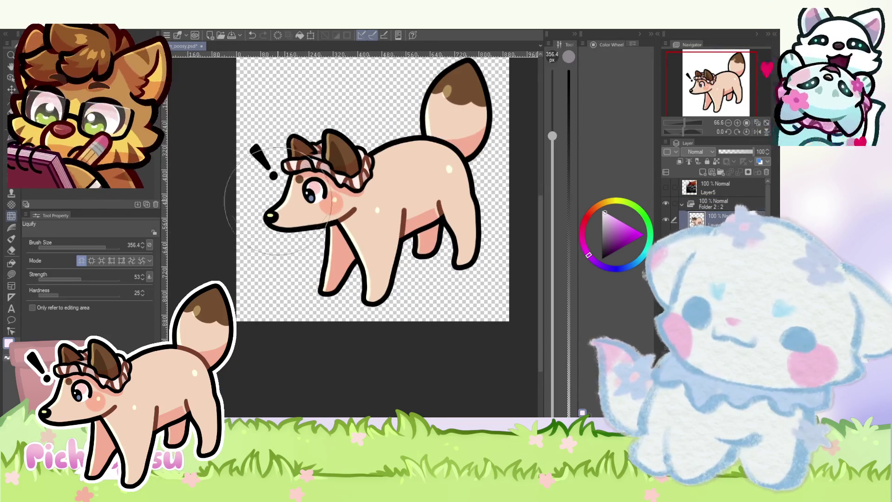
scroll(279, 189, up, 1)
key(bracketleft)
scroll(287, 195, up, 1)
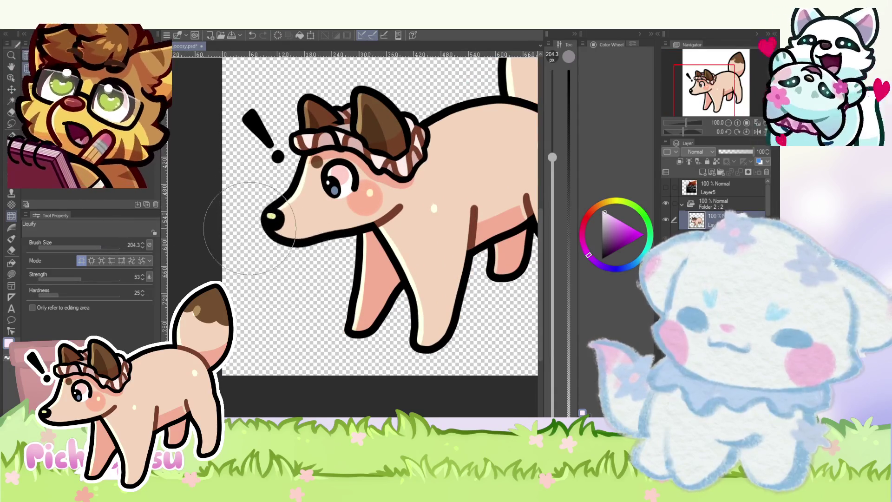
scroll(271, 309, down, 3)
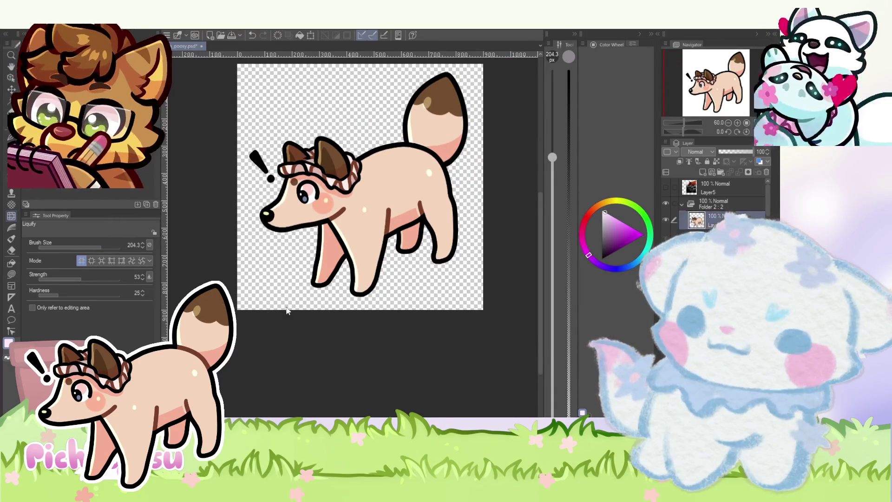
scroll(288, 321, up, 1)
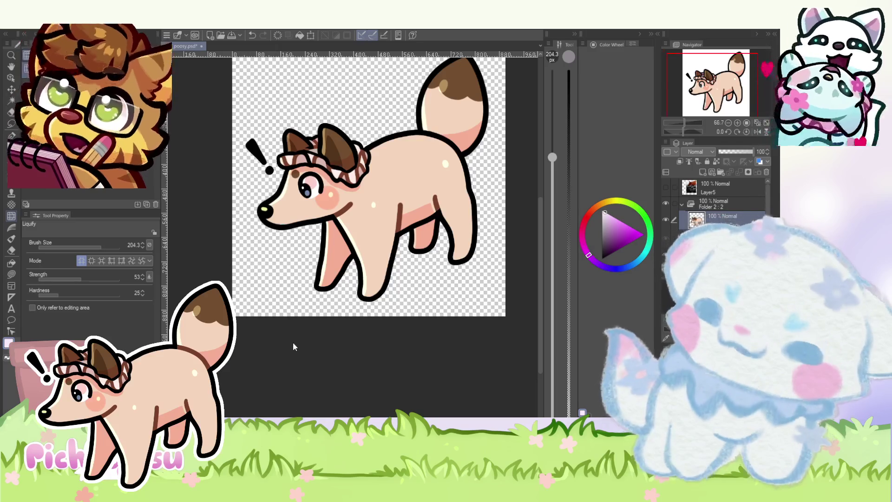
- Reshape below the dog's nose, revert it, and nudge the nose slightly left
key(ctrl+z)
key(ctrl+z)
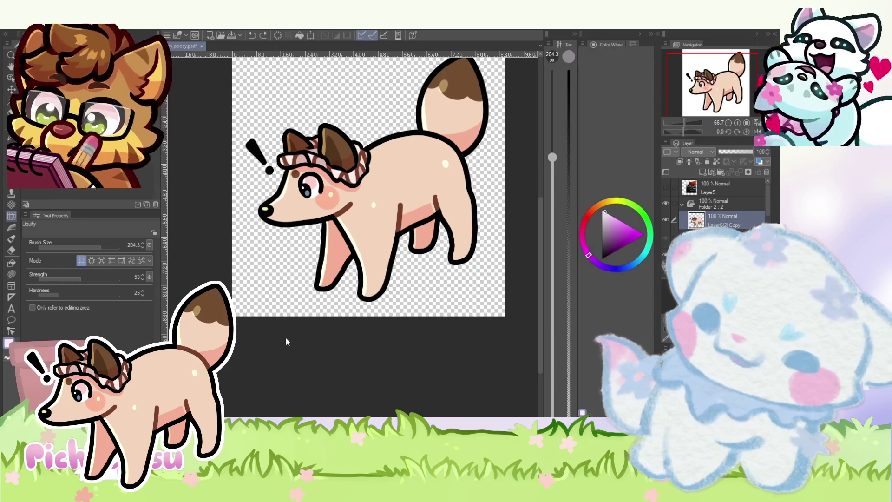
scroll(278, 210, up, 3)
drag(278, 209, 246, 259)
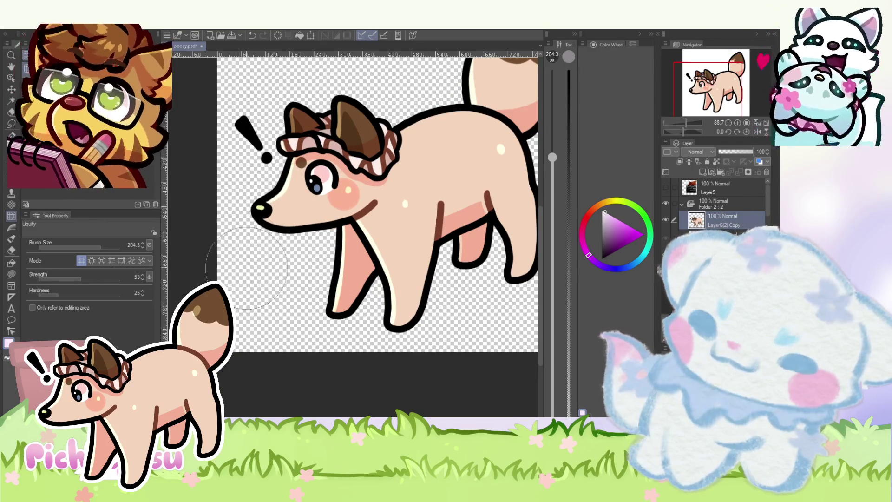
key(ctrl+z)
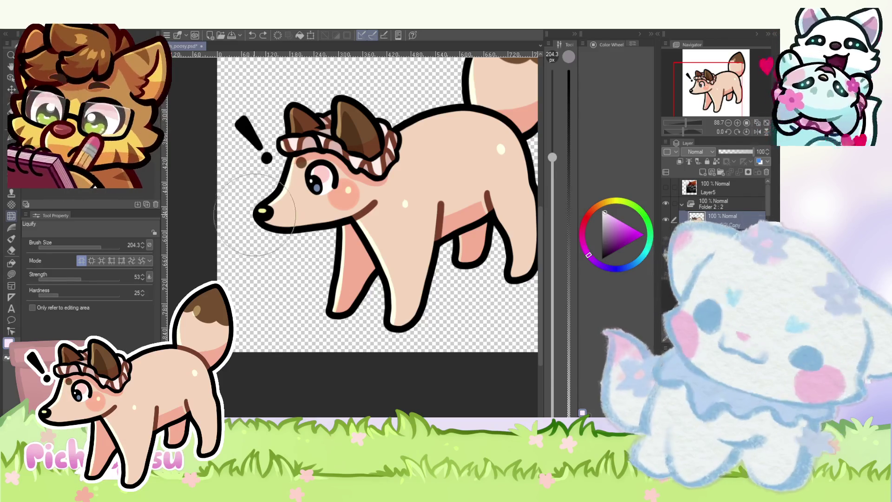
drag(247, 213, 243, 215)
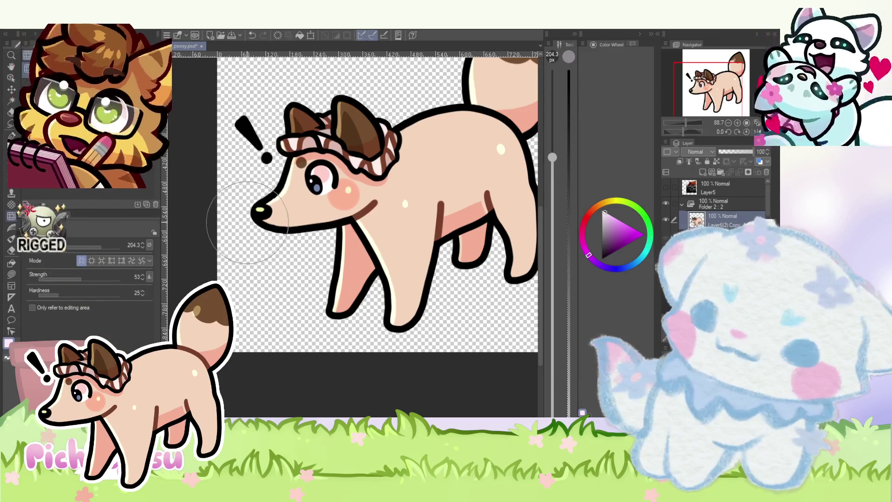
scroll(243, 215, down, 2)
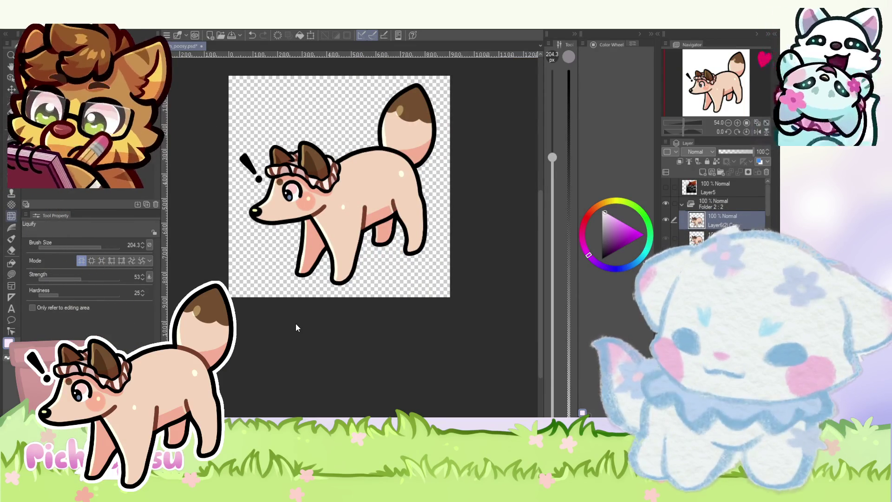
- Undo the last nose edit and zoom around the canvas to review the snout
key(ctrl+z)
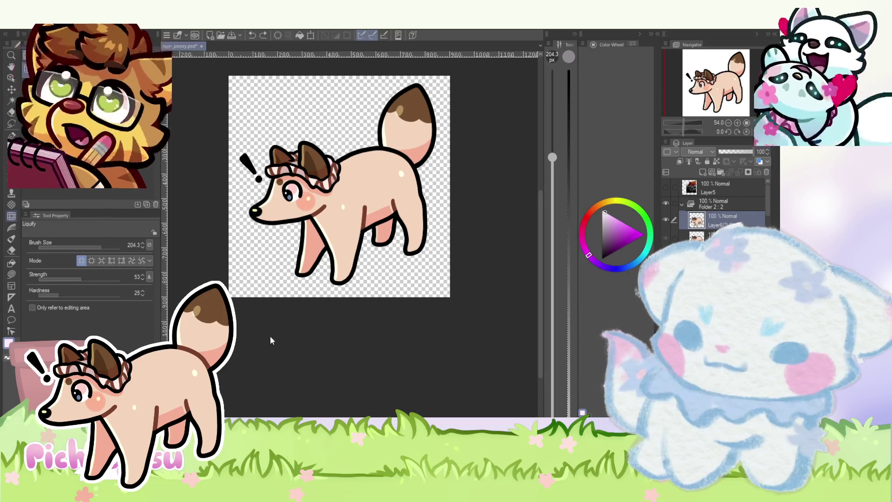
key(ctrl+y)
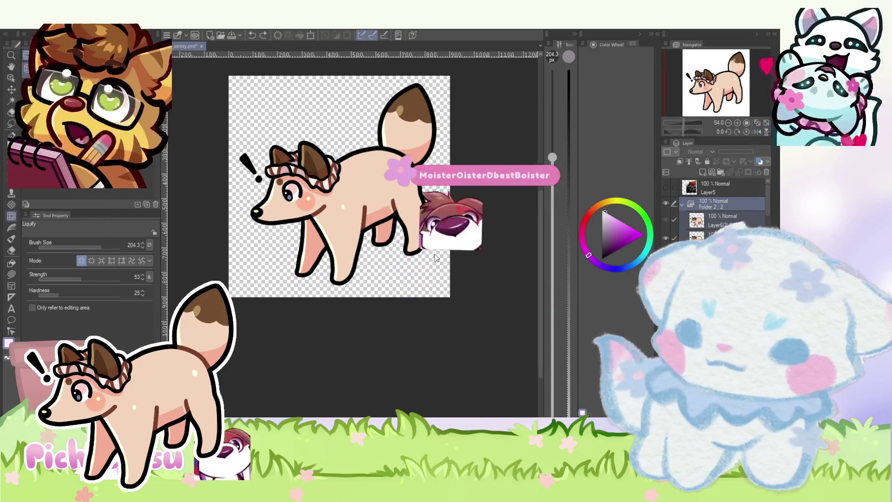
key(ctrl+z)
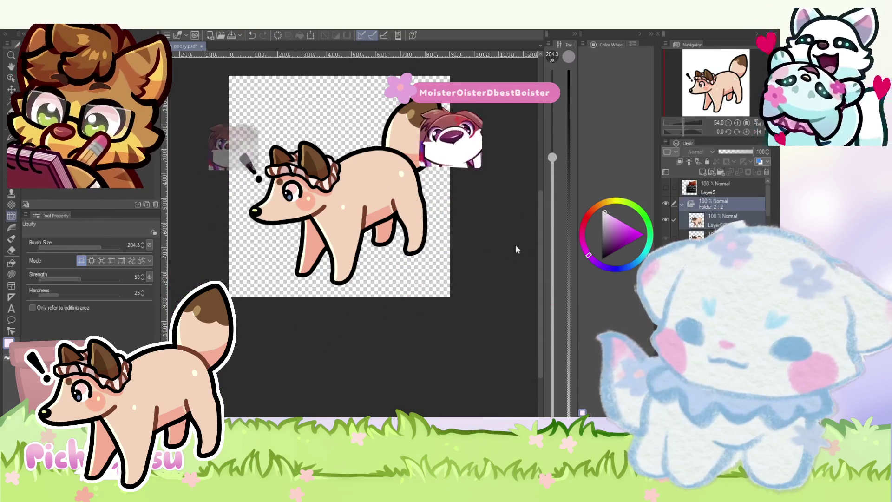
scroll(273, 218, down, 2)
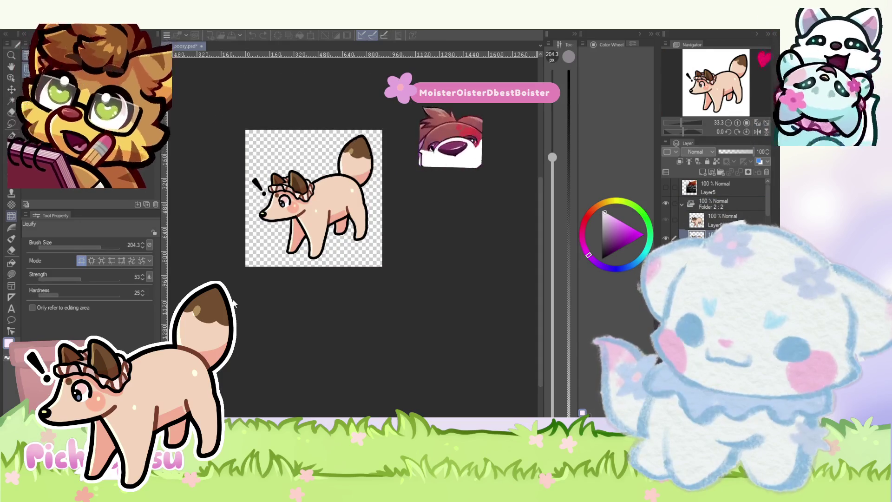
scroll(312, 212, down, 1)
scroll(313, 212, up, 1)
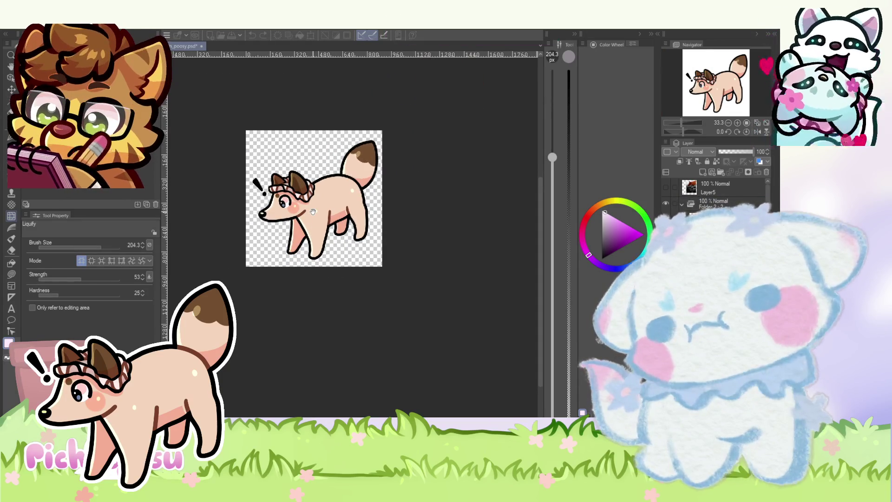
scroll(312, 211, down, 1)
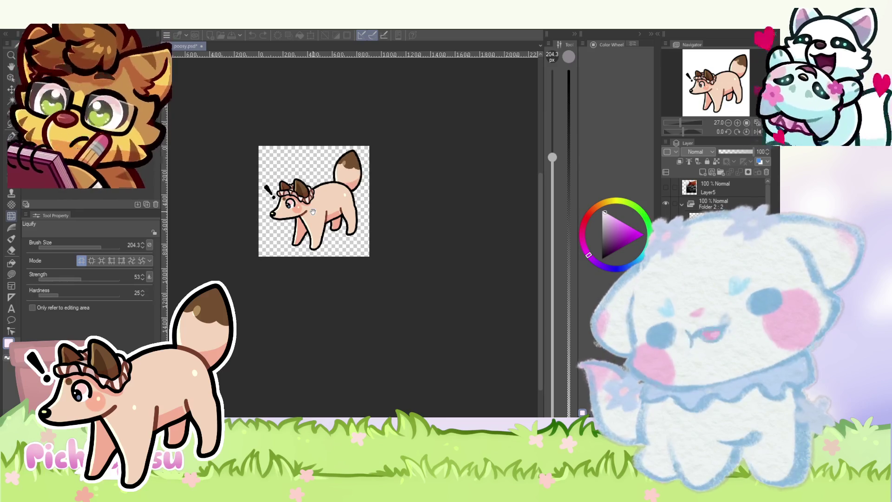
scroll(313, 211, up, 1)
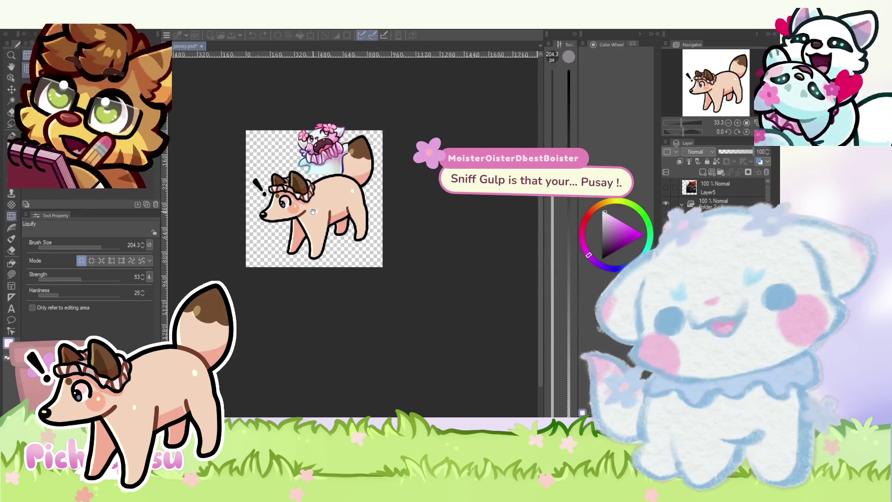
scroll(312, 212, up, 3)
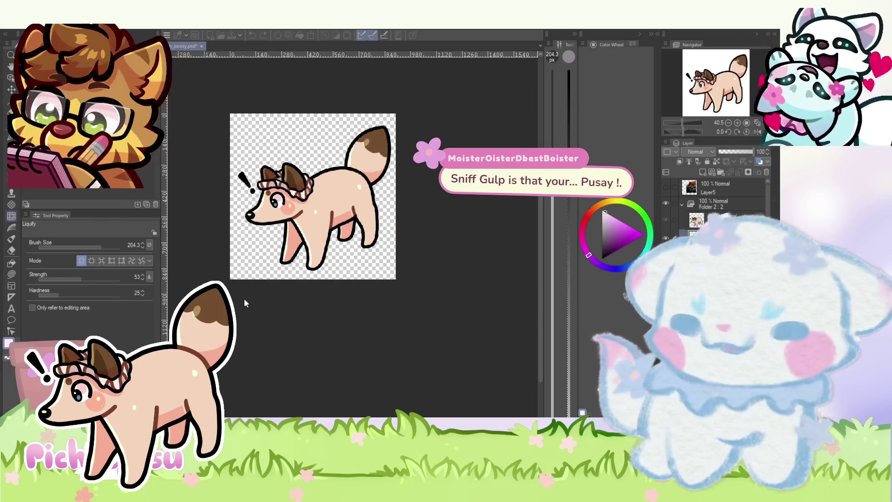
scroll(277, 253, up, 1)
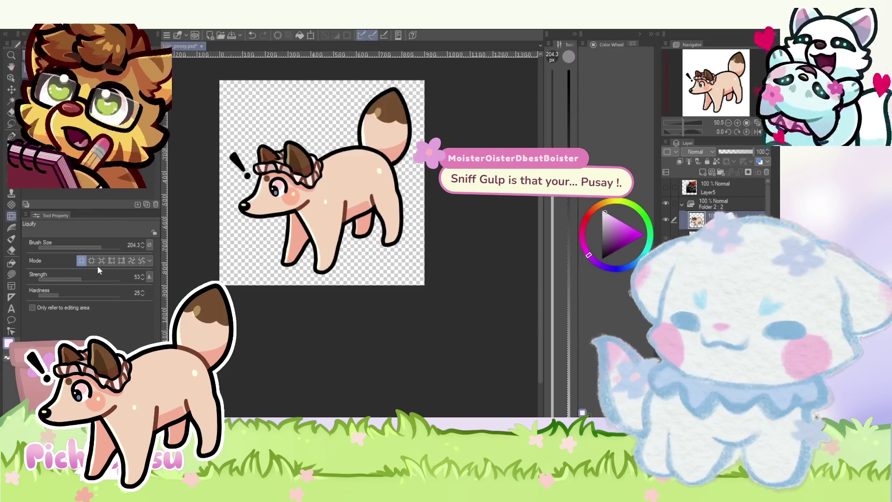
scroll(234, 210, up, 2)
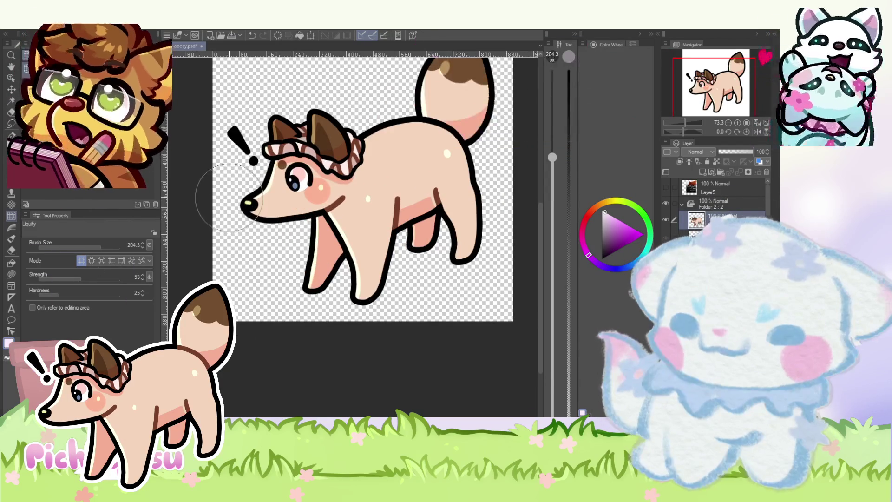
scroll(229, 197, down, 1)
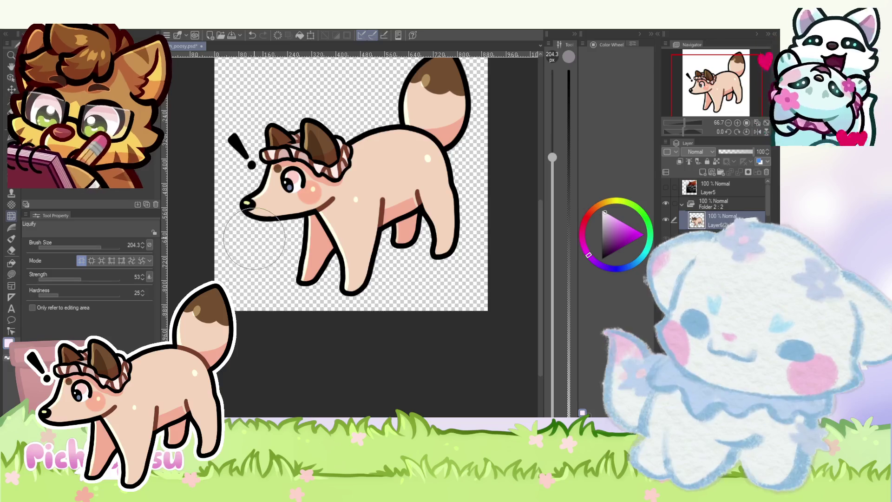
scroll(236, 206, down, 5)
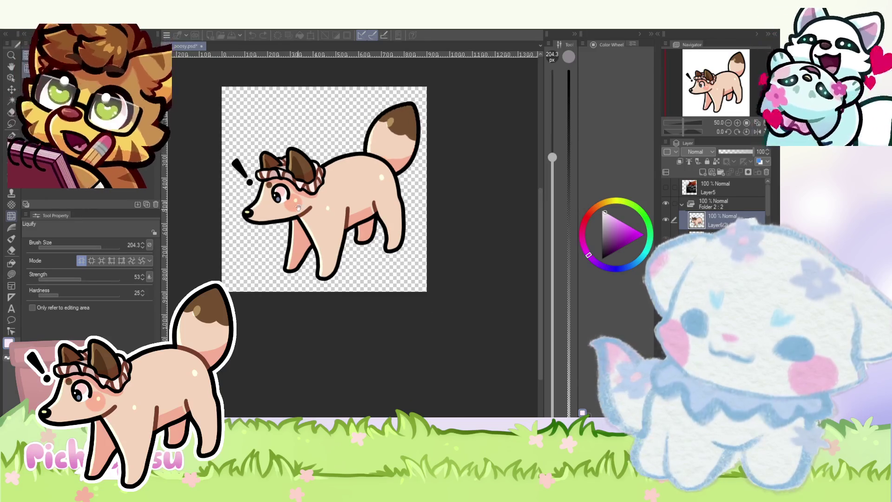
scroll(356, 248, down, 1)
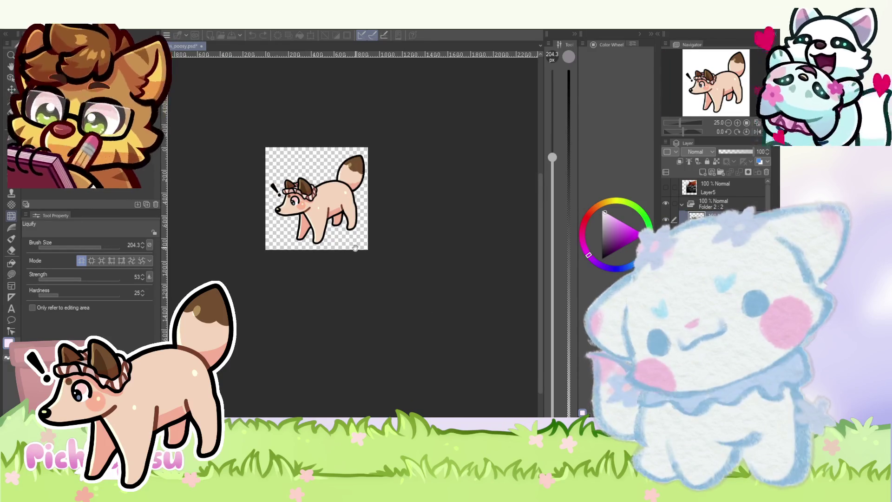
scroll(356, 248, down, 1)
scroll(355, 248, up, 1)
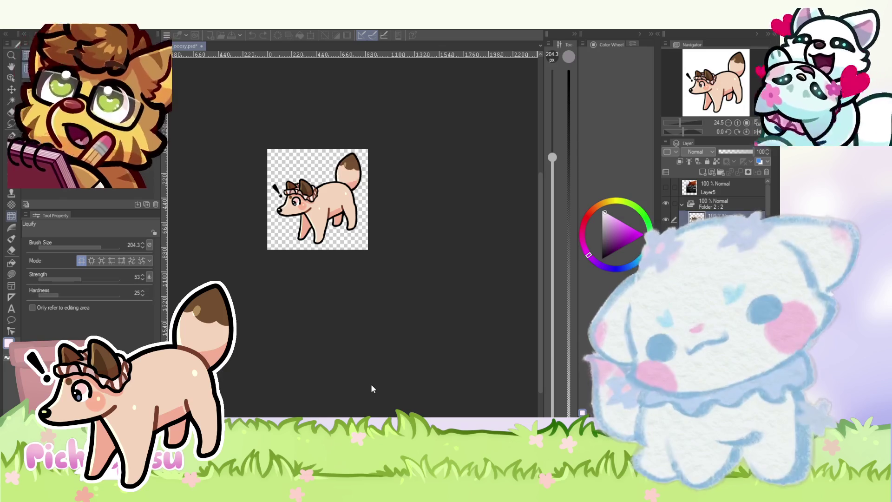
scroll(300, 175, up, 1)
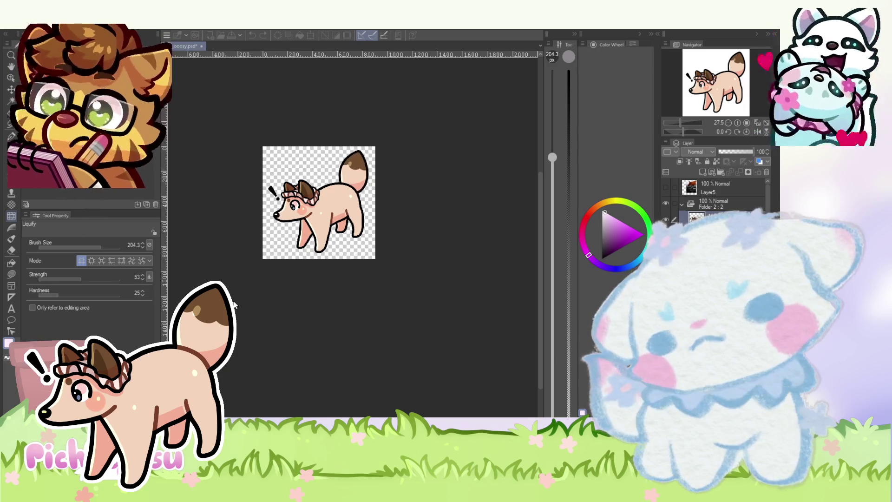
scroll(266, 191, up, 6)
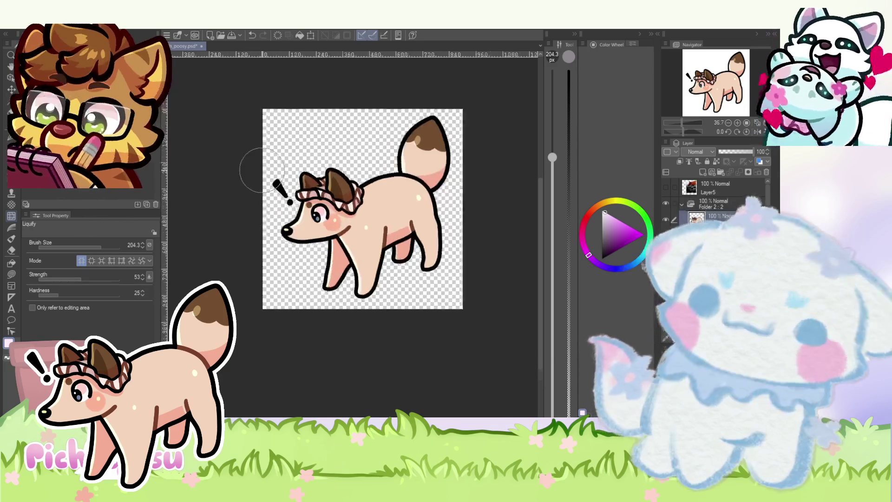
scroll(211, 190, down, 4)
scroll(319, 176, up, 3)
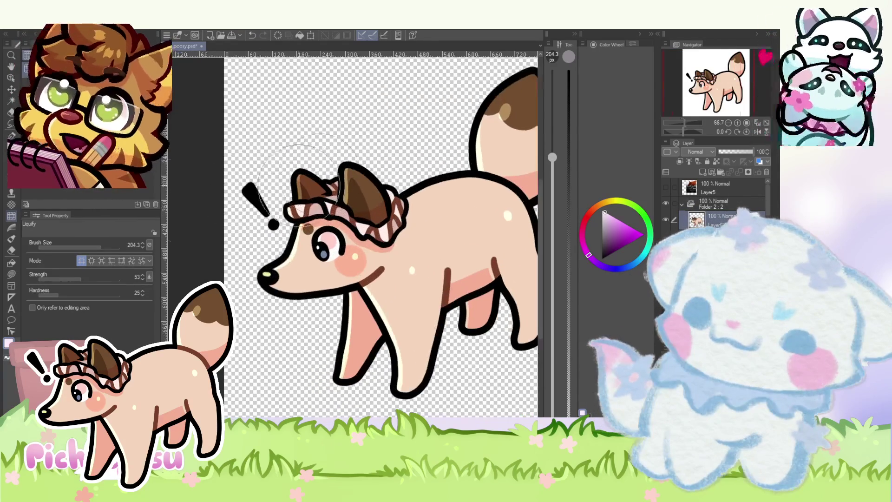
- Lasso the "!" mark beside the dog's head and delete it
key(m)
scroll(277, 236, up, 1)
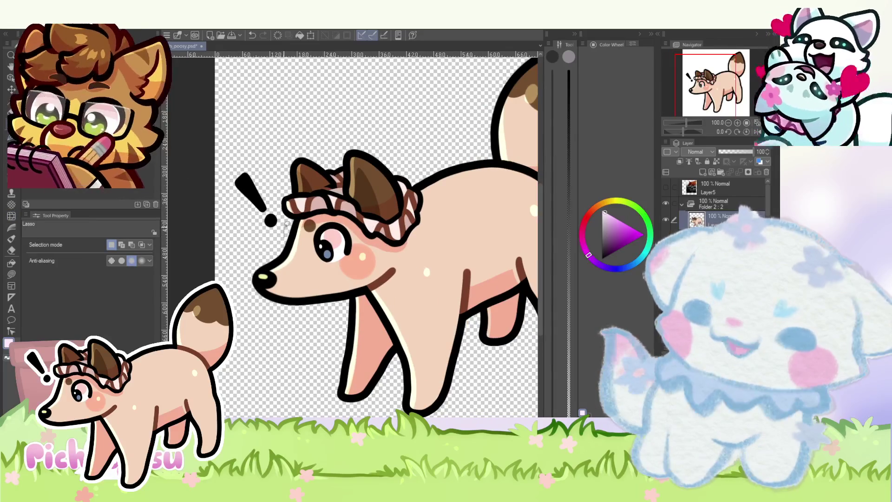
drag(240, 235, 241, 235)
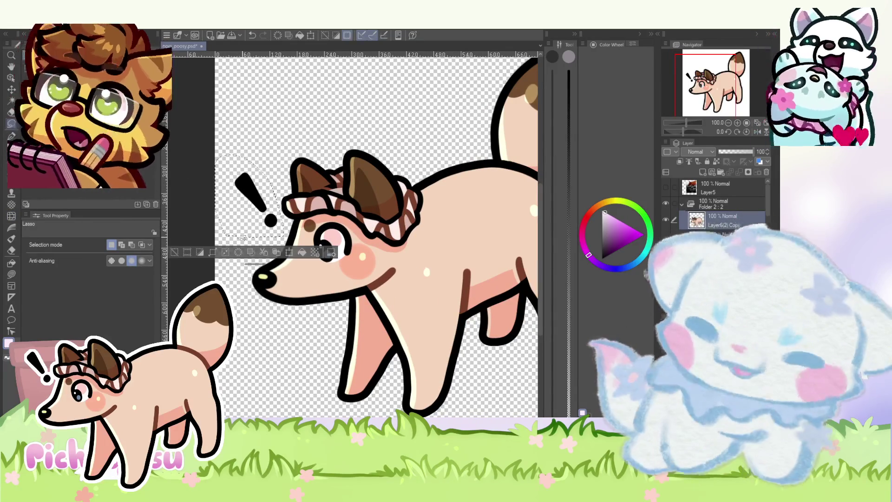
key(ctrl+d)
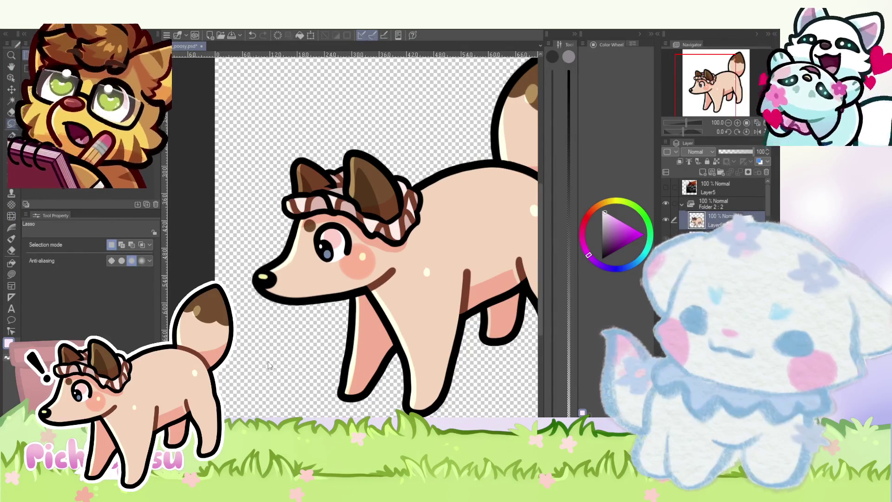
key(ctrl+z)
scroll(263, 216, down, 3)
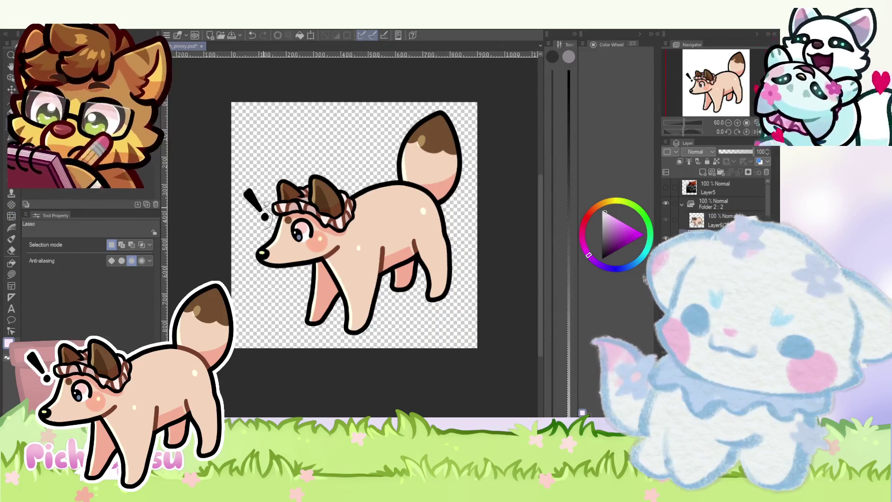
drag(235, 217, 244, 224)
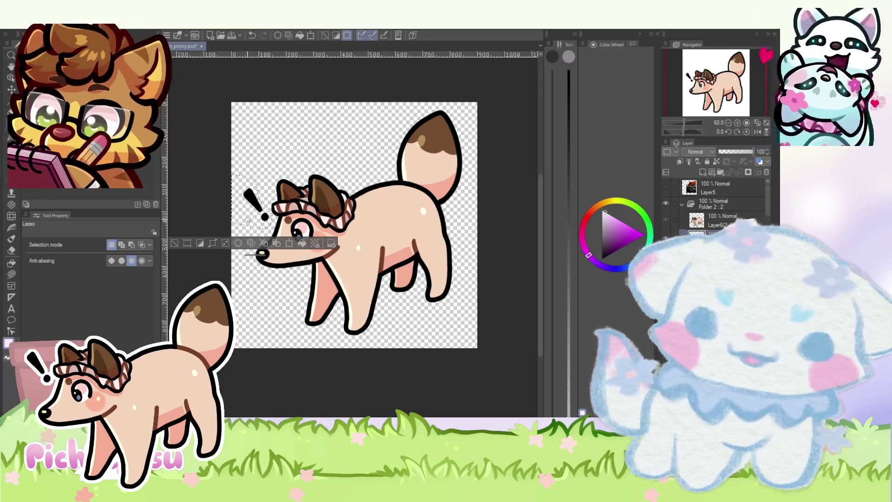
scroll(273, 191, down, 1)
key(ctrl+d)
scroll(253, 151, down, 2)
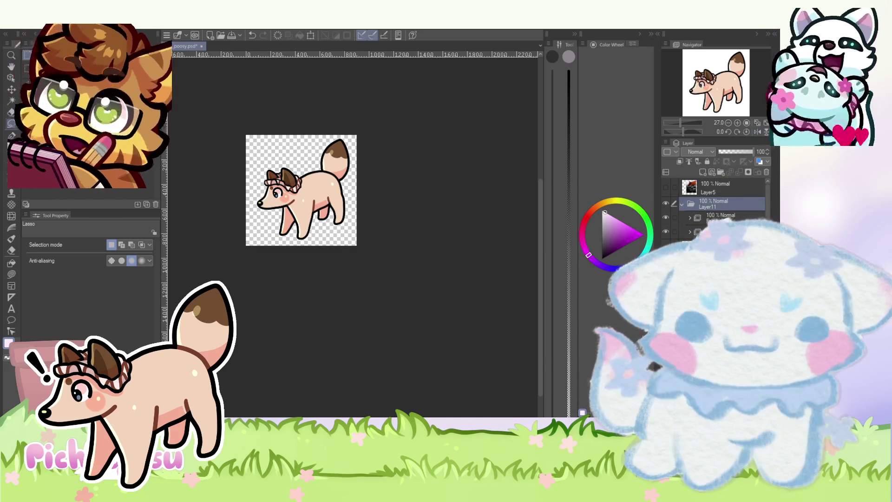
scroll(292, 193, up, 2)
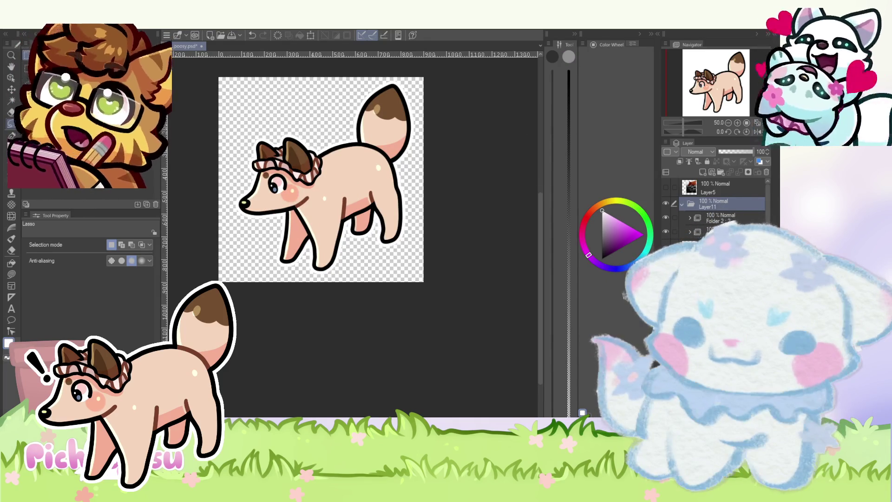
scroll(288, 186, down, 1)
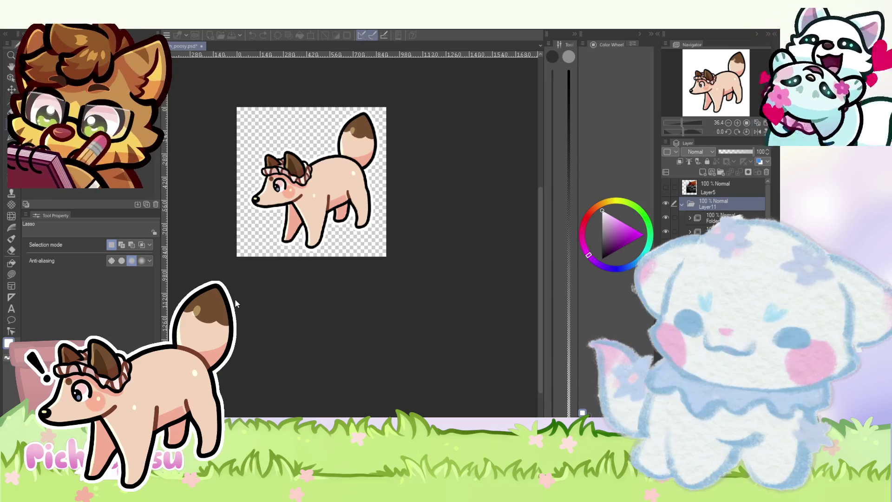
scroll(292, 210, down, 1)
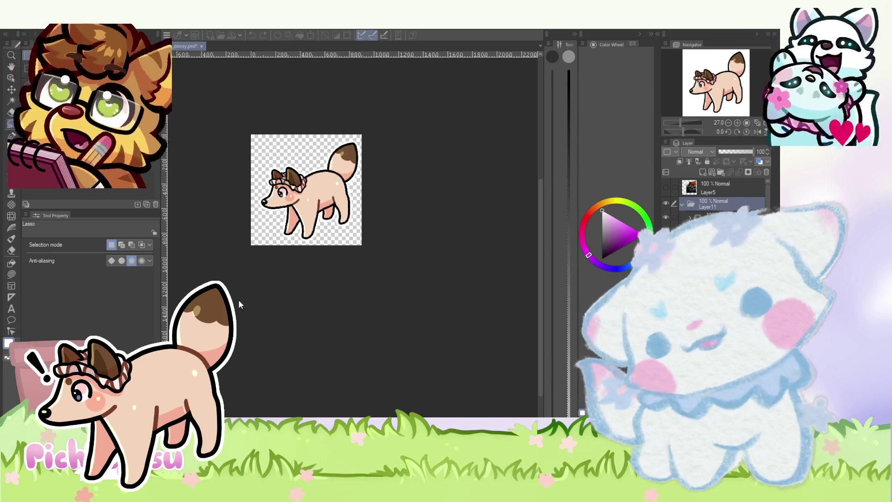
scroll(235, 227, up, 1)
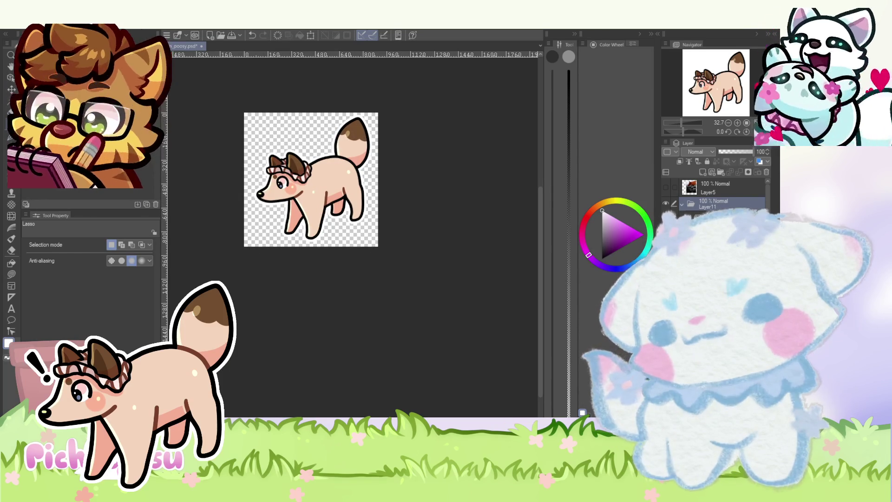
key(m)
drag(369, 222, 248, 99)
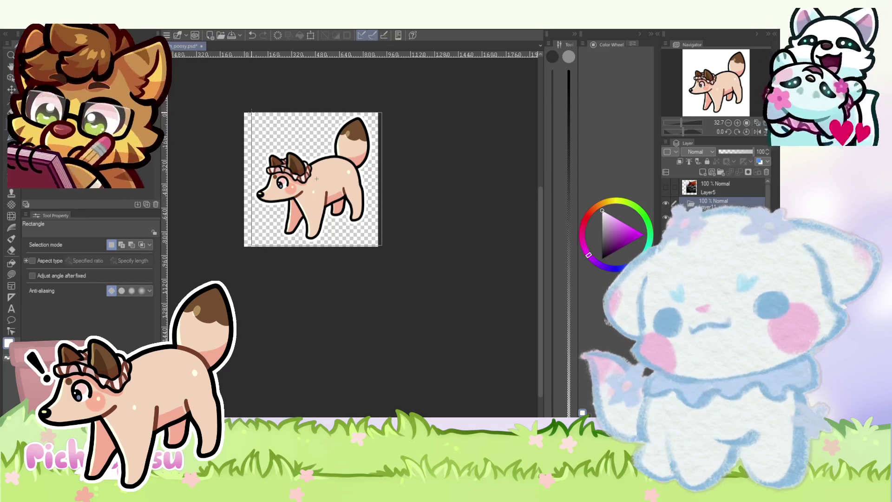
drag(251, 112, 251, 112)
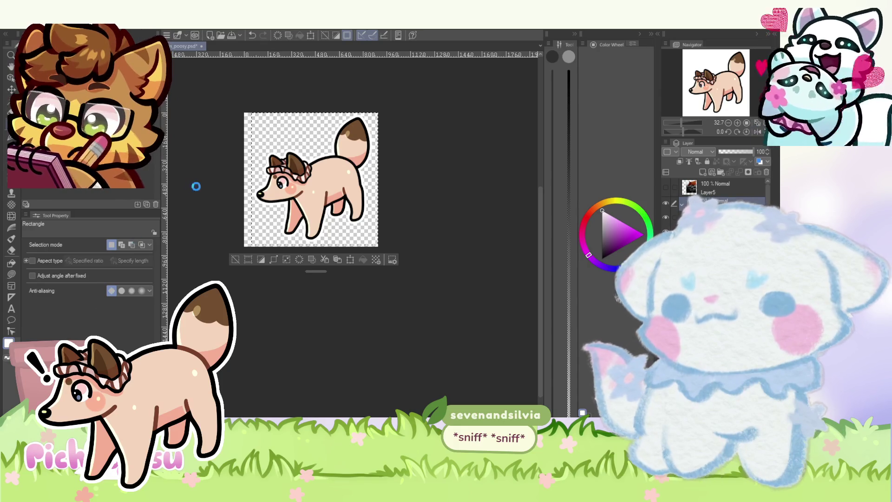
key(ctrl+d)
scroll(309, 243, down, 3)
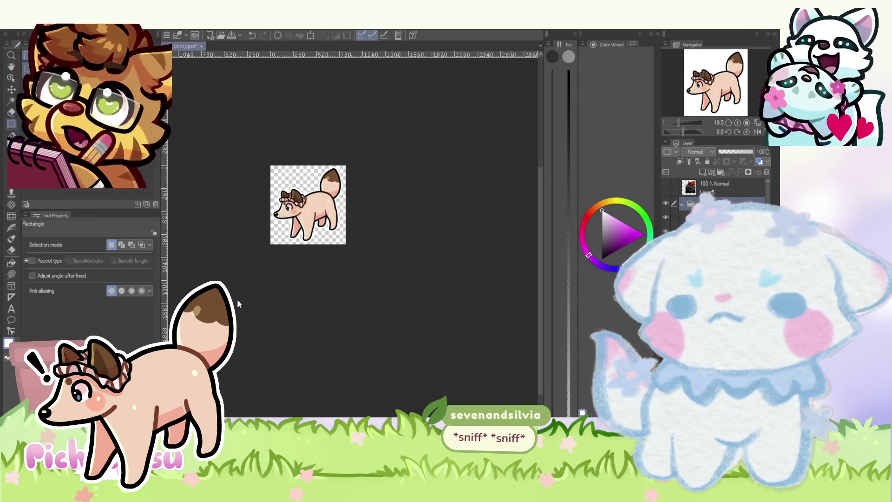
scroll(313, 239, up, 3)
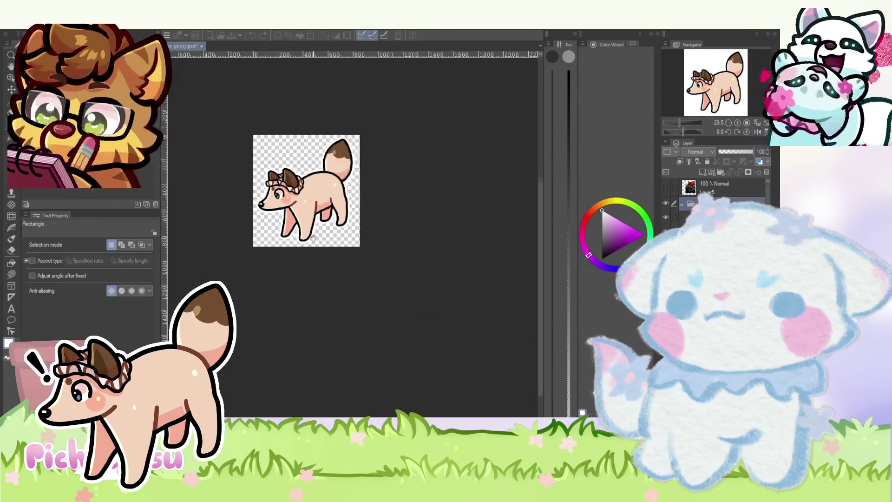
scroll(313, 238, down, 1)
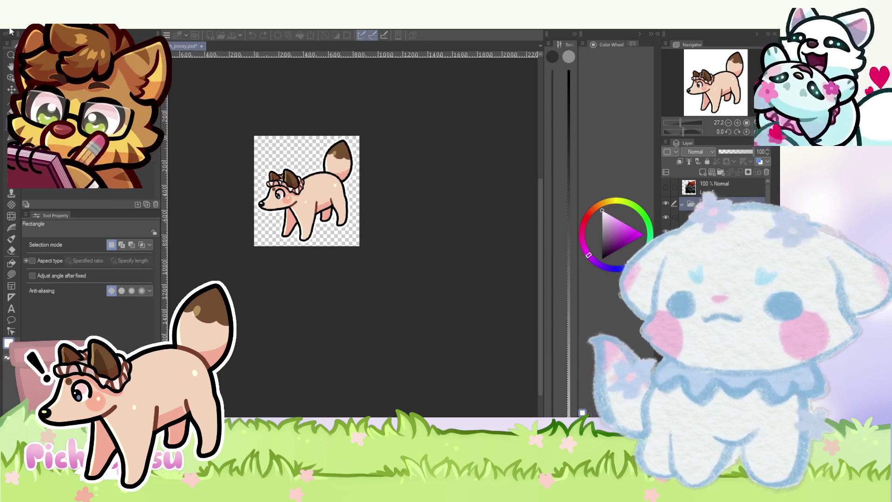
scroll(251, 202, up, 5)
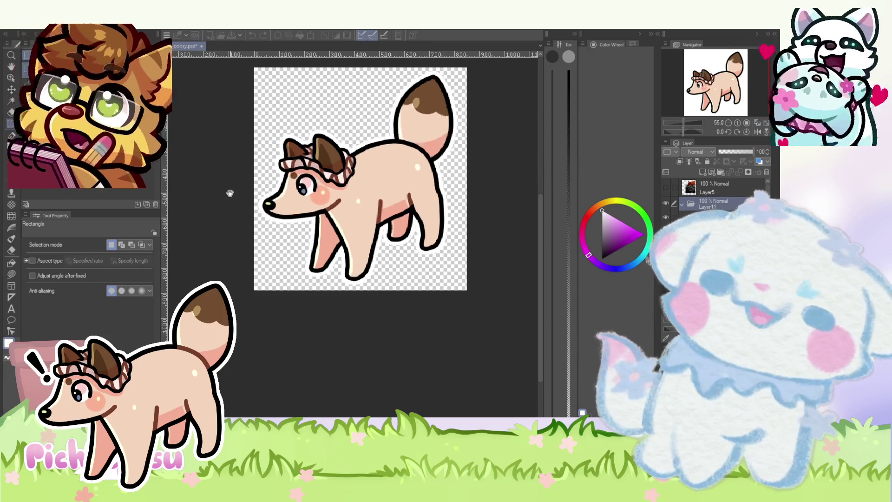
scroll(210, 175, down, 3)
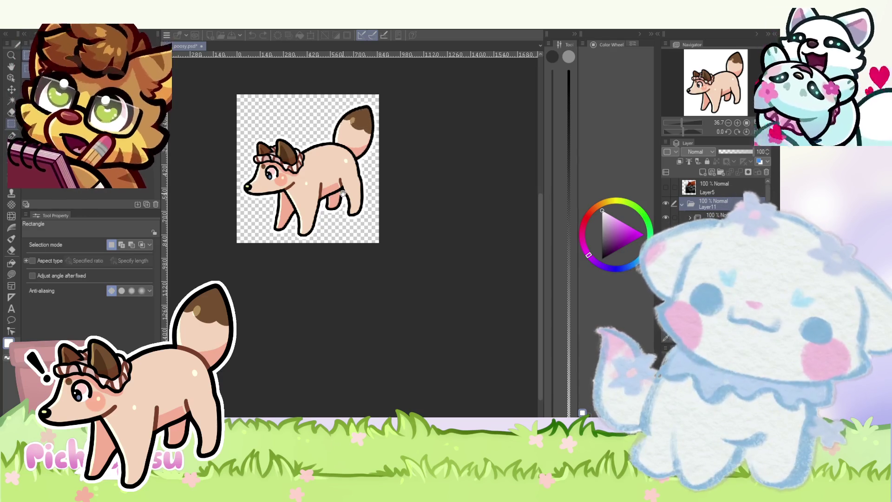
scroll(343, 192, down, 1)
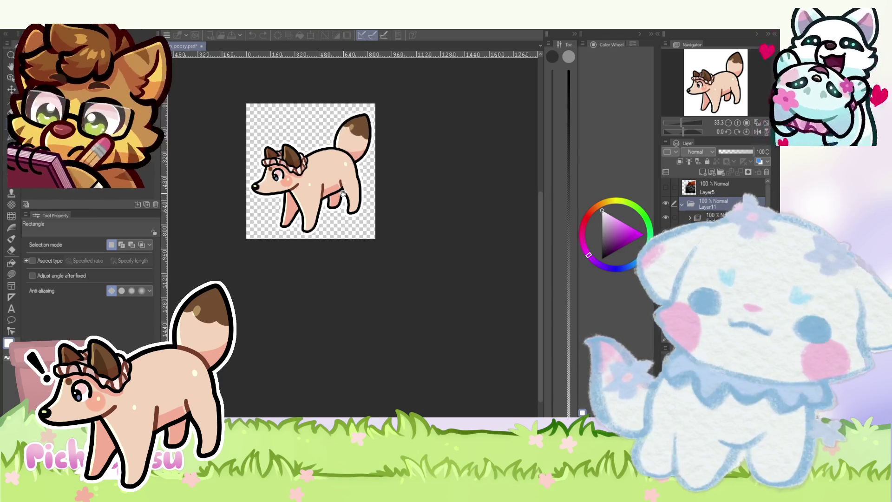
scroll(343, 193, down, 1)
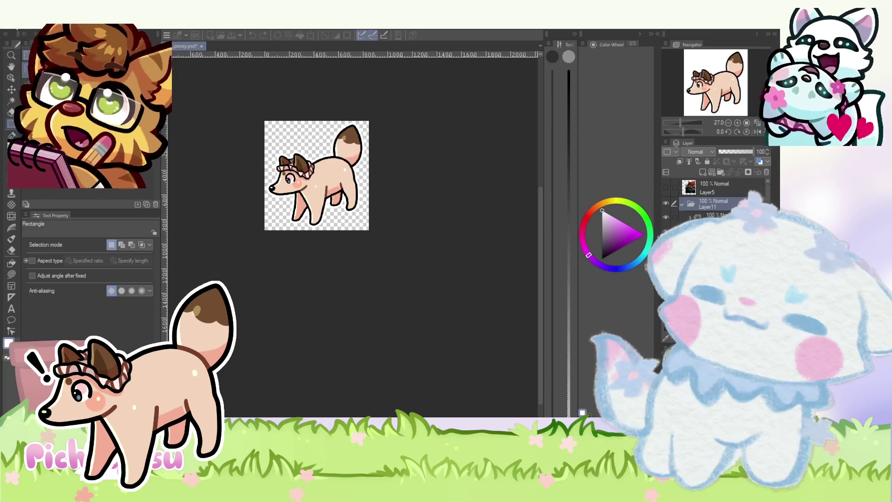
scroll(258, 183, up, 1)
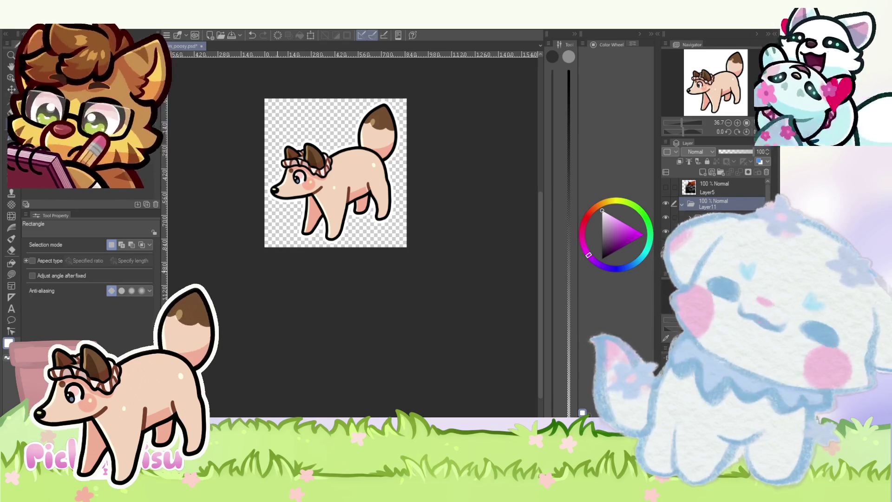
- Switch to the Liquify tool and enlarge its brush size
key(Return)
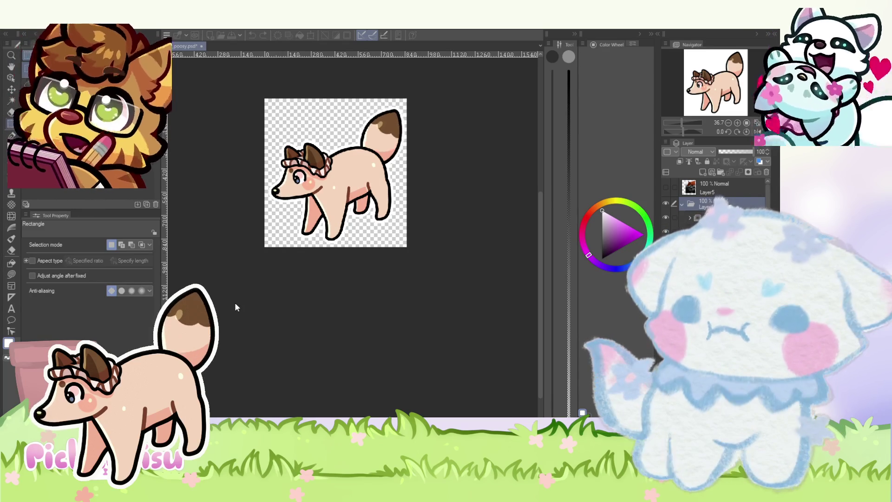
scroll(274, 149, up, 3)
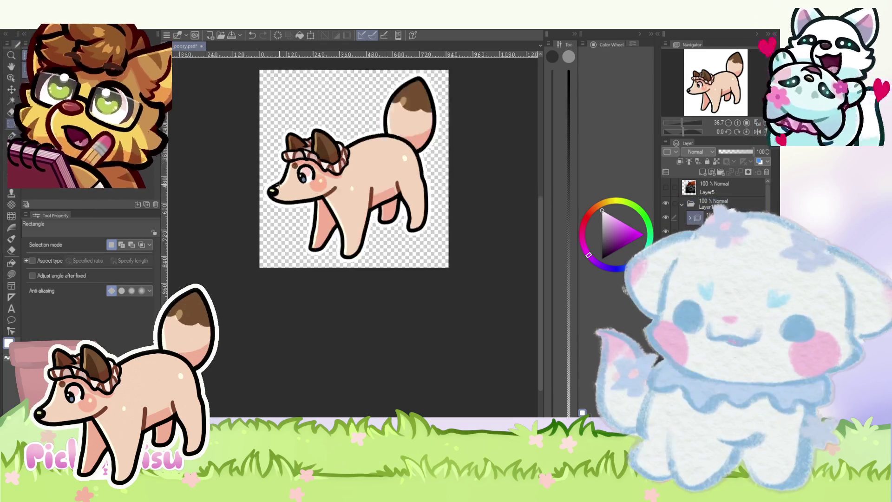
click(11, 216)
scroll(267, 188, up, 3)
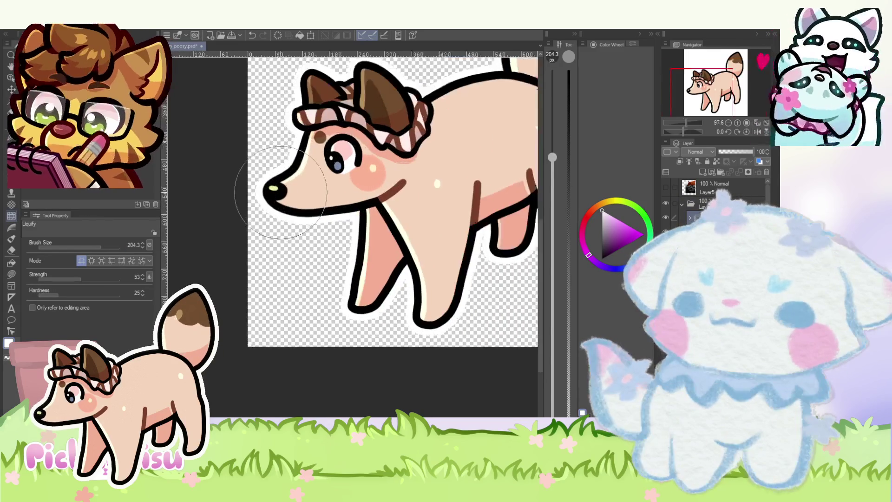
drag(85, 247, 95, 247)
scroll(274, 179, up, 1)
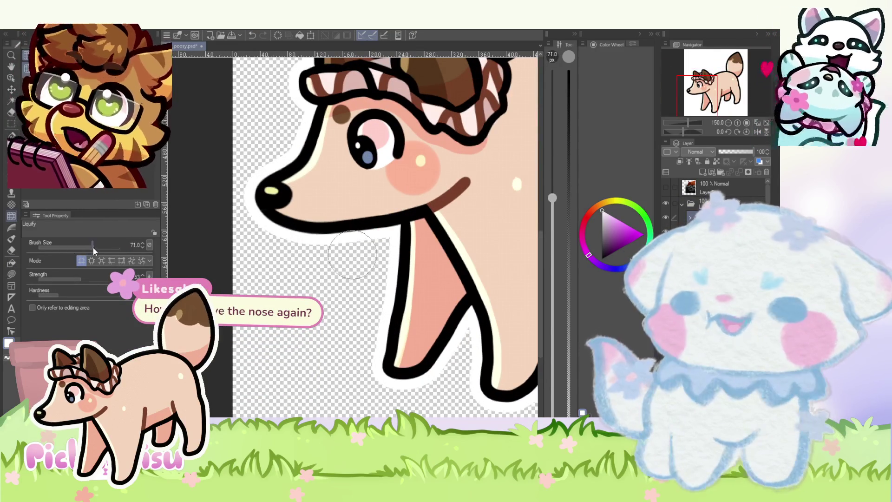
scroll(321, 204, up, 1)
- Push the dog's nose rounder and larger, then push the tail rightward
drag(274, 200, 264, 200)
scroll(263, 201, down, 1)
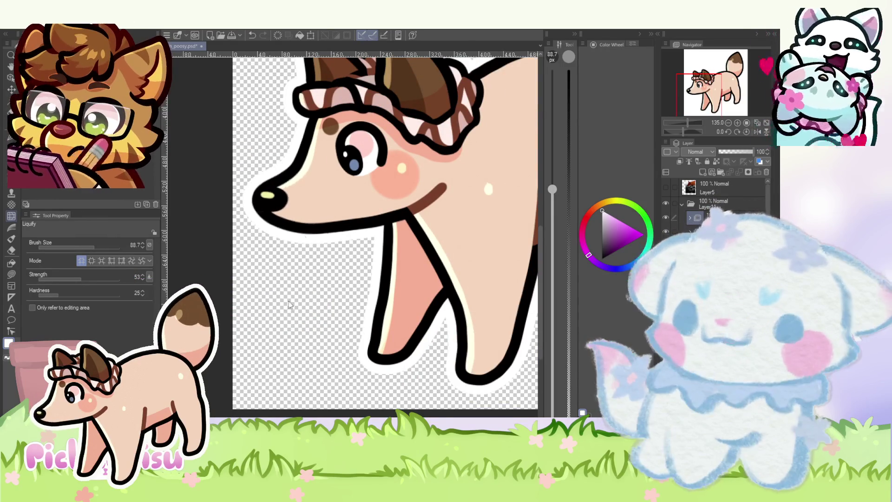
scroll(283, 311, down, 2)
scroll(233, 303, down, 5)
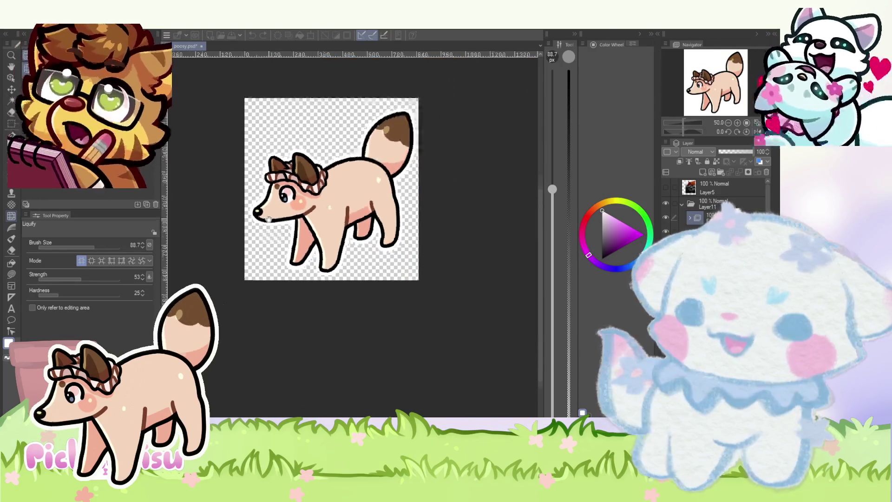
scroll(302, 232, up, 3)
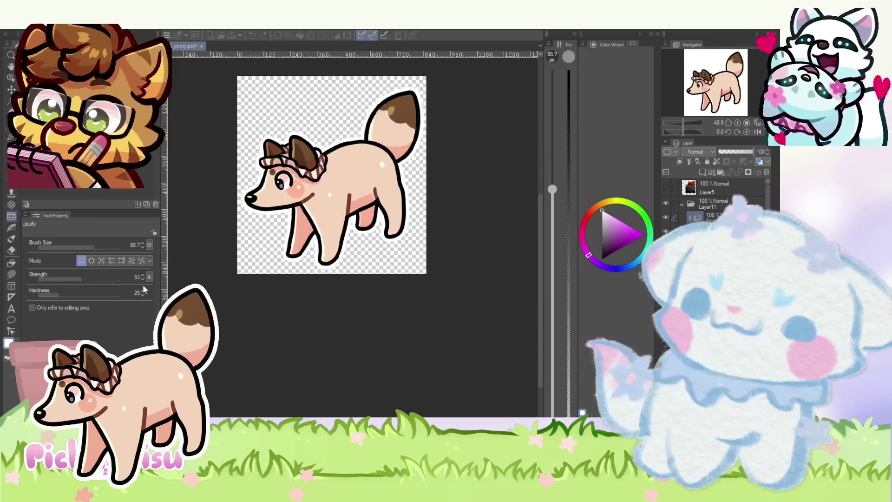
scroll(239, 300, up, 2)
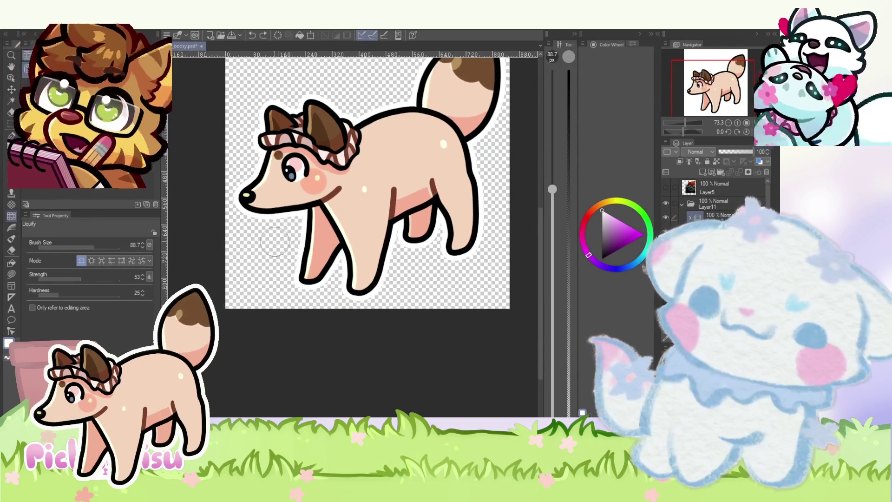
scroll(268, 234, down, 2)
scroll(238, 196, down, 1)
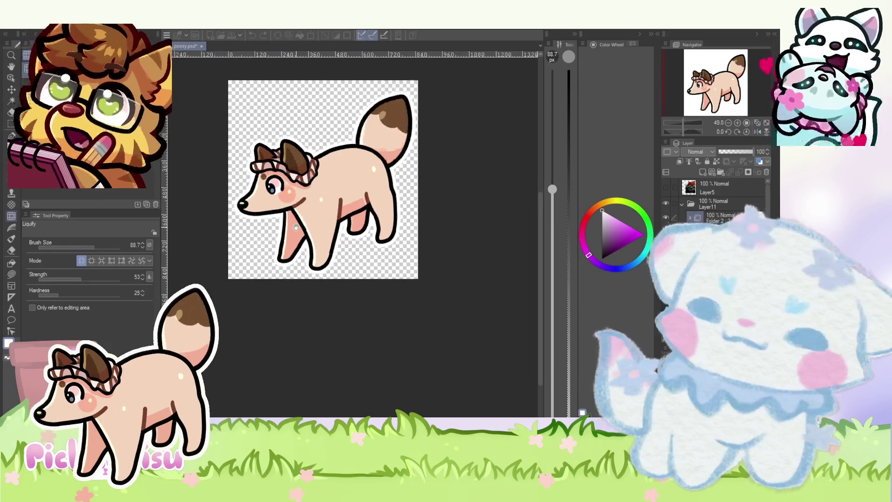
scroll(233, 207, up, 5)
scroll(364, 181, down, 1)
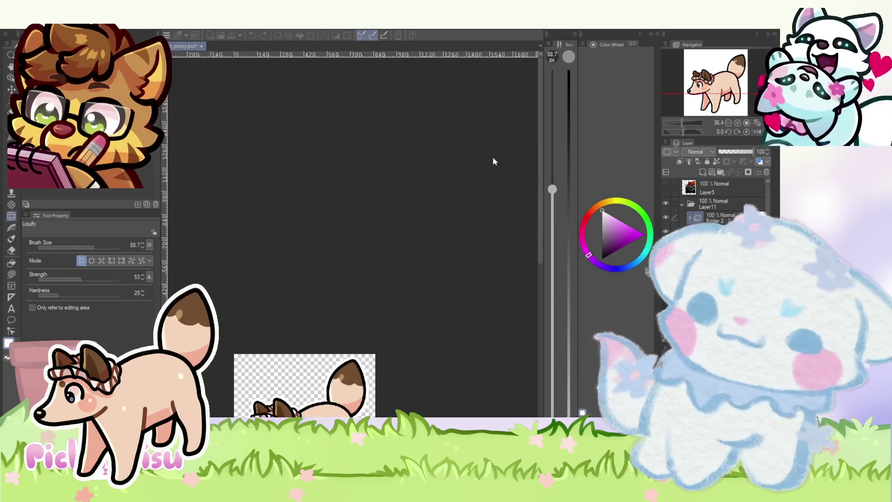
scroll(535, 224, down, 3)
scroll(273, 207, up, 3)
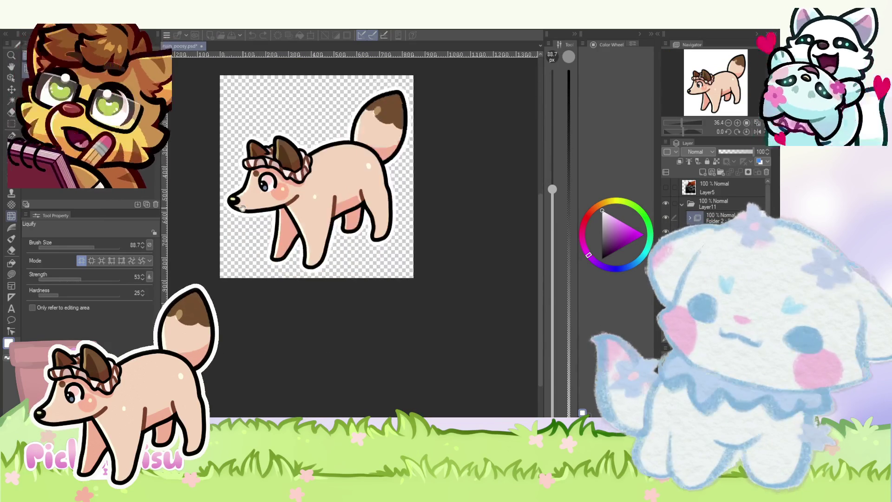
scroll(274, 207, down, 2)
scroll(273, 206, down, 3)
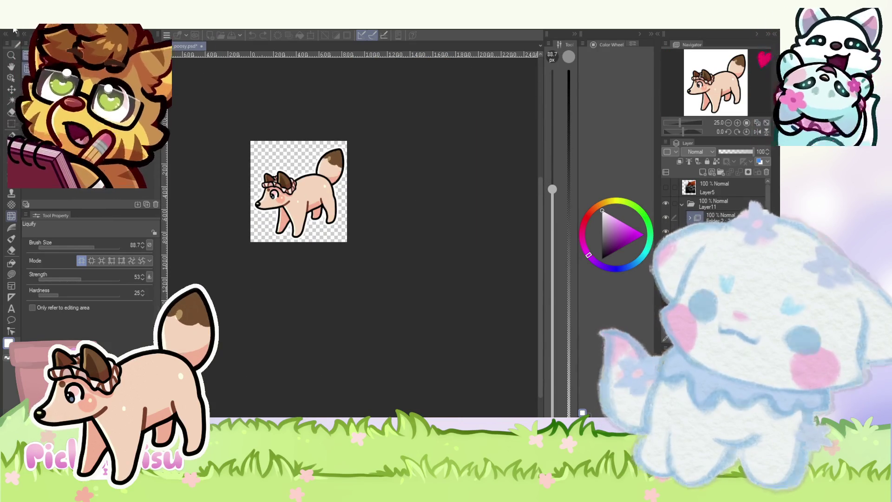
drag(327, 153, 335, 157)
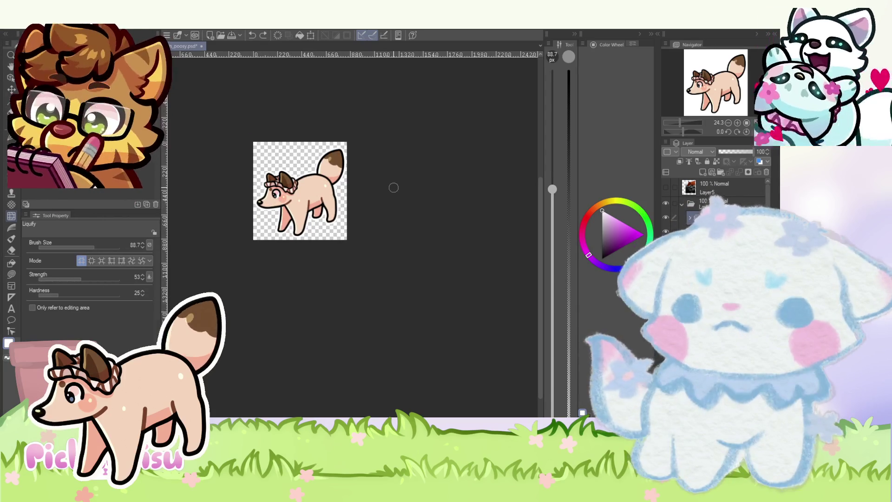
- Zoom the dog canvas out and back in to review the drawing
scroll(394, 188, down, 1)
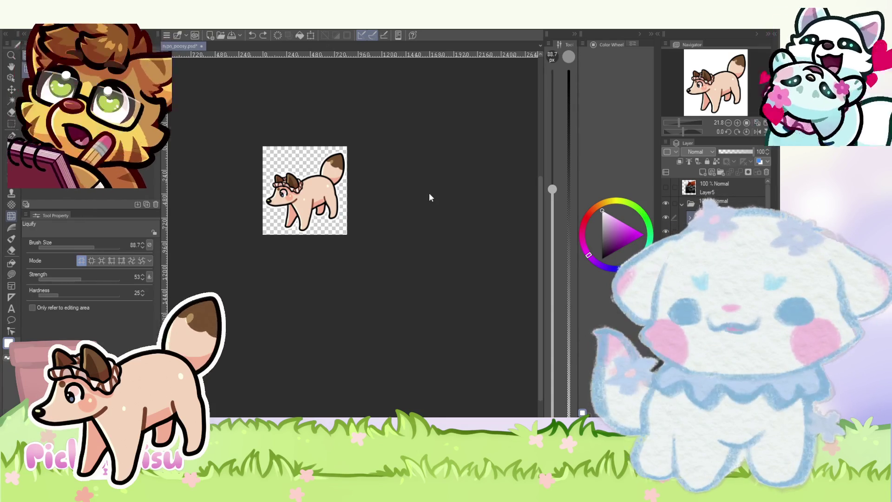
scroll(286, 222, down, 1)
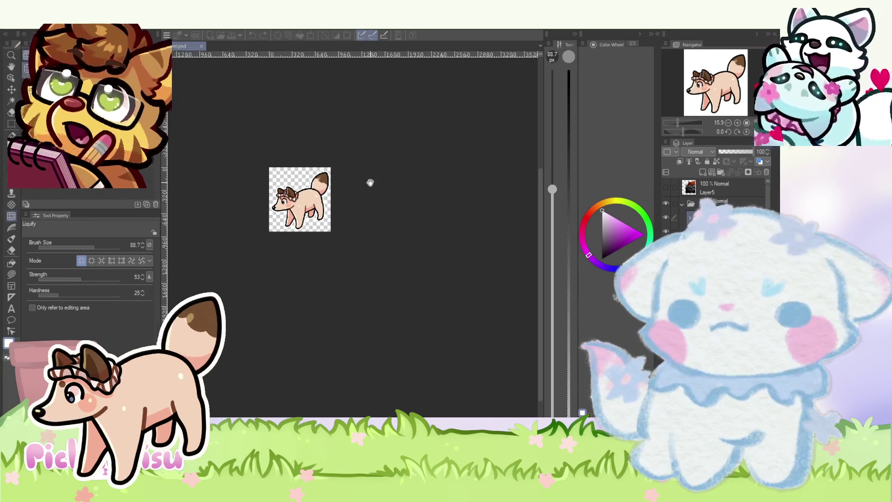
scroll(370, 183, down, 1)
scroll(370, 183, up, 1)
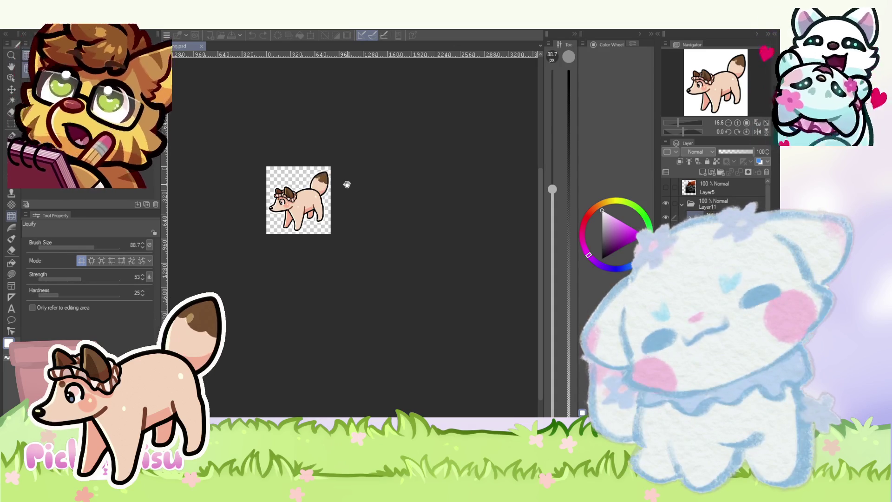
scroll(295, 213, up, 3)
scroll(295, 213, up, 2)
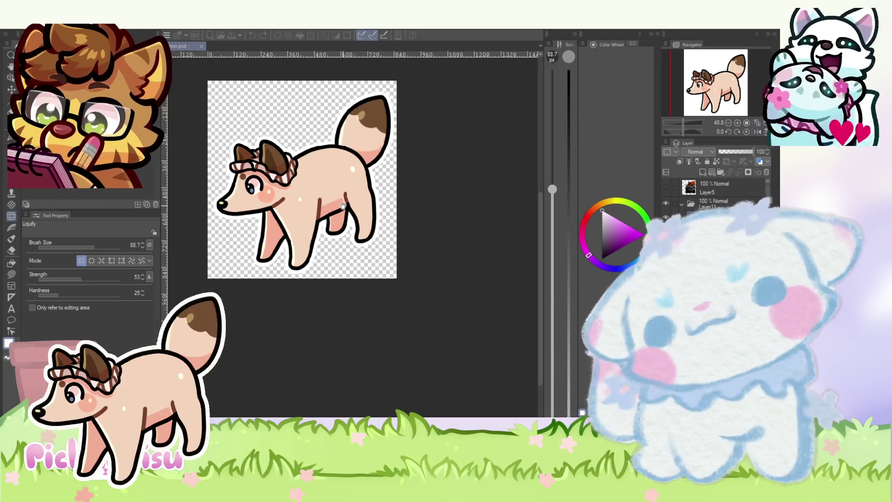
scroll(347, 196, down, 1)
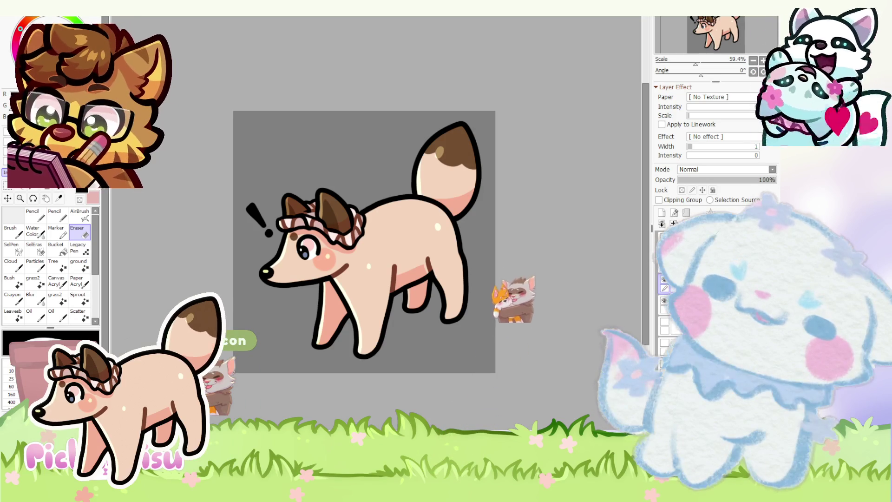
- Switch to the rose bouquet document and zoom in on the orange character
key(ctrl+Tab)
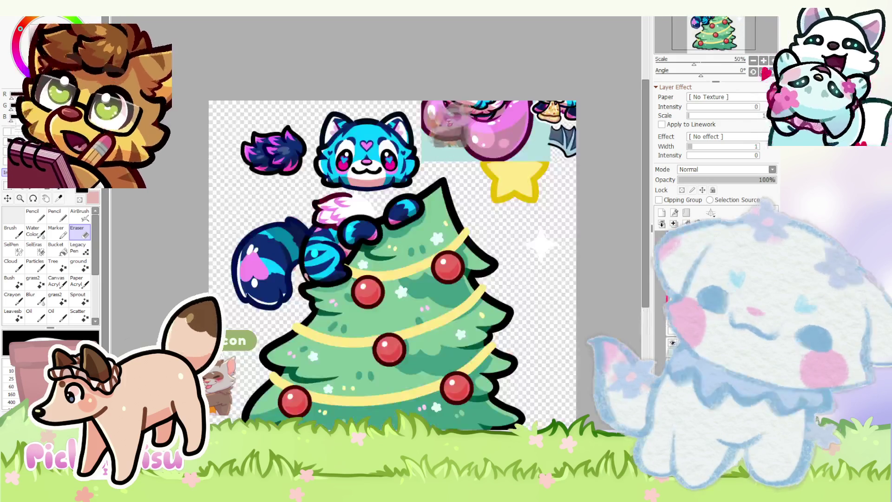
key(ctrl+Tab)
scroll(457, 341, up, 4)
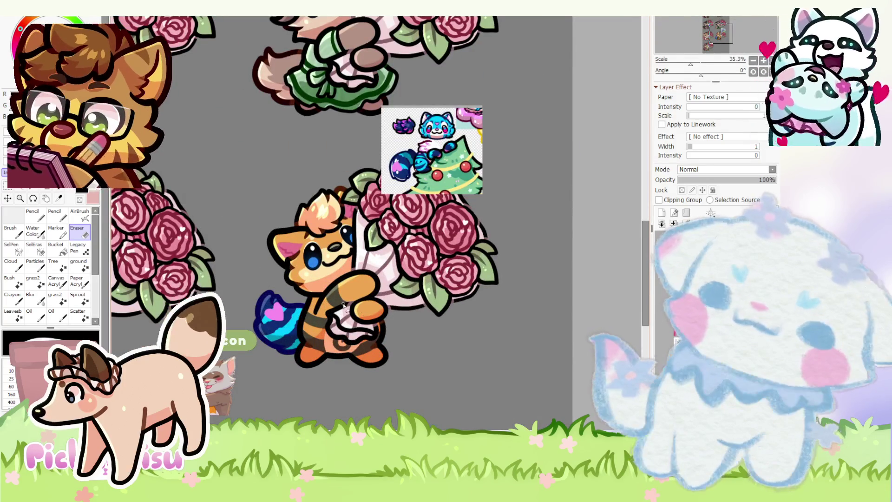
scroll(313, 288, up, 1)
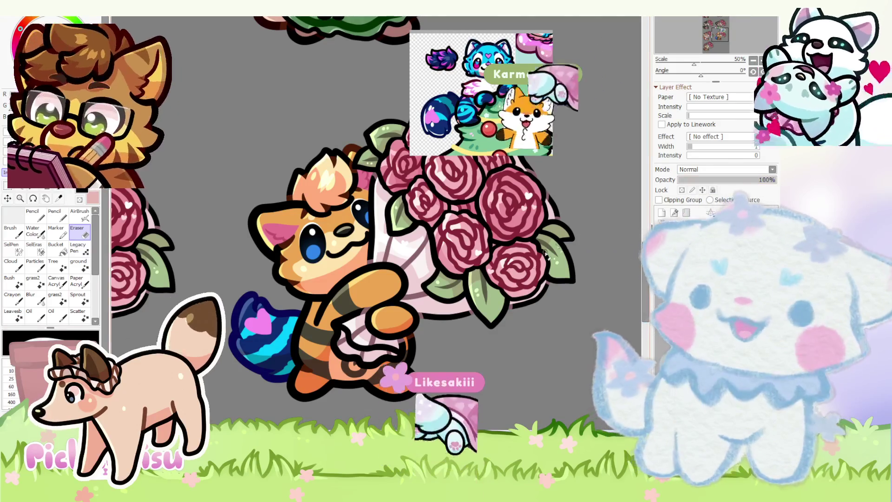
scroll(288, 305, up, 3)
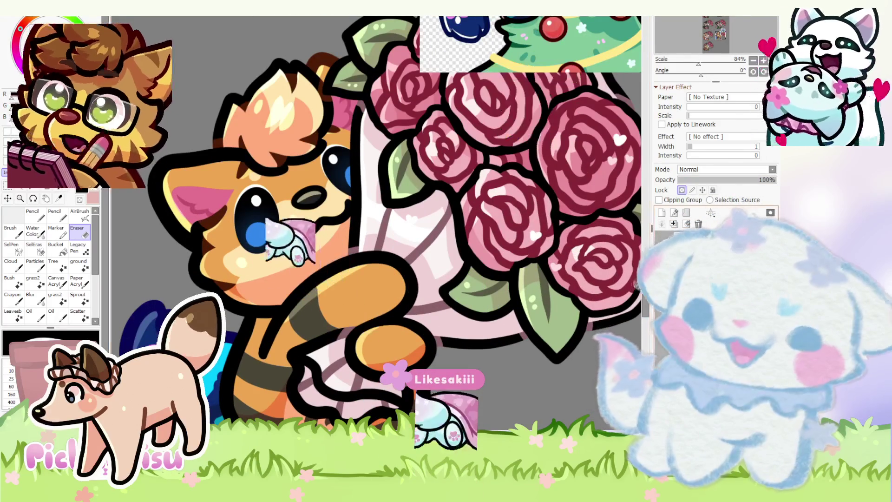
scroll(479, 272, down, 3)
- Draw a black chest-fluff outline under the chin with the Pencil, then shrink it slightly
key(n)
scroll(356, 300, up, 7)
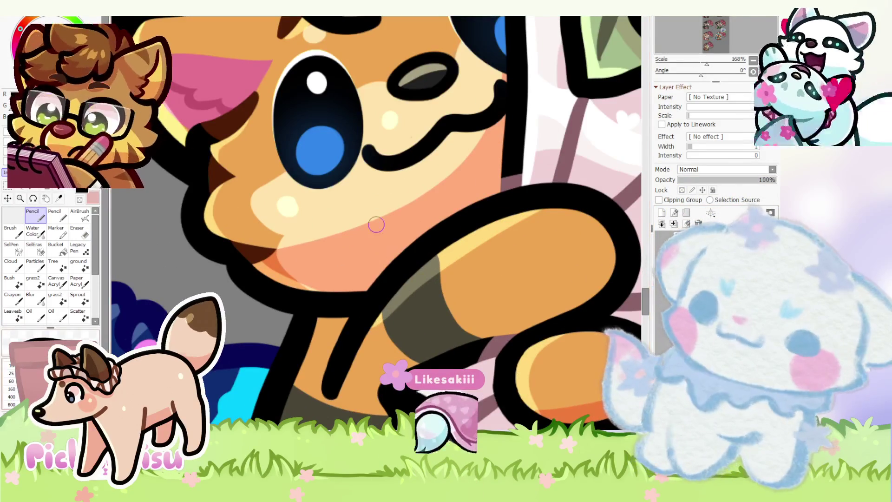
scroll(338, 282, up, 1)
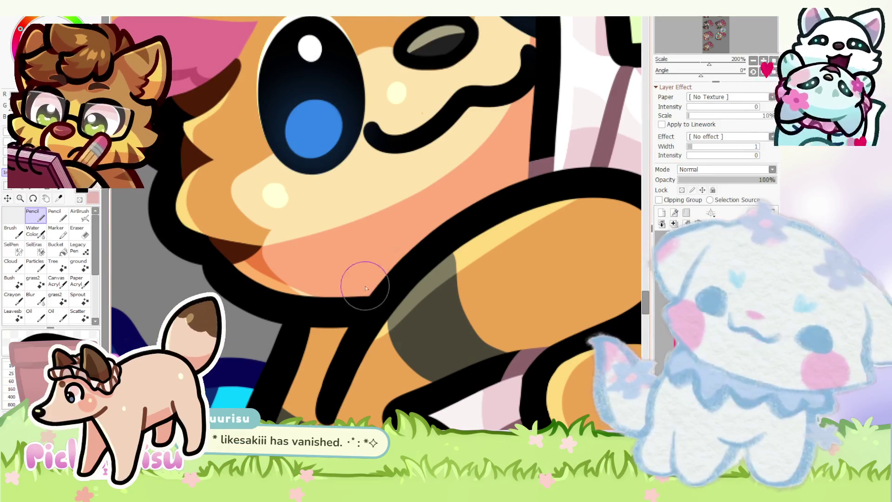
mouse_move(374, 294)
mouse_down()
mouse_move(365, 259)
mouse_move(310, 297)
mouse_up()
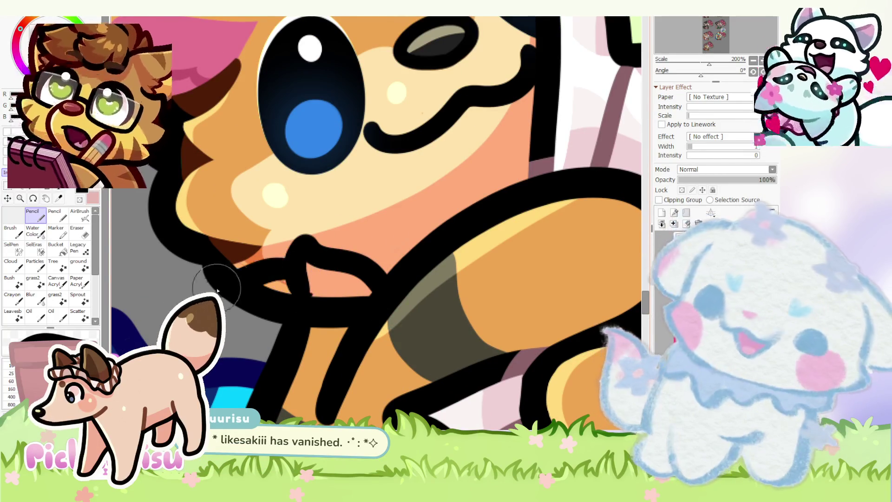
scroll(366, 257, down, 4)
scroll(366, 257, up, 2)
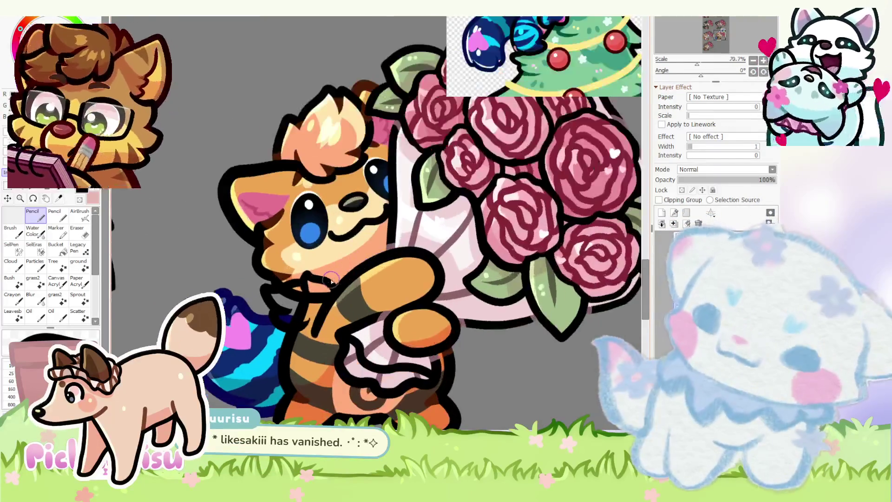
scroll(353, 275, down, 5)
scroll(323, 302, up, 4)
scroll(323, 302, up, 5)
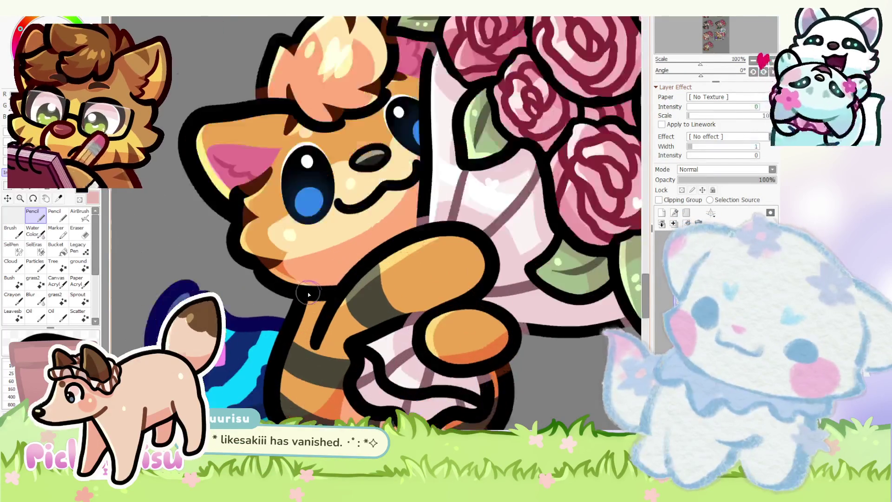
scroll(308, 293, down, 7)
scroll(313, 308, up, 7)
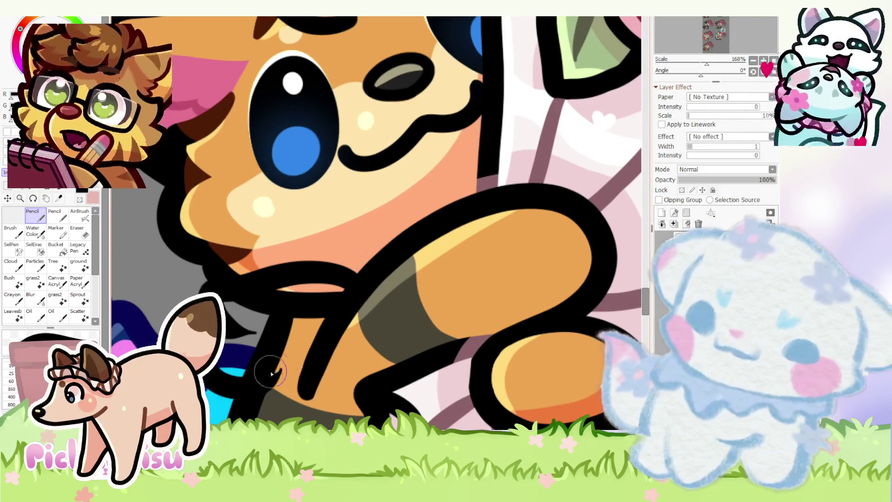
scroll(255, 285, down, 8)
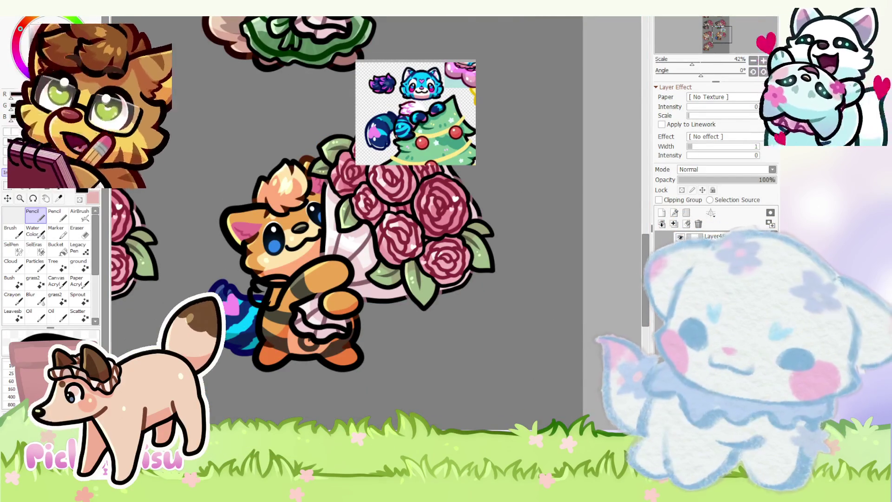
scroll(261, 305, up, 8)
mouse_move(312, 336)
mouse_down()
mouse_move(289, 353)
mouse_move(279, 344)
mouse_up()
- Commit the shrunken chest-fluff outline and return to the Pencil
key(Return)
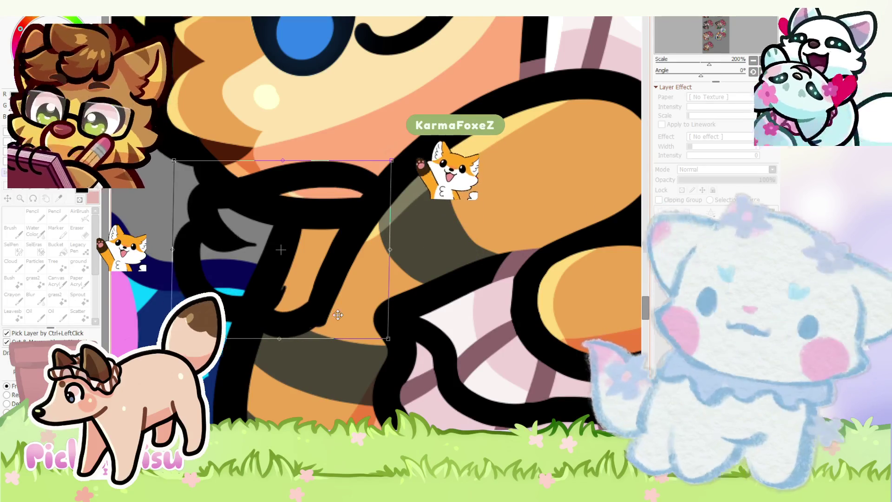
scroll(279, 344, up, 2)
click(33, 214)
- Tidy the fluff lineart with the Eraser, then switch back to the Pencil
click(86, 237)
scroll(200, 199, up, 3)
scroll(194, 210, down, 5)
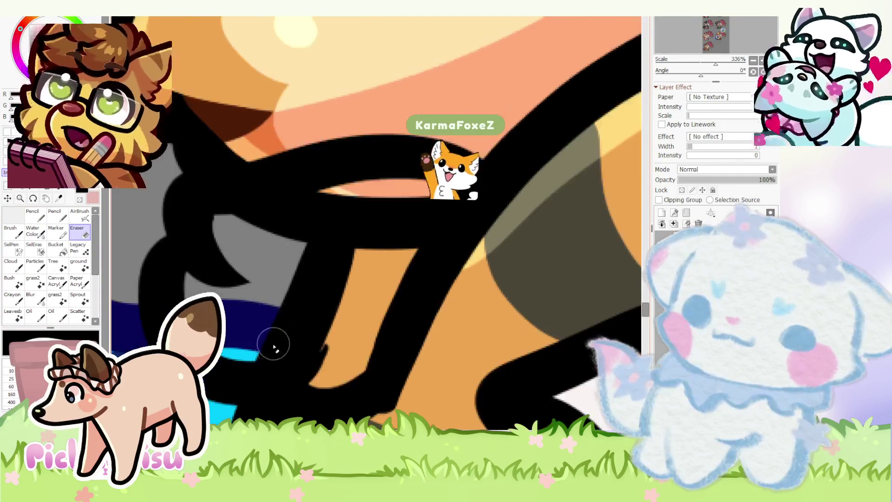
scroll(213, 291, down, 3)
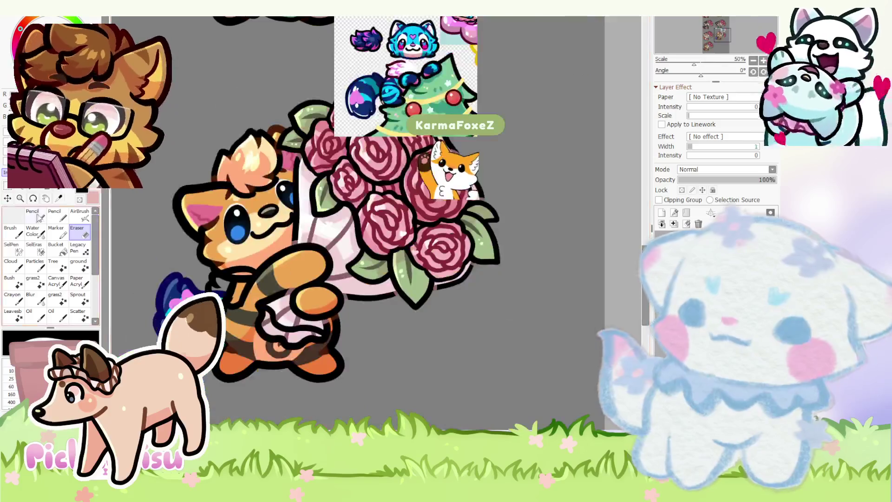
key(n)
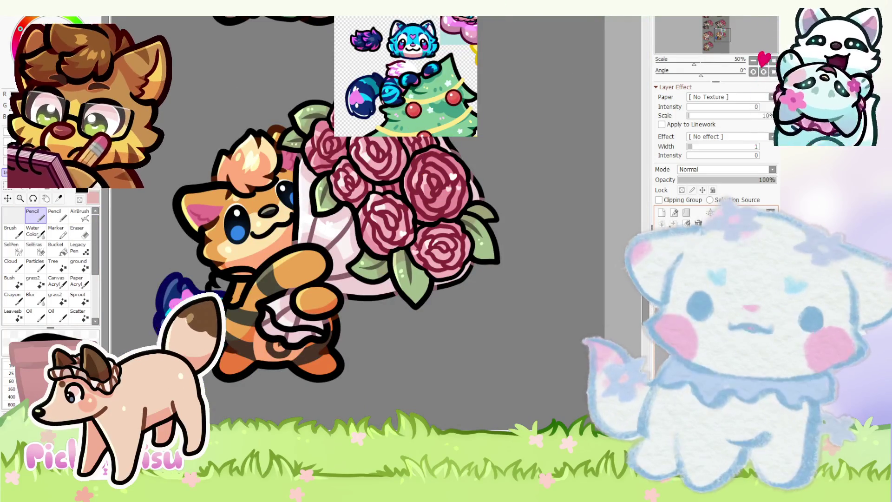
scroll(414, 103, up, 3)
scroll(414, 103, up, 1)
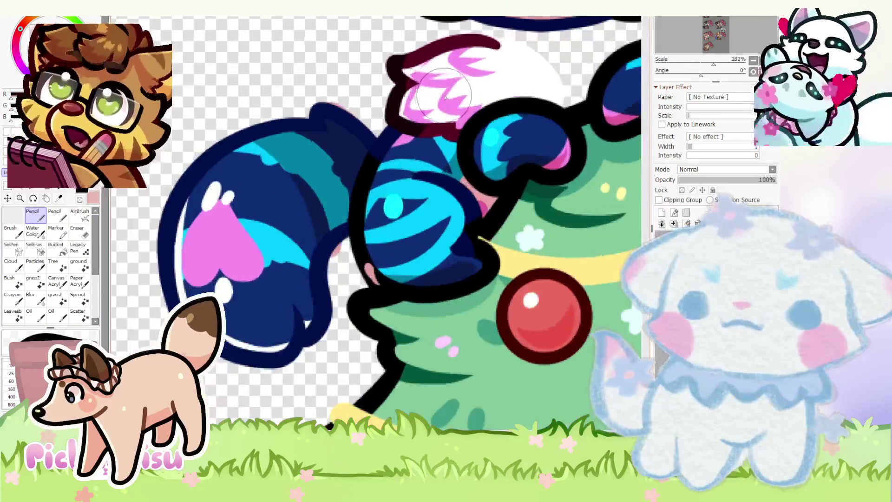
scroll(409, 118, down, 4)
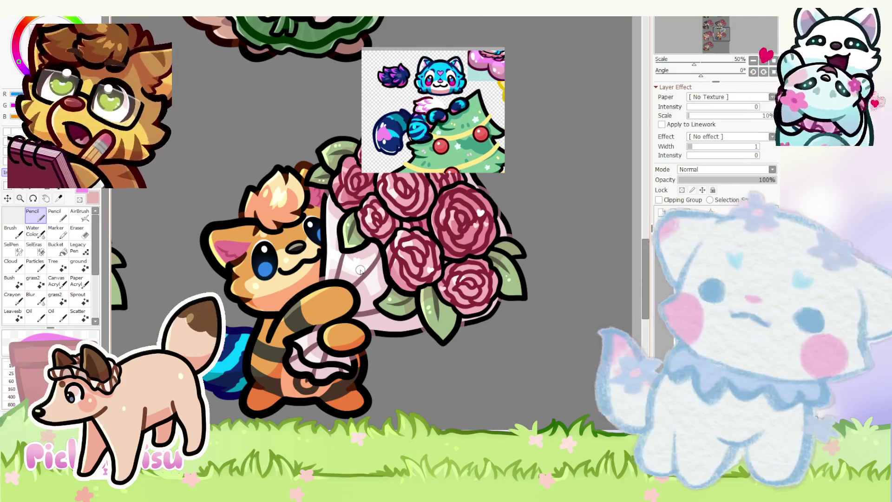
- Paint pink into the chest fluff under the chin
scroll(360, 271, down, 3)
scroll(364, 261, up, 3)
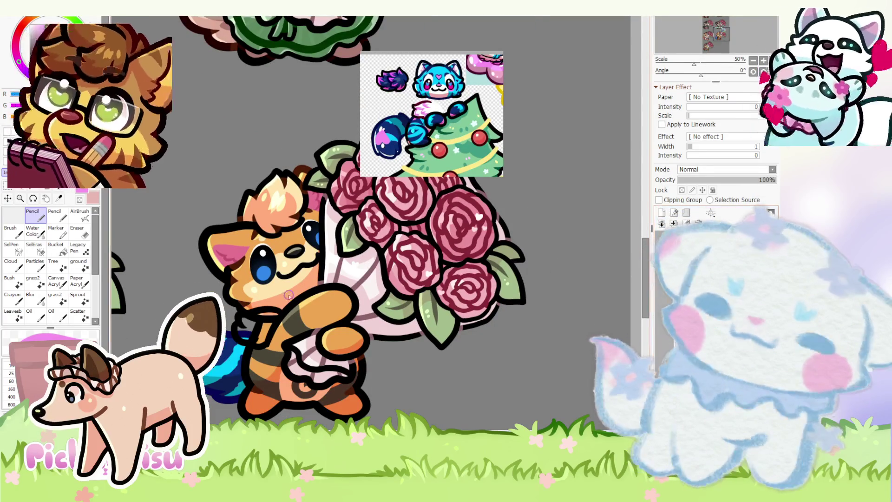
scroll(328, 291, up, 3)
mouse_move(232, 372)
mouse_down()
mouse_move(279, 292)
mouse_move(235, 343)
mouse_up()
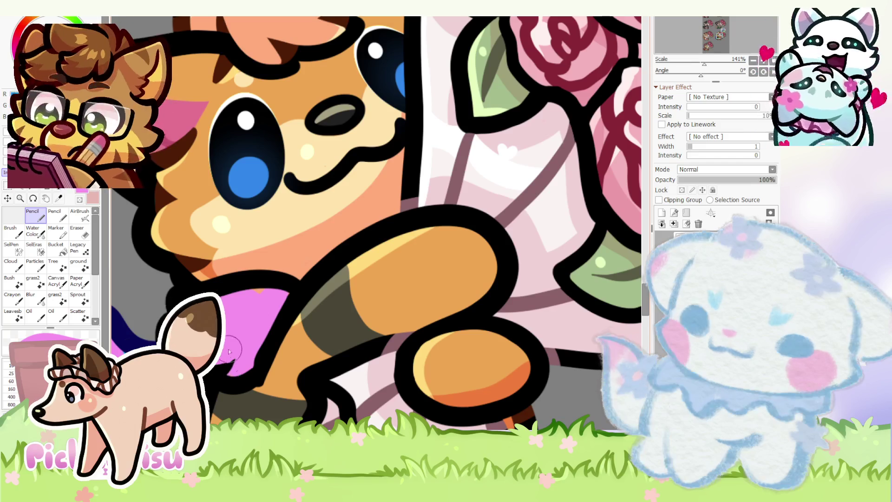
- Erase the stray bit of black outline by the fluff, toggling between Eraser and Pencil
key(e)
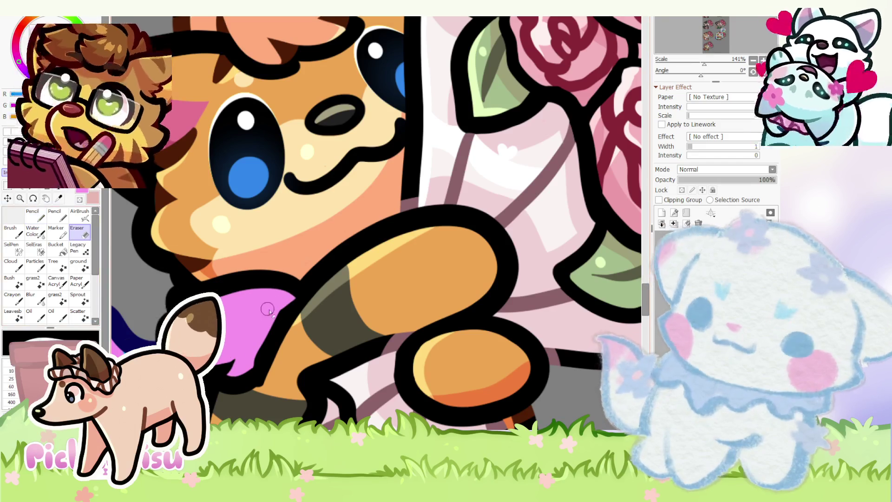
scroll(241, 301, up, 1)
drag(274, 337, 235, 406)
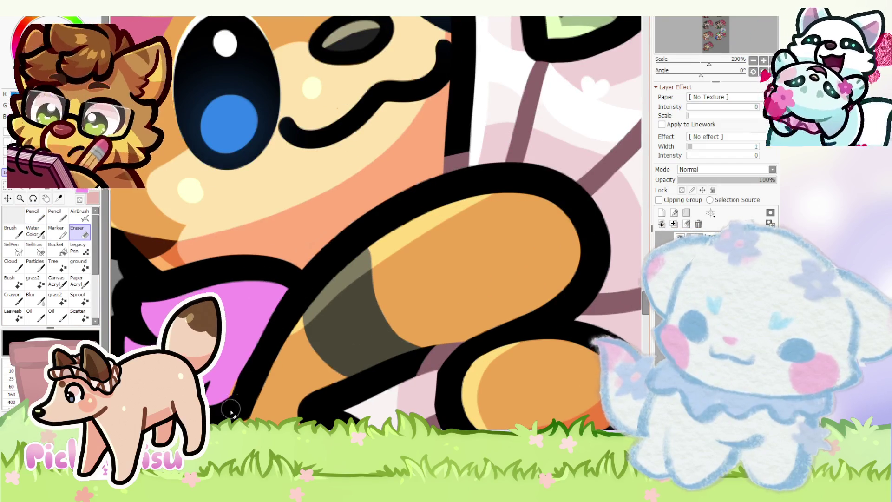
scroll(234, 405, down, 1)
key(n)
scroll(219, 397, up, 1)
scroll(215, 394, up, 1)
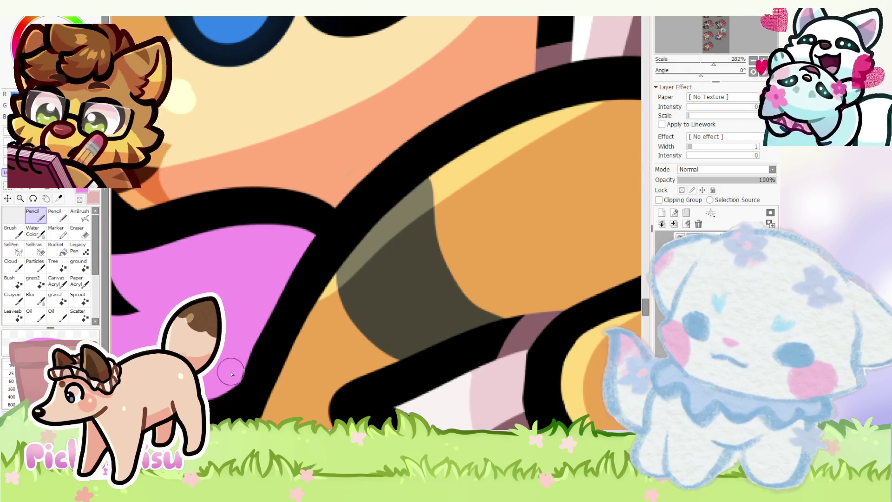
scroll(153, 288, down, 1)
key(e)
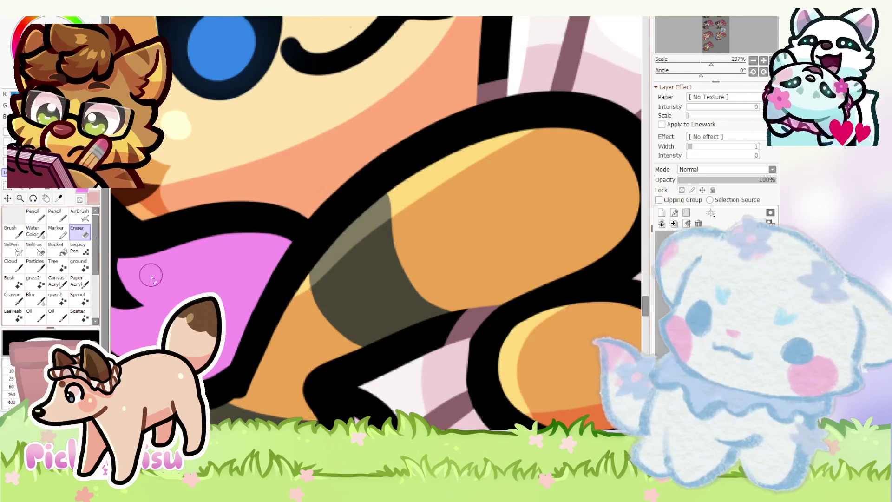
scroll(259, 308, down, 8)
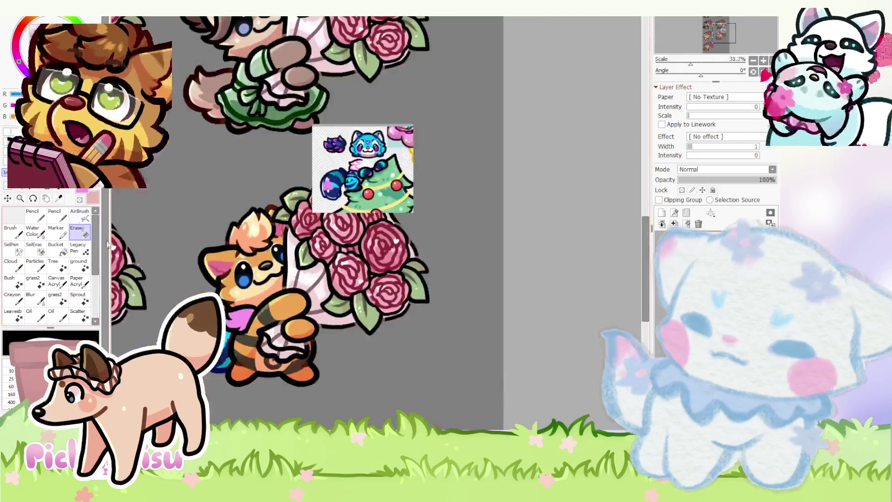
- Paint the chest fluff white over the pink, leaving pink along its lower edge like the reference
key(n)
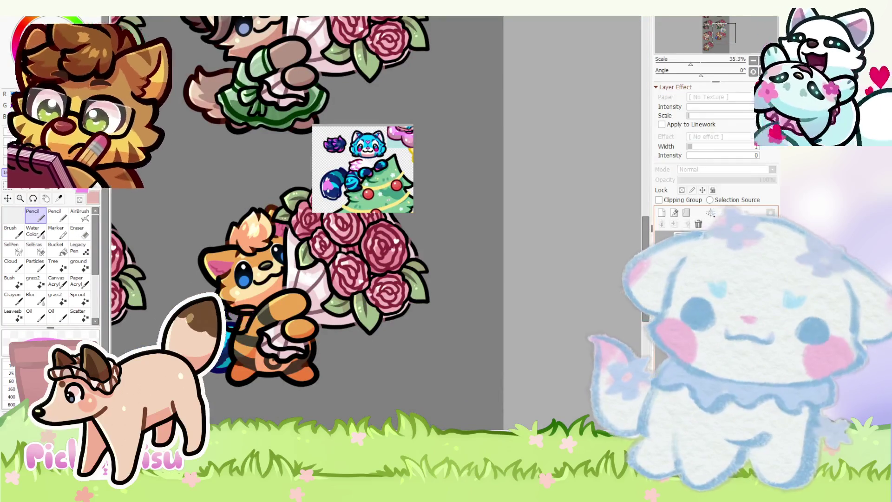
scroll(367, 176, up, 6)
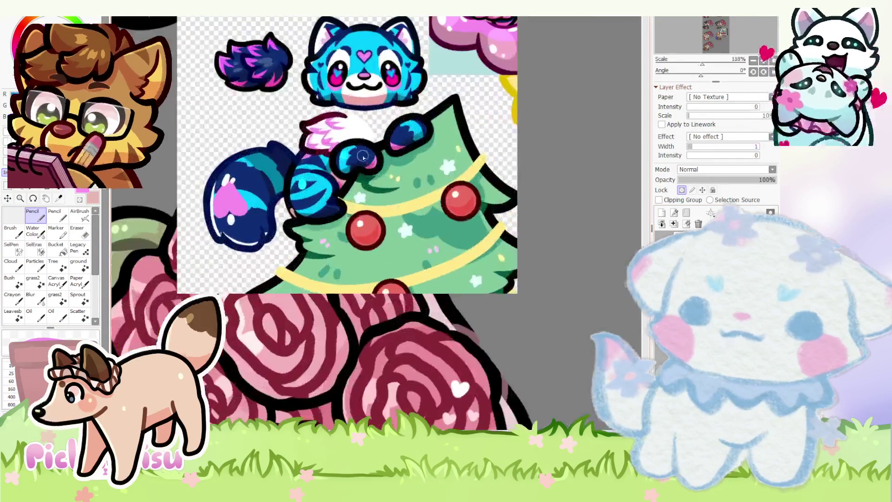
scroll(366, 159, down, 3)
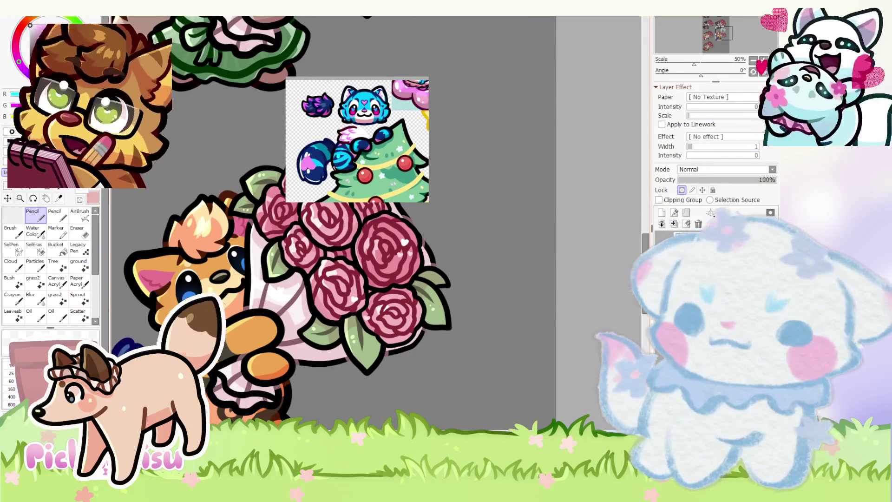
scroll(367, 154, up, 6)
scroll(365, 158, down, 9)
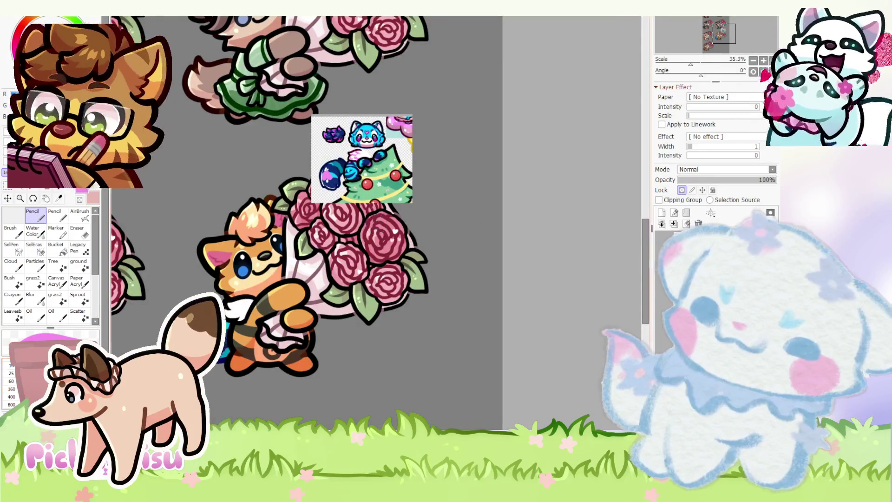
scroll(224, 307, up, 5)
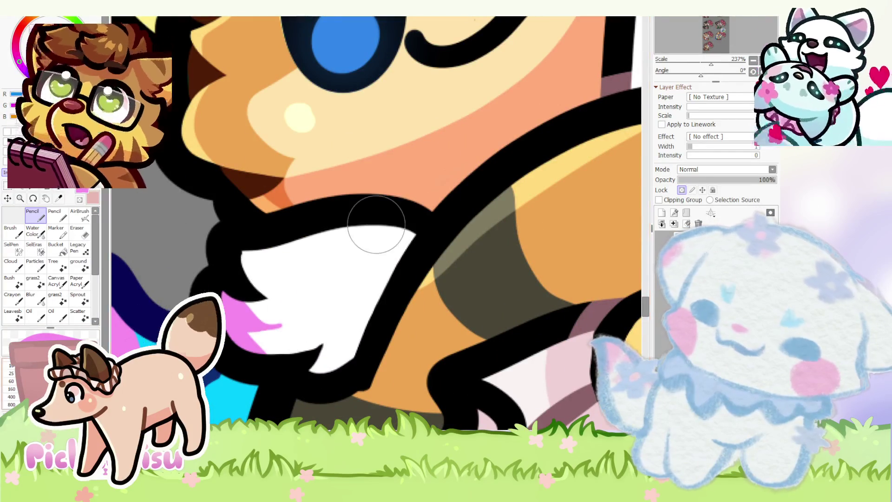
- Erase the ragged pink tips on the fluff's left edge and view the whole drawing
scroll(268, 309, down, 1)
scroll(199, 259, up, 2)
scroll(198, 265, down, 3)
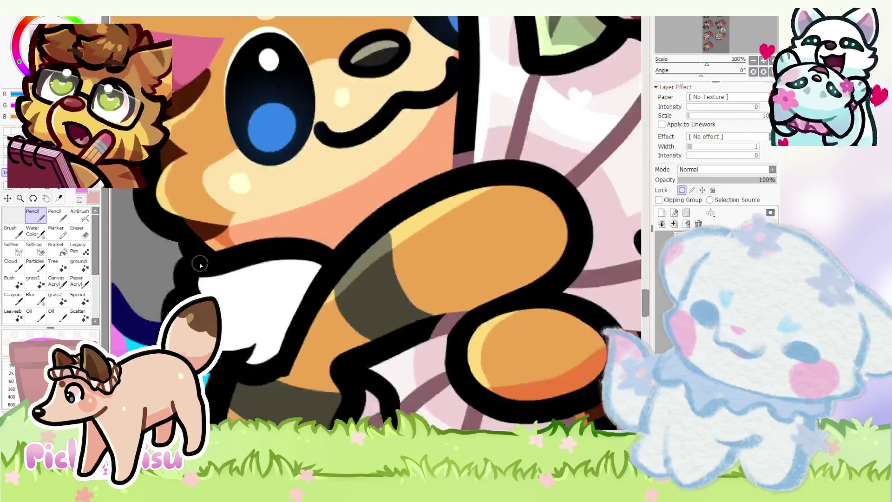
scroll(199, 265, up, 3)
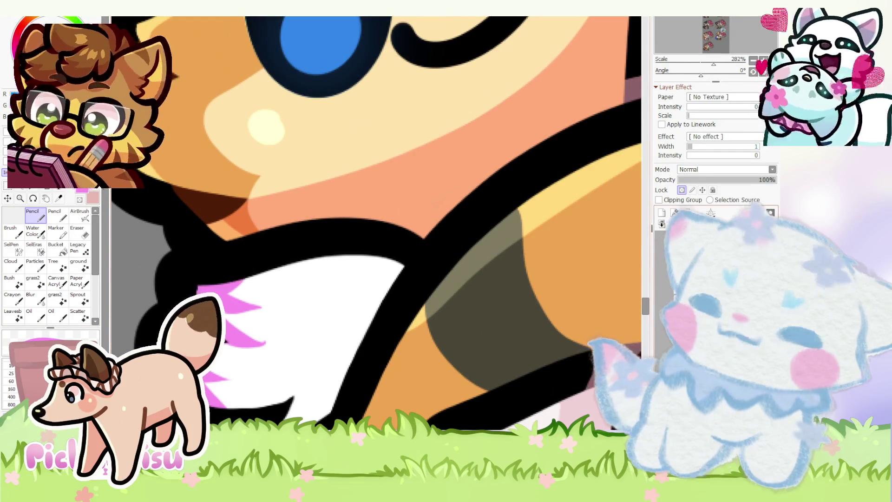
scroll(44, 246, down, 1)
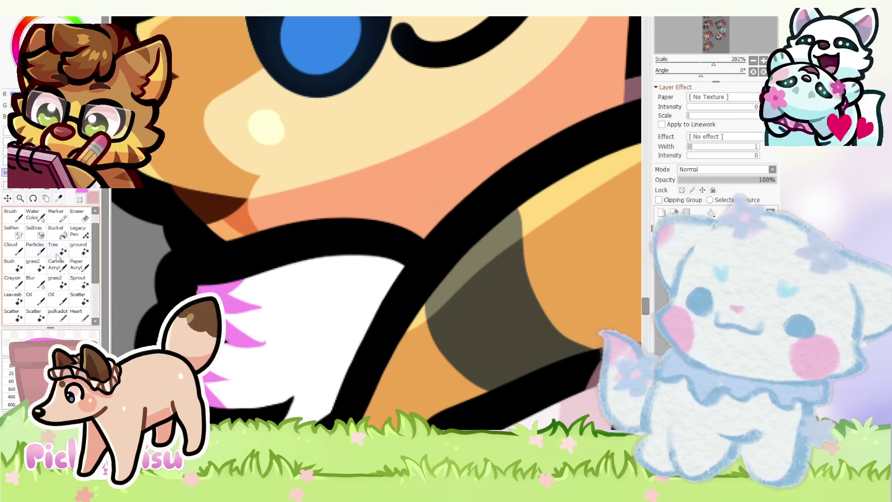
click(55, 231)
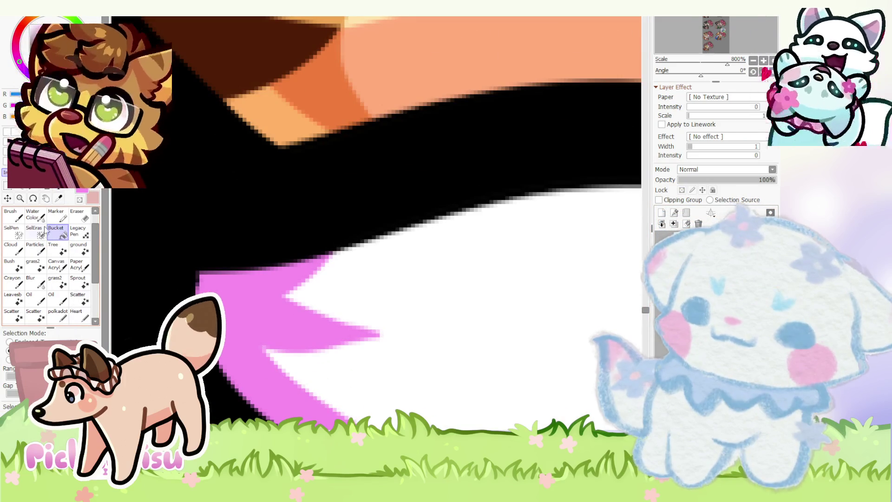
scroll(44, 231, up, 1)
key(e)
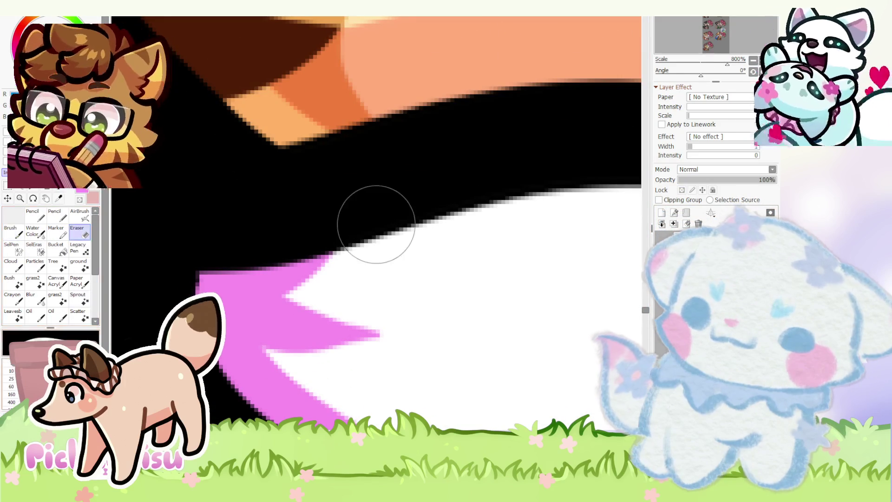
scroll(203, 286, up, 1)
key(ctrl+Home)
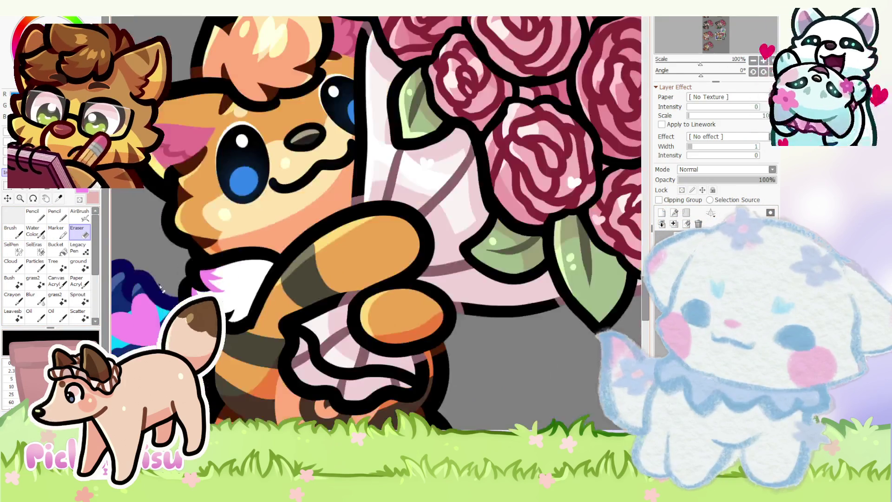
- Reshape the pink tips into neater points, alternating Pencil and Eraser
scroll(153, 273, up, 5)
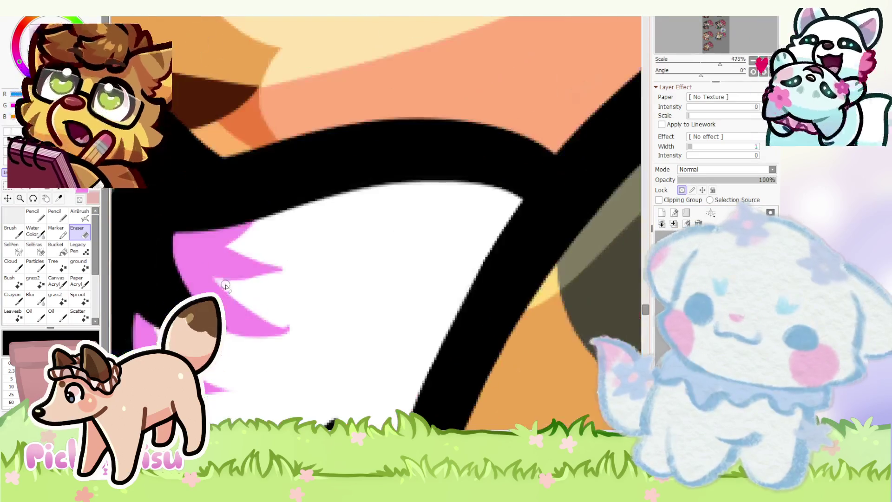
click(32, 215)
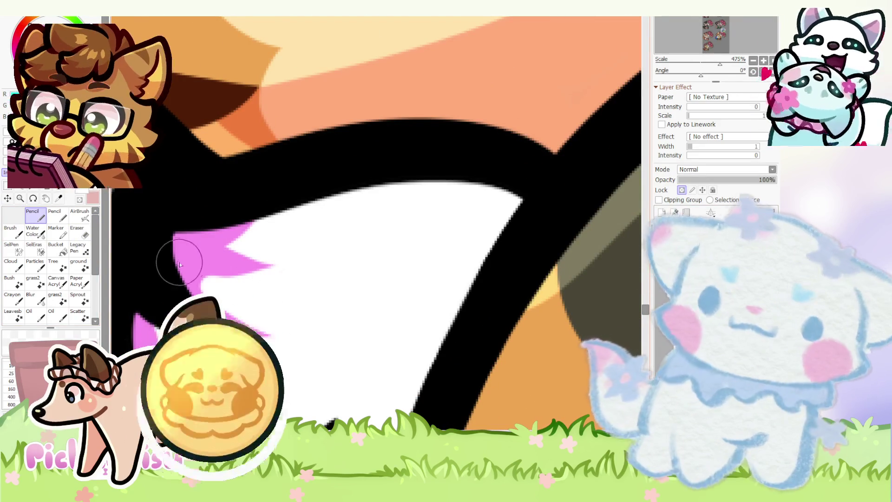
key(e)
scroll(146, 256, up, 2)
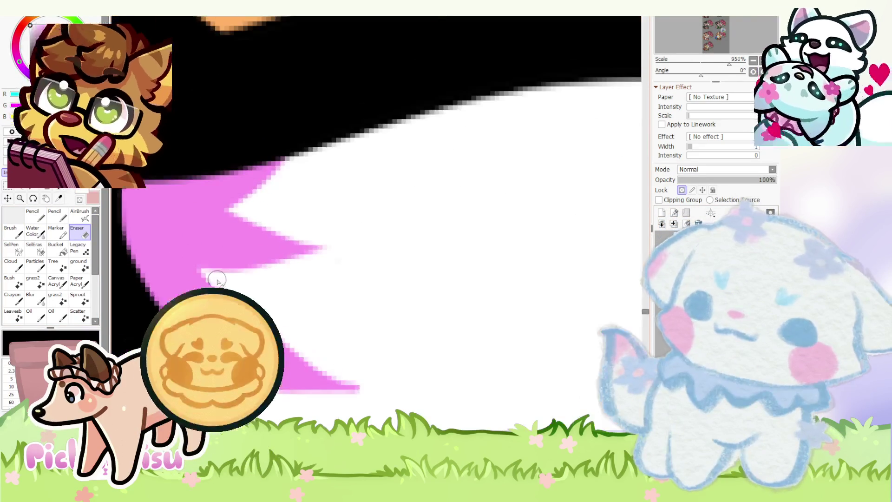
click(35, 220)
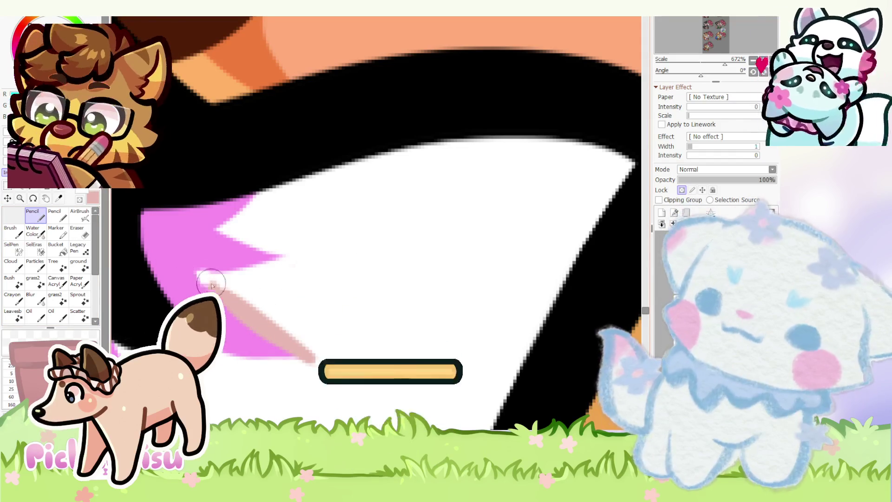
scroll(292, 362, down, 8)
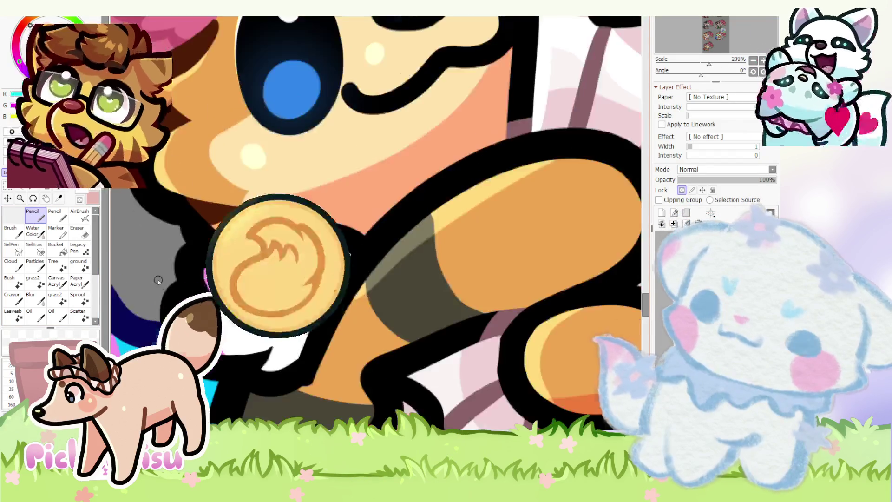
scroll(247, 279, up, 3)
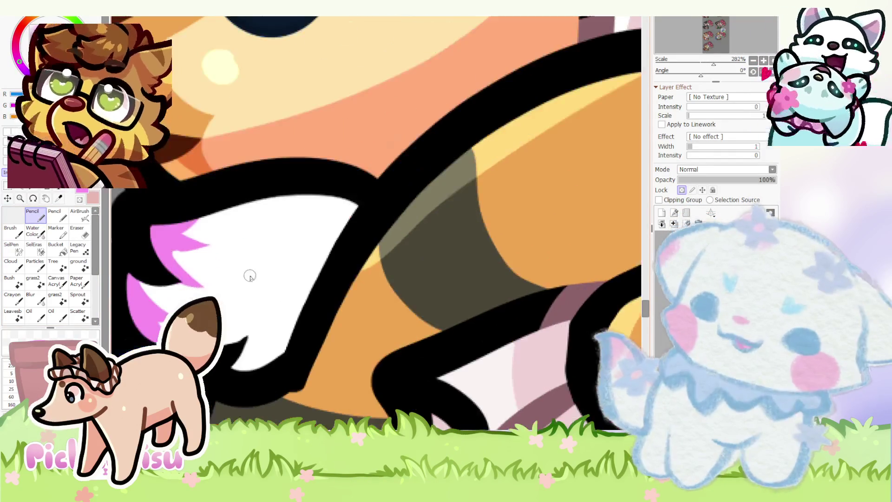
- Paint the first pink feather streaks across the white chest fluff
scroll(132, 346, up, 2)
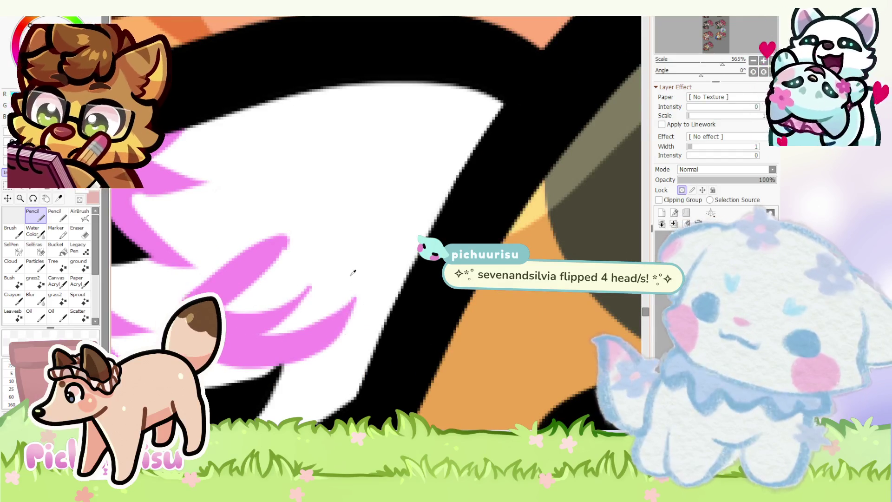
mouse_move(235, 279)
mouse_down()
mouse_move(256, 395)
mouse_move(270, 362)
mouse_up()
scroll(255, 269, down, 1)
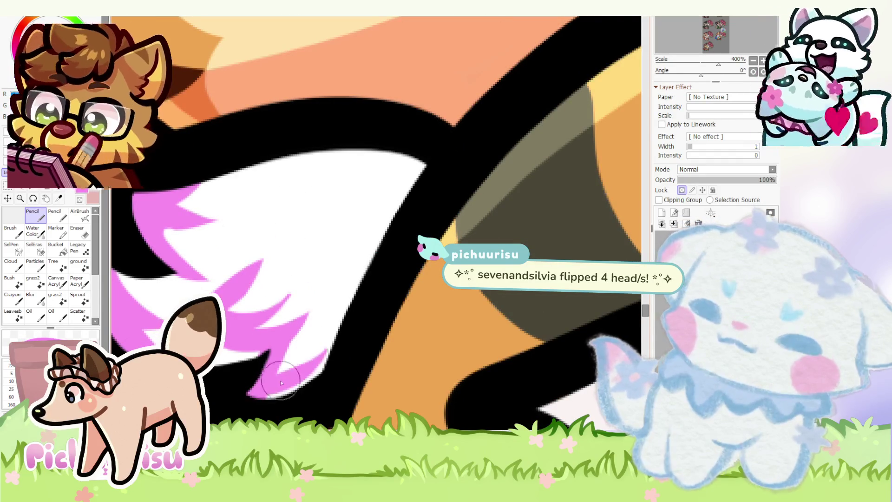
scroll(224, 278, down, 4)
scroll(224, 279, up, 4)
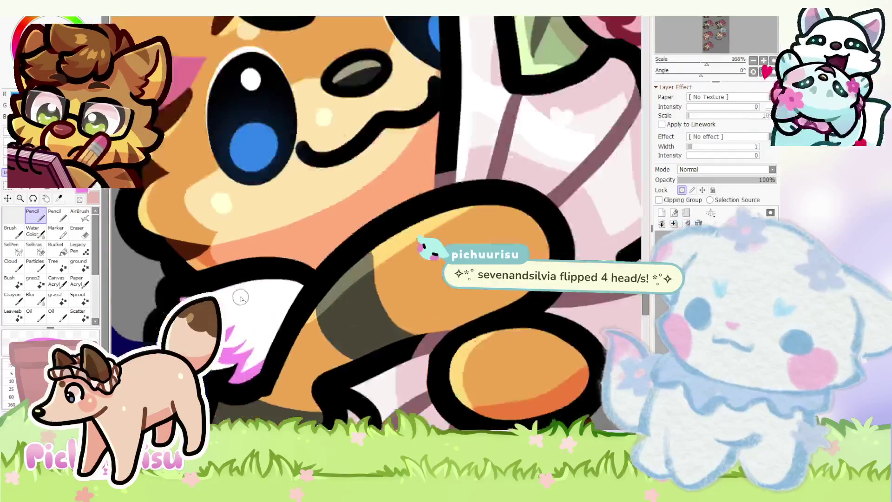
drag(233, 354, 288, 318)
drag(228, 309, 281, 294)
- Extend the lower pink streak up and to the right and reshape it
scroll(281, 294, down, 6)
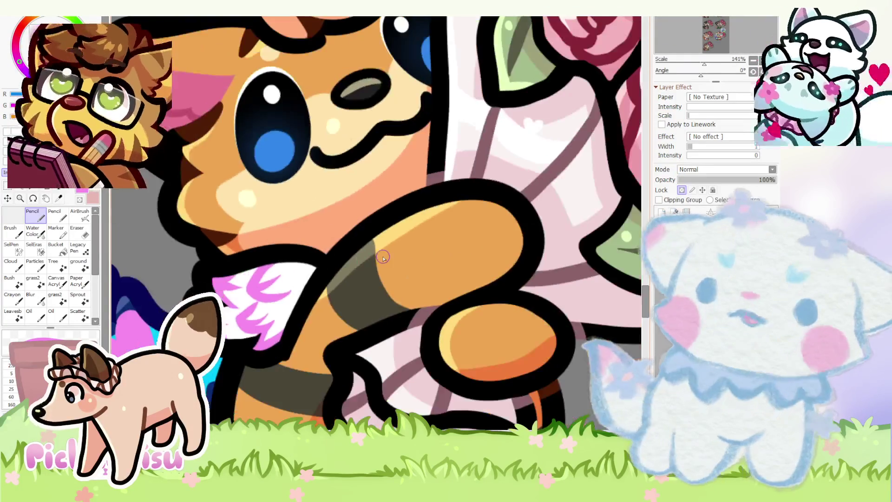
scroll(371, 259, down, 2)
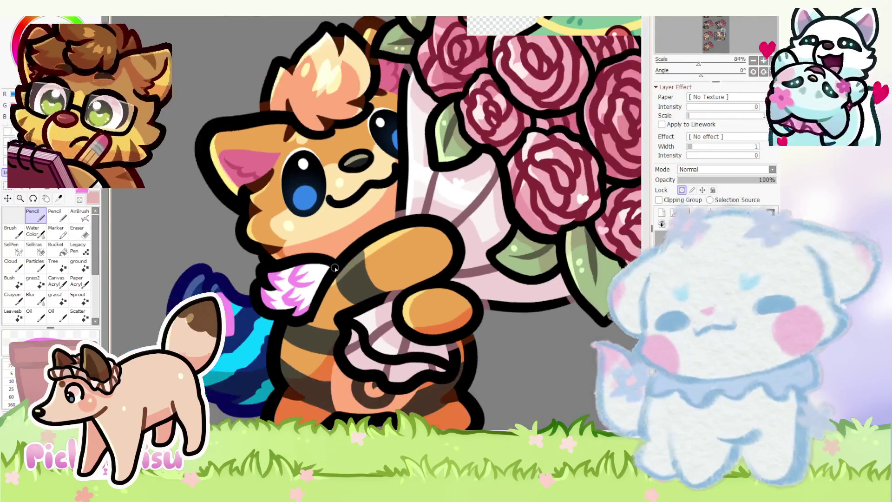
scroll(292, 284, up, 5)
scroll(289, 291, up, 5)
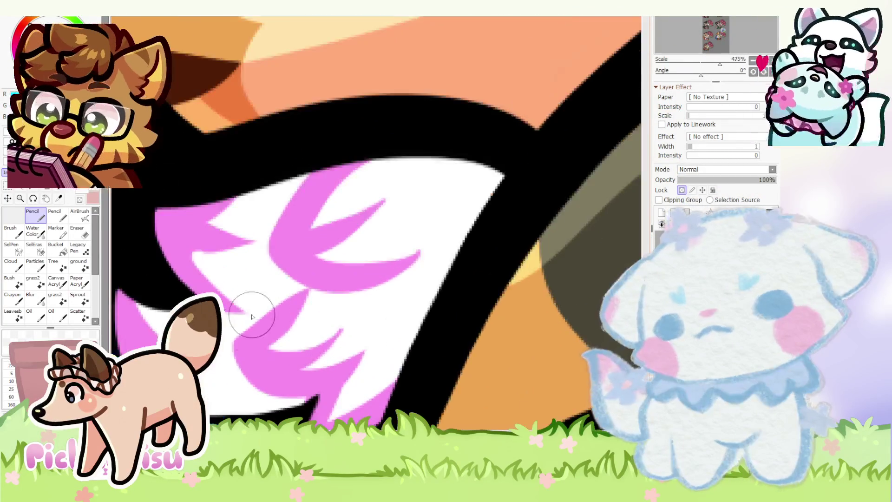
scroll(288, 259, down, 1)
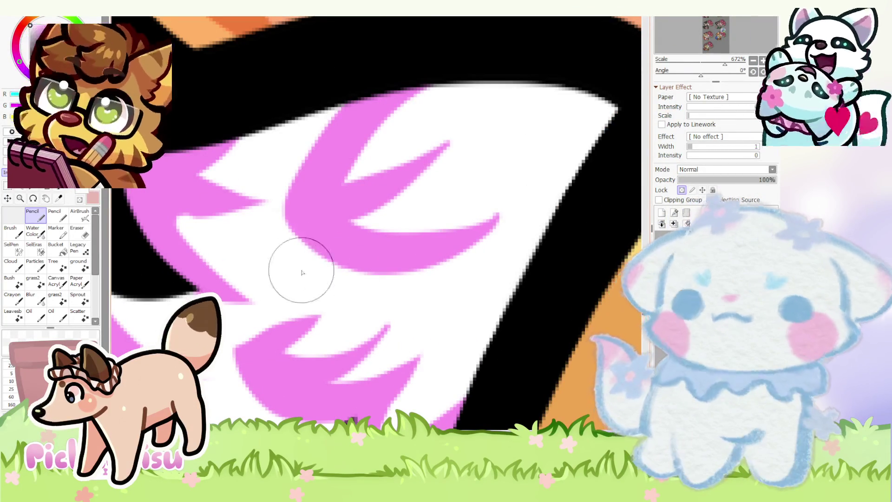
scroll(325, 231, down, 2)
scroll(288, 314, up, 2)
mouse_move(288, 314)
mouse_down()
mouse_move(367, 266)
mouse_move(328, 355)
mouse_up()
drag(274, 303, 304, 277)
scroll(304, 277, down, 8)
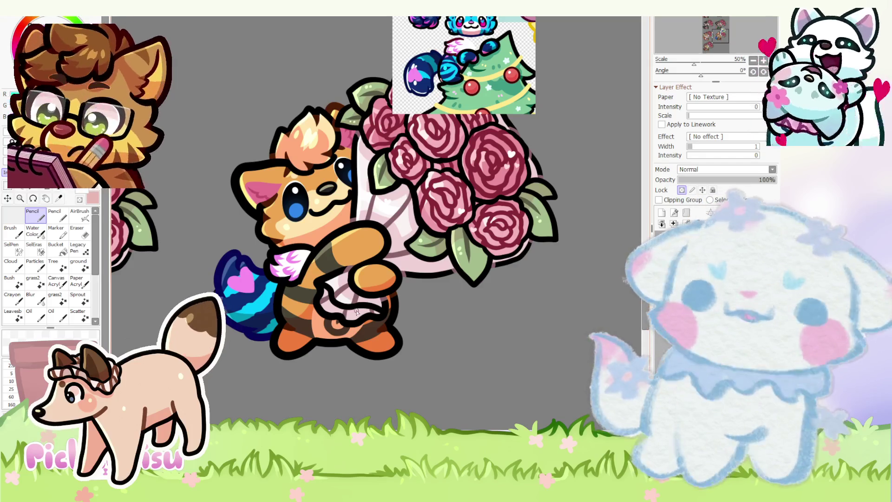
- Add soft pinkish shading over the white chest fluff
scroll(299, 296, up, 2)
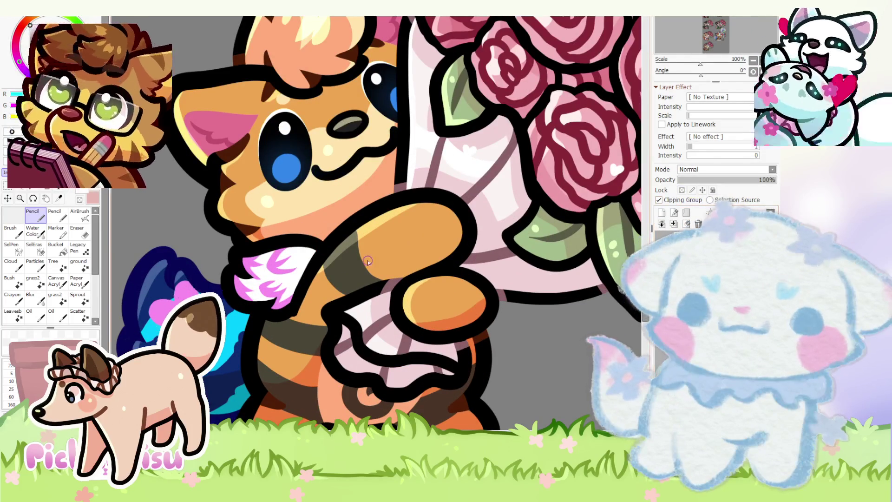
scroll(429, 252, down, 3)
scroll(430, 135, up, 4)
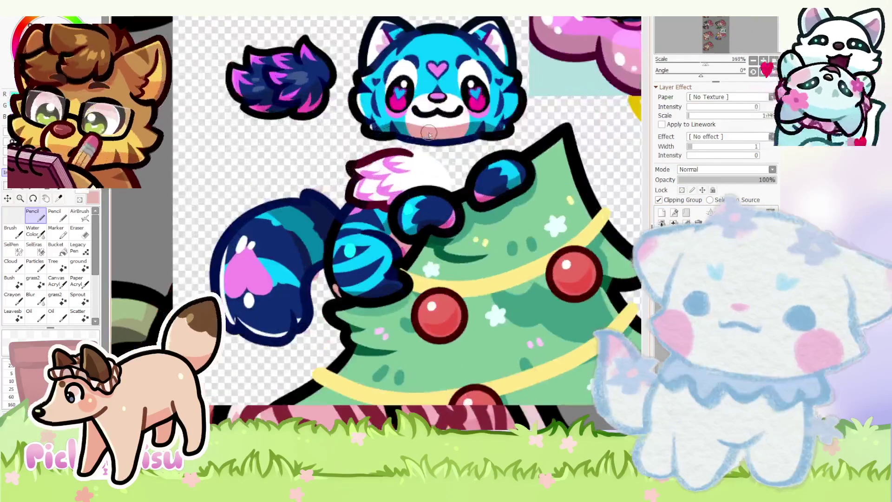
scroll(429, 135, down, 4)
scroll(277, 393, up, 5)
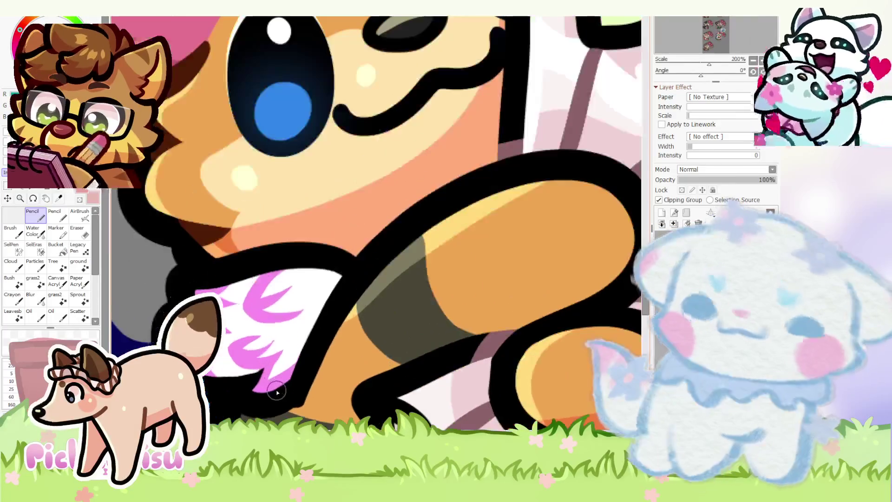
drag(350, 293, 242, 388)
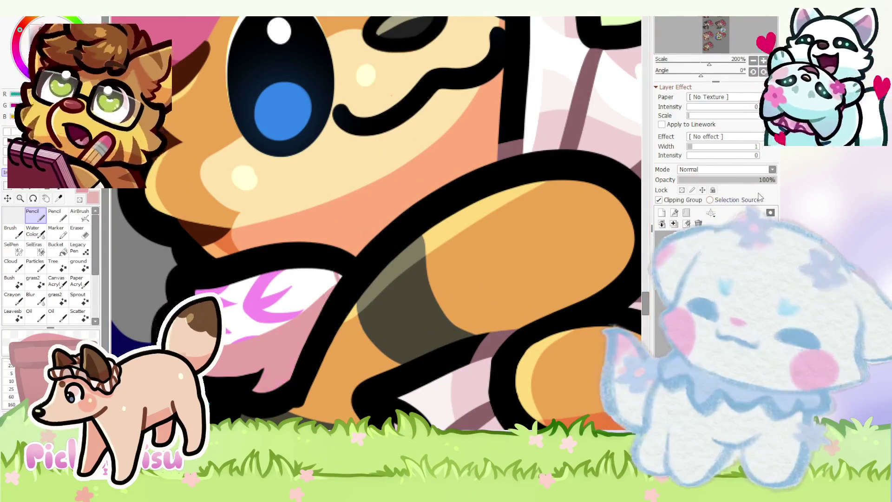
scroll(287, 311, down, 1)
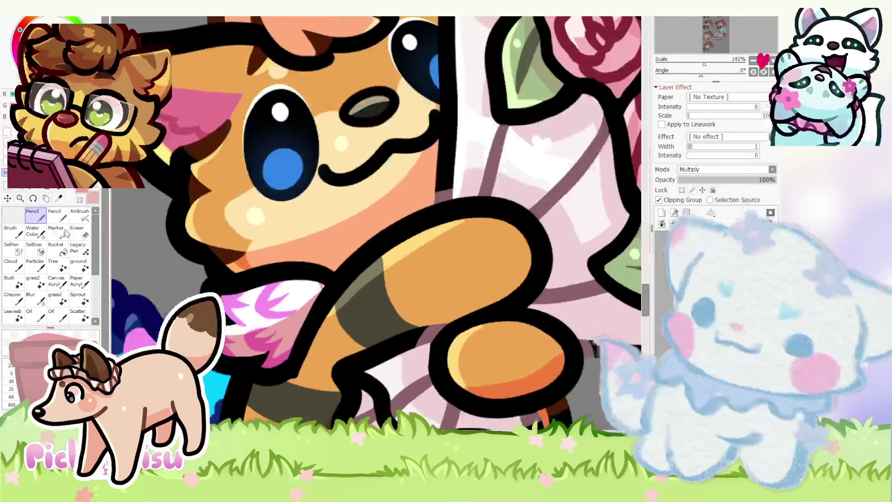
scroll(226, 312, up, 2)
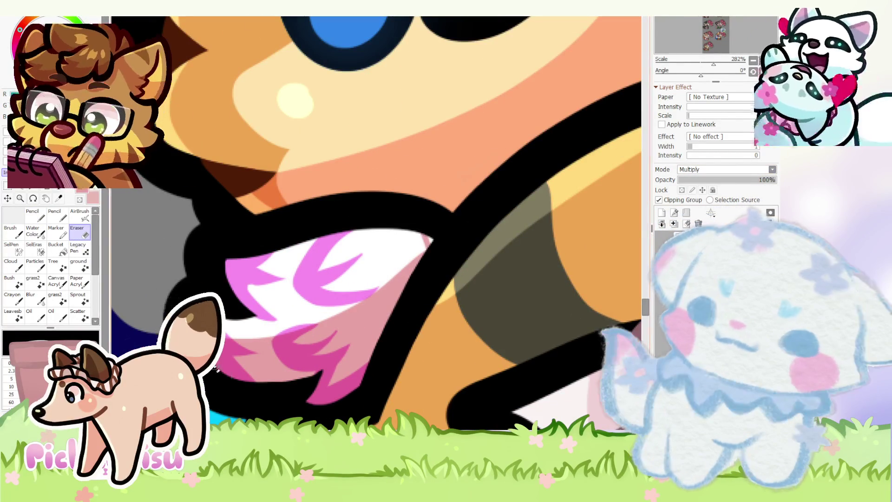
scroll(242, 386, down, 3)
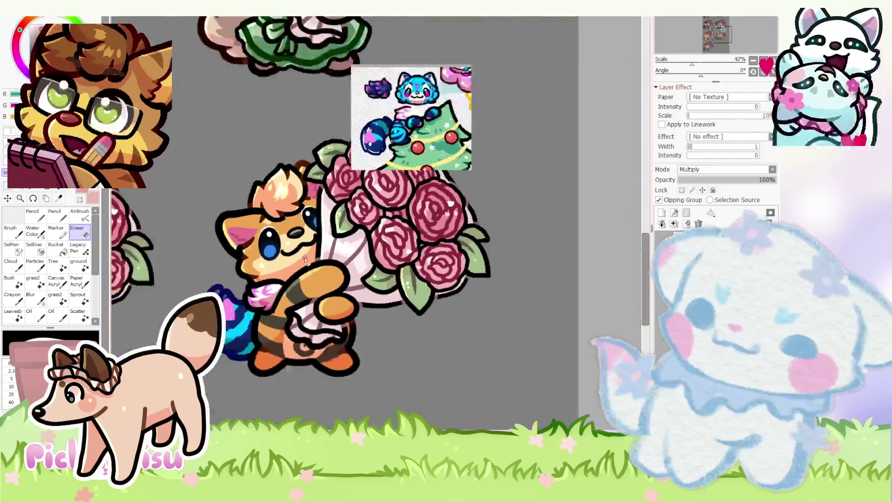
scroll(241, 386, up, 3)
- Lock the layer's transparency and select the fox's arm layer for recolouring
click(36, 216)
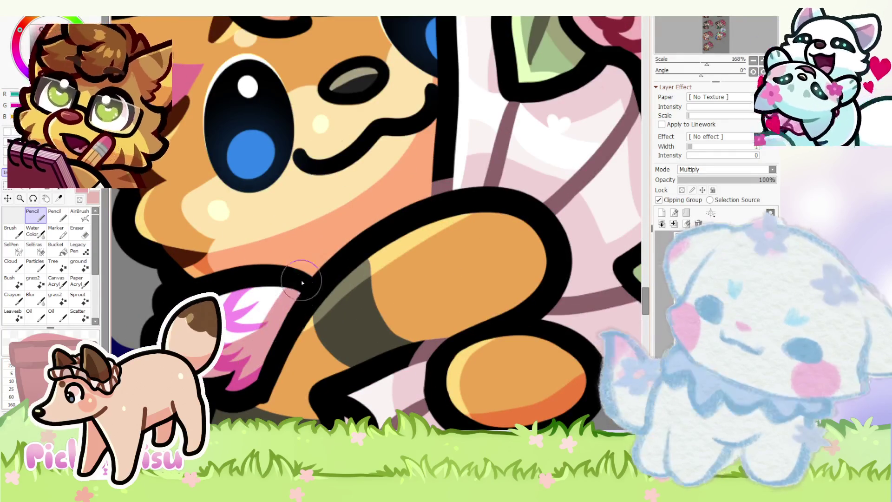
scroll(238, 342, down, 8)
scroll(238, 342, up, 2)
scroll(239, 341, up, 3)
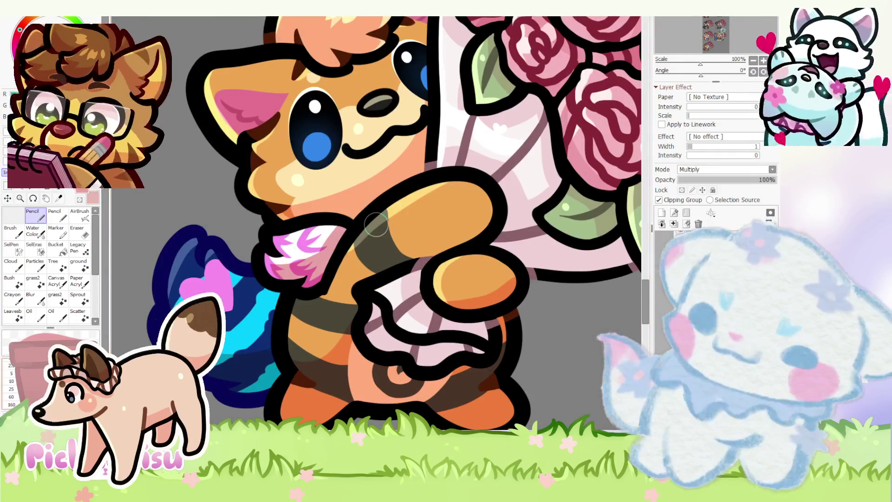
click(682, 191)
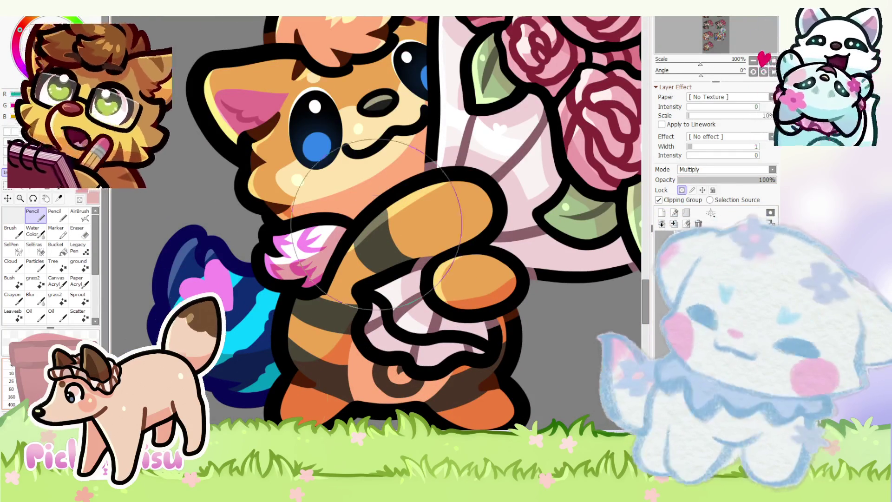
scroll(294, 314, down, 3)
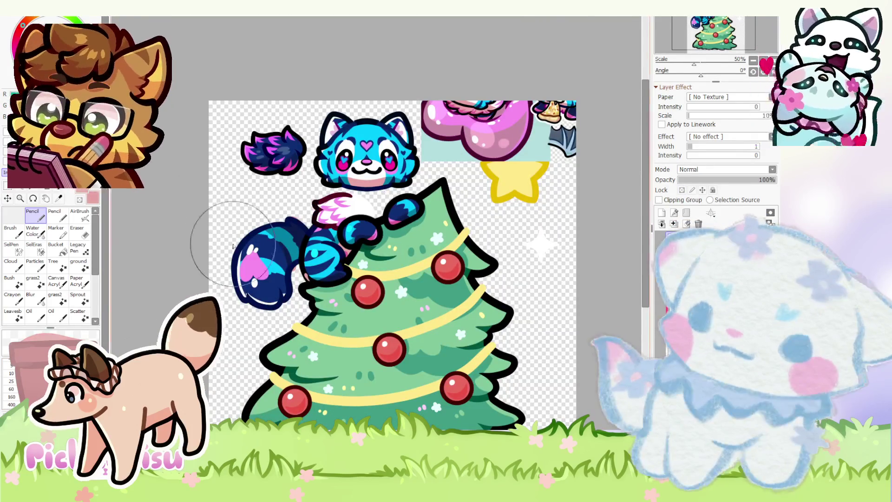
scroll(265, 227, up, 3)
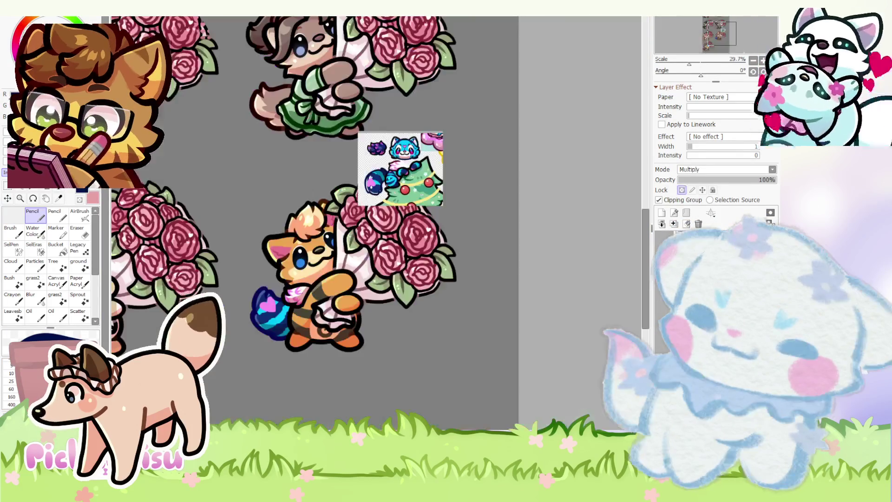
scroll(246, 339, up, 4)
ctrl+shift+click(247, 340)
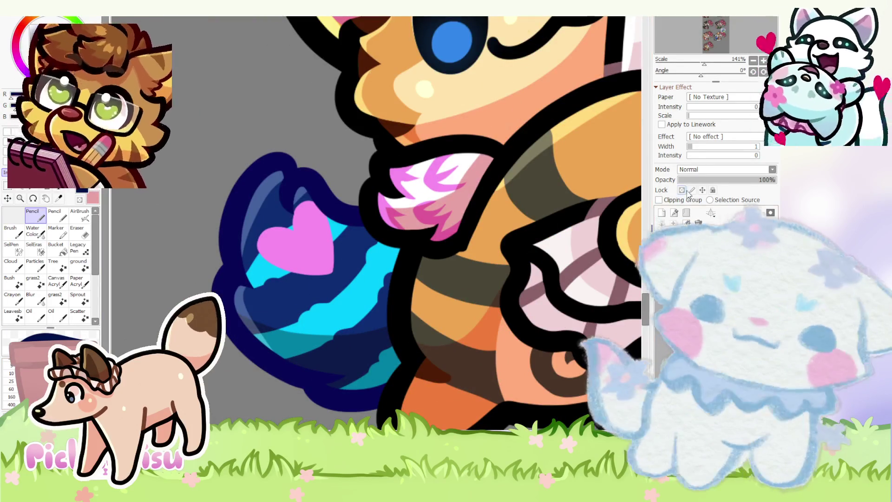
scroll(324, 417, down, 5)
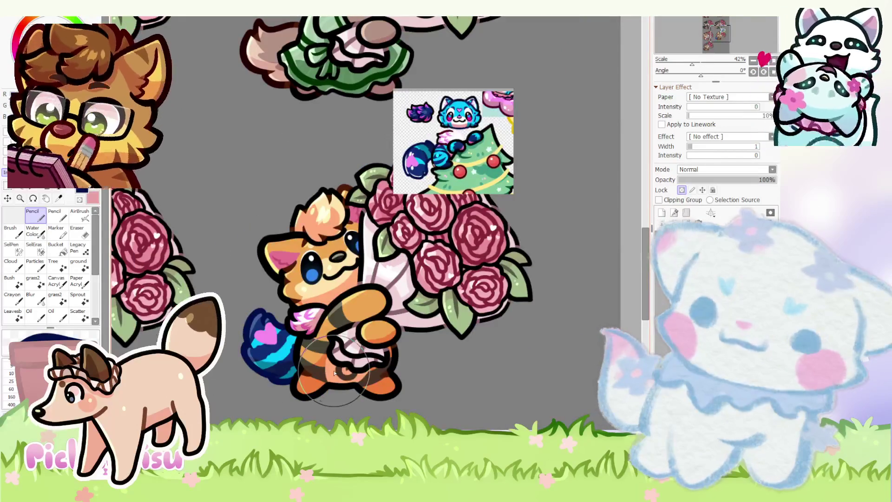
scroll(280, 346, up, 4)
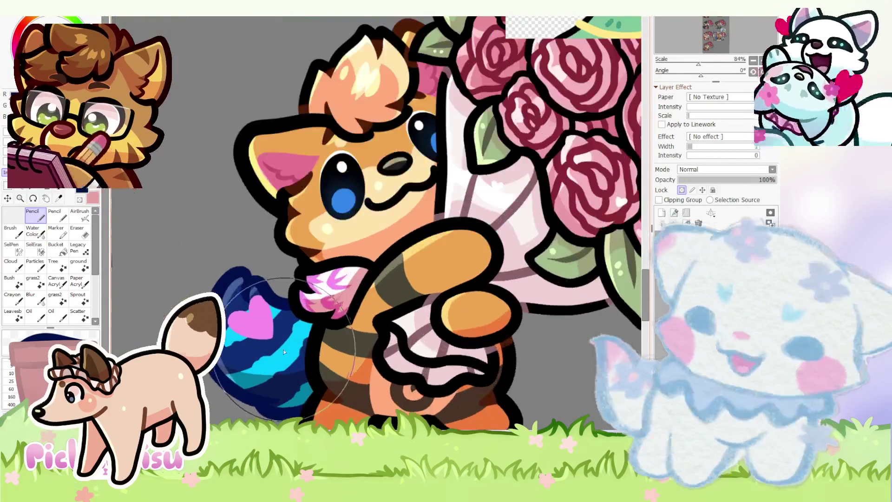
scroll(522, 244, up, 3)
- Paint cyan over the orange paw and lower paw bean
click(682, 190)
mouse_move(324, 265)
mouse_down()
mouse_move(304, 281)
mouse_move(369, 299)
mouse_move(349, 250)
mouse_move(369, 279)
mouse_move(342, 299)
mouse_up()
mouse_move(395, 340)
mouse_down()
mouse_move(409, 367)
mouse_move(469, 354)
mouse_move(440, 347)
mouse_up()
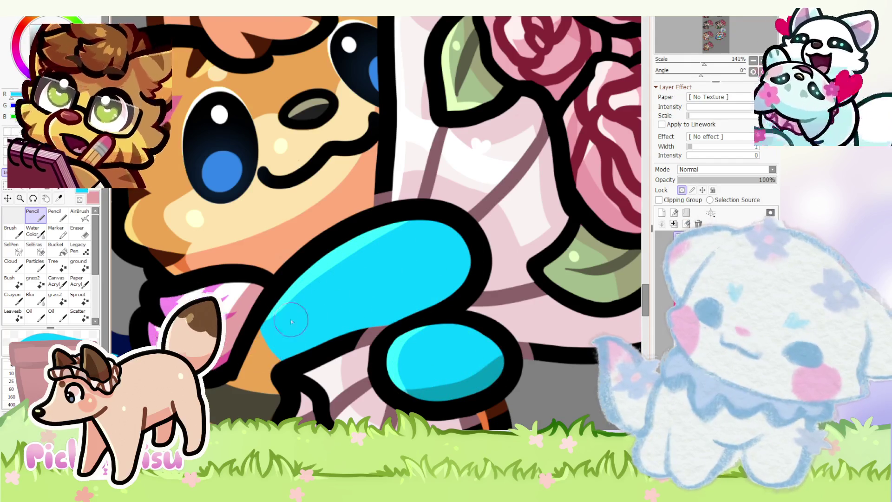
scroll(279, 311, down, 5)
scroll(243, 314, up, 2)
scroll(257, 301, up, 4)
- Repaint the upper and lower paws navy, keeping cyan highlights as stripes
drag(266, 312, 276, 307)
mouse_move(297, 337)
mouse_down()
mouse_move(346, 367)
mouse_move(373, 365)
mouse_move(474, 255)
mouse_move(286, 288)
mouse_move(305, 351)
mouse_move(405, 280)
mouse_up()
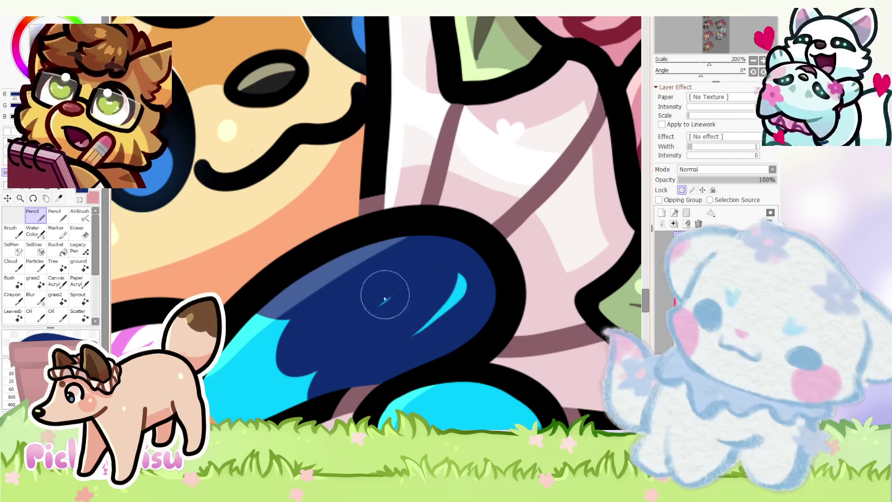
scroll(399, 292, down, 2)
drag(361, 343, 415, 357)
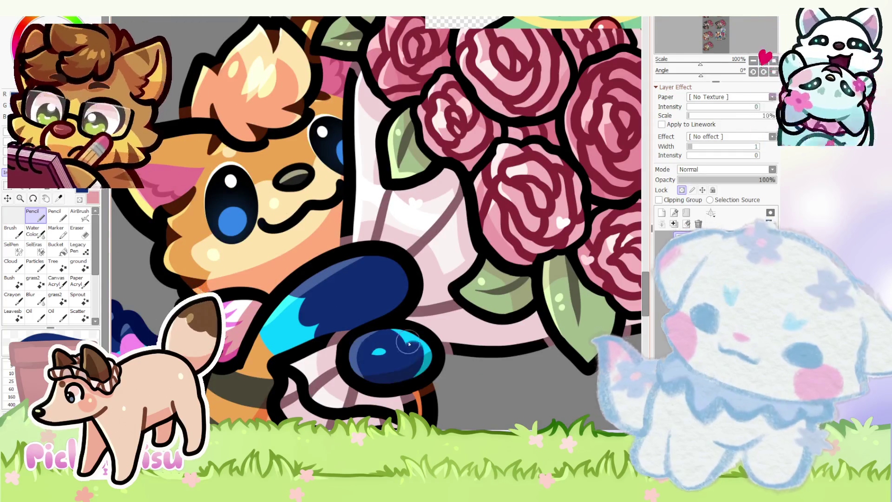
scroll(382, 340, down, 1)
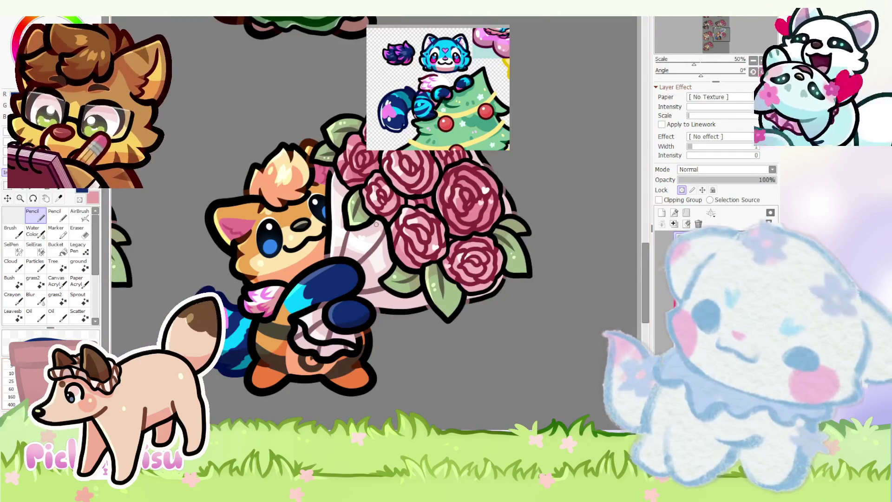
scroll(320, 273, up, 3)
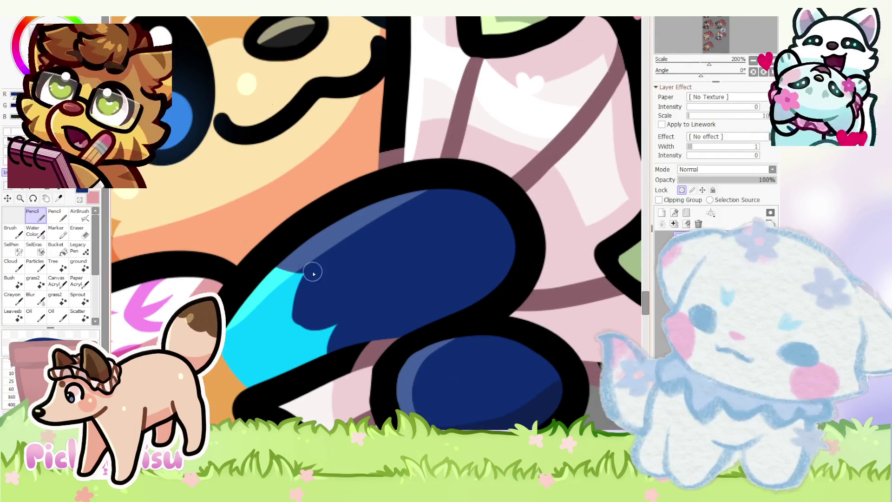
scroll(266, 307, up, 1)
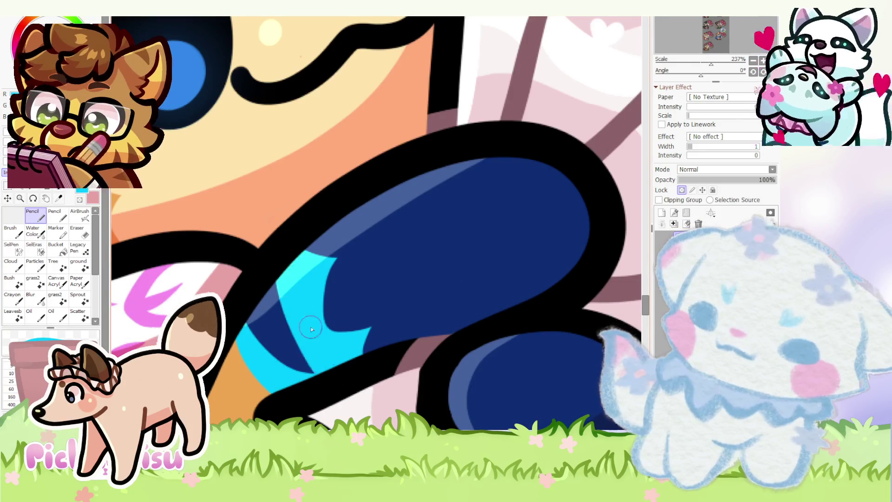
scroll(322, 352, down, 2)
scroll(271, 317, up, 3)
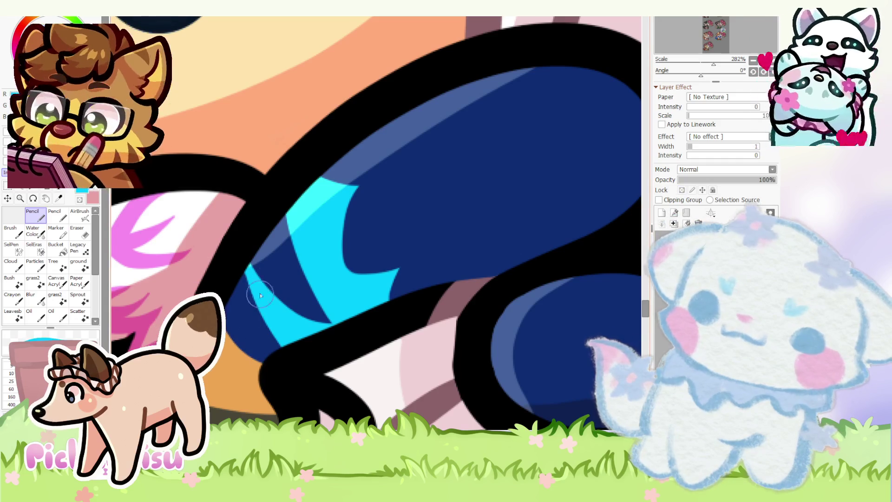
scroll(292, 355, down, 10)
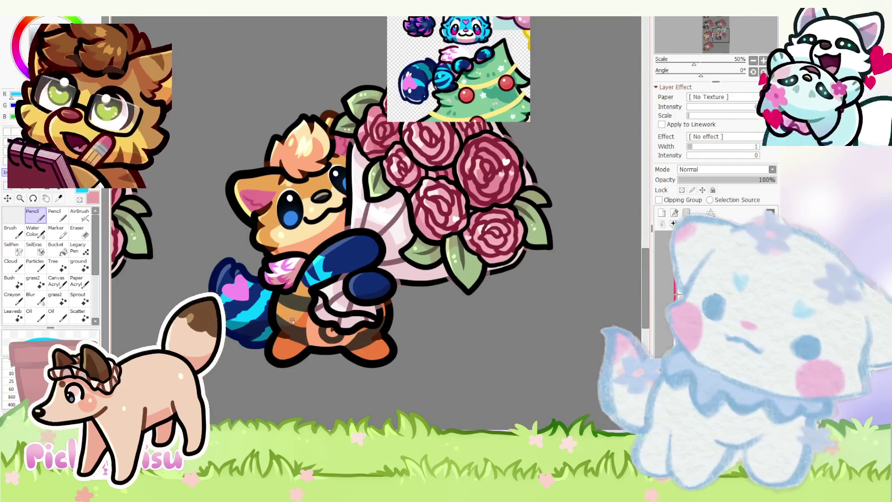
scroll(309, 312, up, 5)
- Select Layer20, which holds the body under the arm
ctrl+click(312, 278)
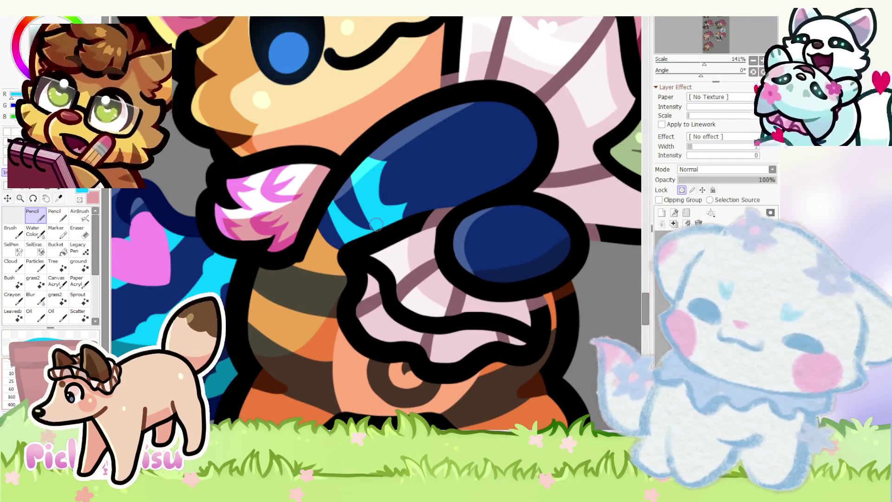
scroll(292, 253, down, 5)
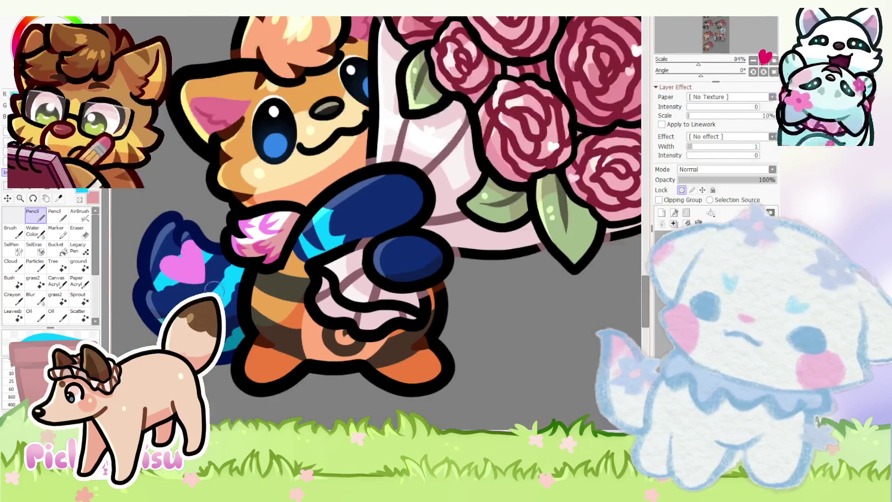
scroll(298, 284, up, 4)
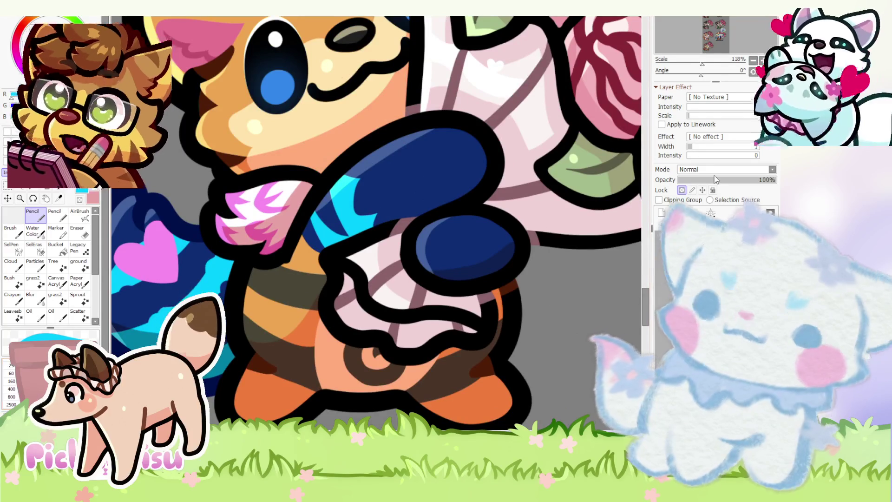
scroll(316, 283, down, 5)
scroll(313, 275, up, 4)
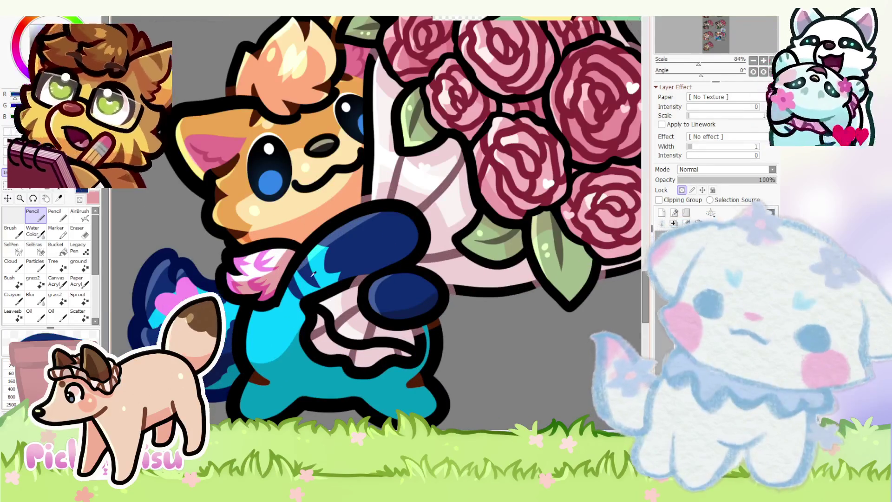
- Paint the belly below the bouquet wrap pink
scroll(313, 274, down, 5)
scroll(314, 275, up, 4)
scroll(326, 232, down, 4)
scroll(402, 101, up, 5)
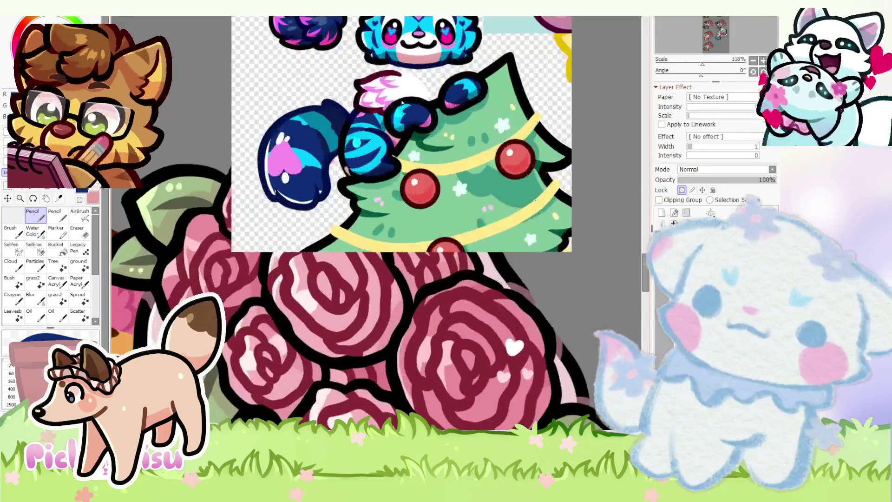
scroll(402, 279, down, 4)
scroll(402, 315, up, 6)
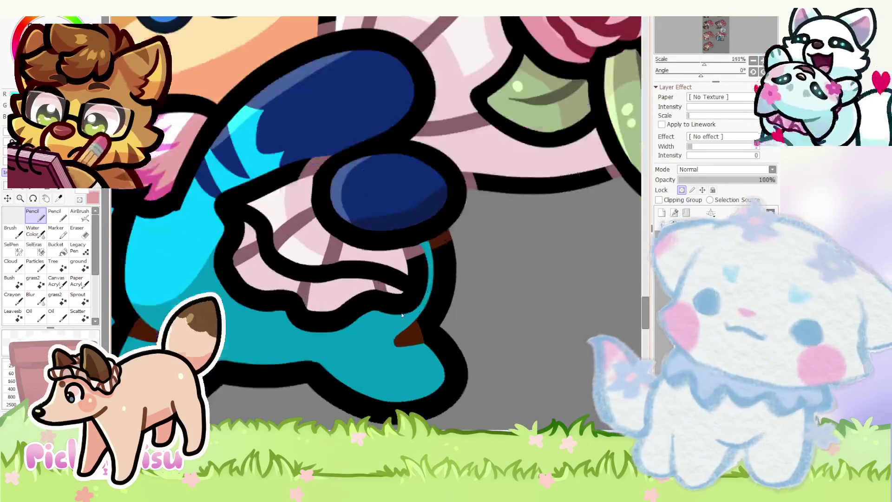
mouse_move(251, 262)
mouse_down()
mouse_move(218, 325)
mouse_move(302, 344)
mouse_move(255, 336)
mouse_move(225, 261)
mouse_up()
- Add two navy stripes across the cyan body, undoing one oversized navy stroke
scroll(278, 279, up, 2)
scroll(325, 302, down, 4)
scroll(366, 333, up, 4)
mouse_move(366, 332)
mouse_down()
mouse_move(321, 355)
mouse_move(294, 388)
mouse_move(325, 390)
mouse_move(364, 355)
mouse_move(376, 325)
mouse_move(389, 357)
mouse_move(314, 370)
mouse_move(330, 345)
mouse_move(315, 367)
mouse_up()
scroll(377, 351, down, 5)
scroll(285, 388, up, 8)
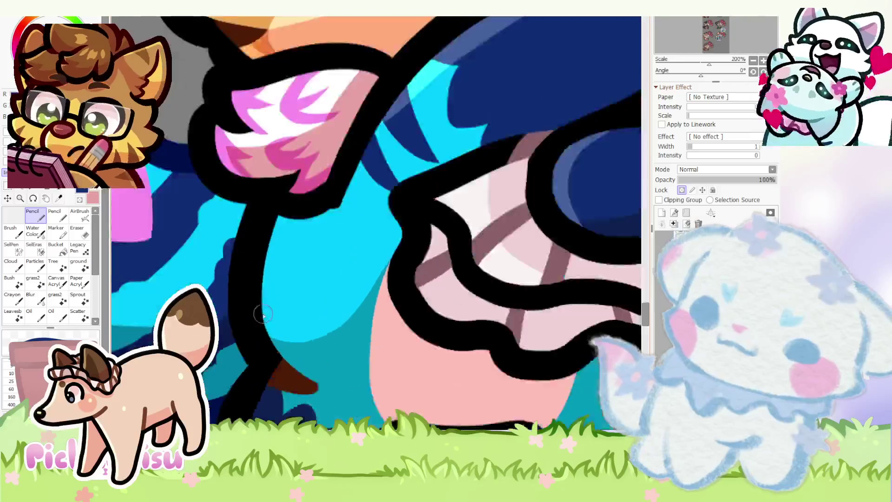
mouse_move(399, 372)
mouse_down()
mouse_move(285, 388)
mouse_move(295, 362)
mouse_move(303, 376)
mouse_up()
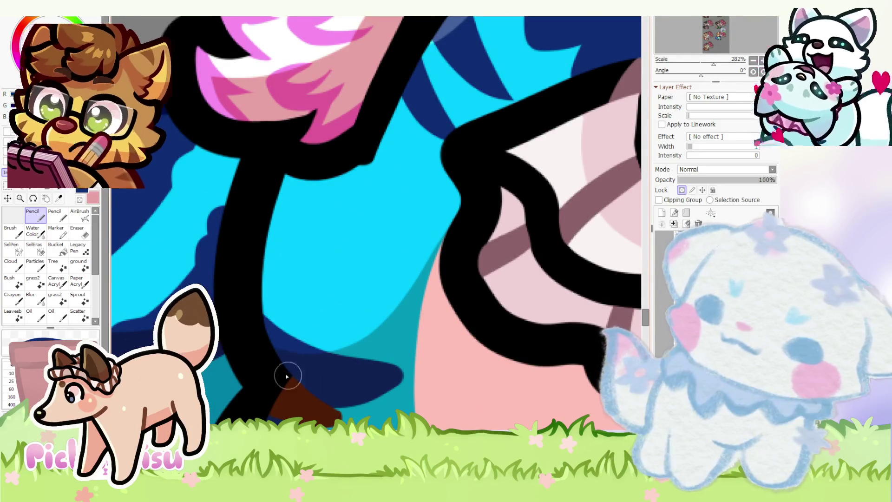
mouse_move(261, 209)
mouse_down()
mouse_move(352, 315)
mouse_move(358, 294)
mouse_move(308, 279)
mouse_up()
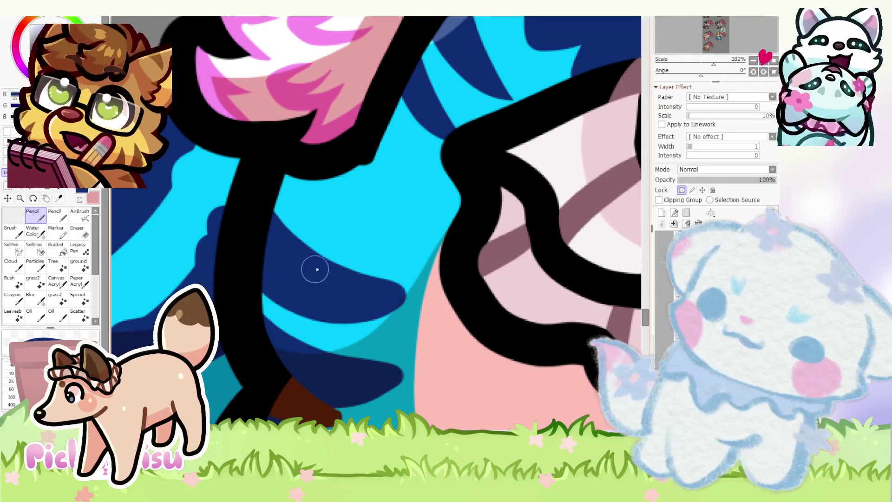
key(ctrl+z)
key(ctrl+z)
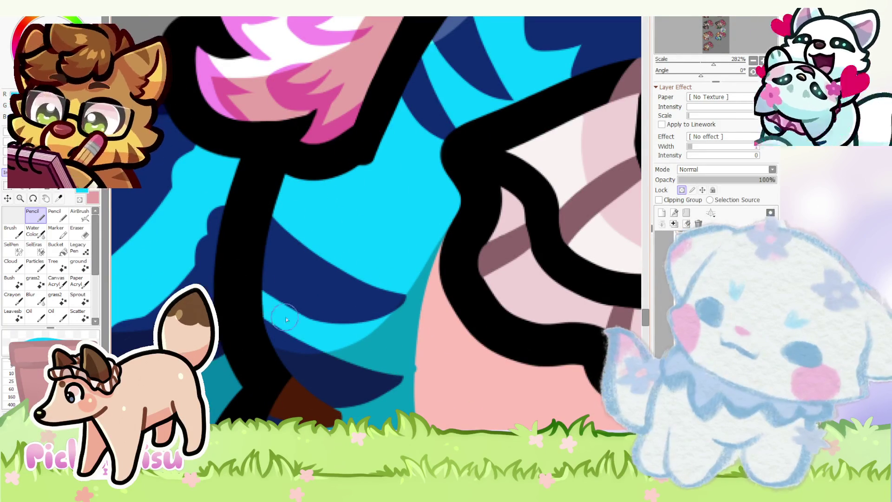
- Extend a navy stripe over the cyan near the sleeve
scroll(384, 320, down, 5)
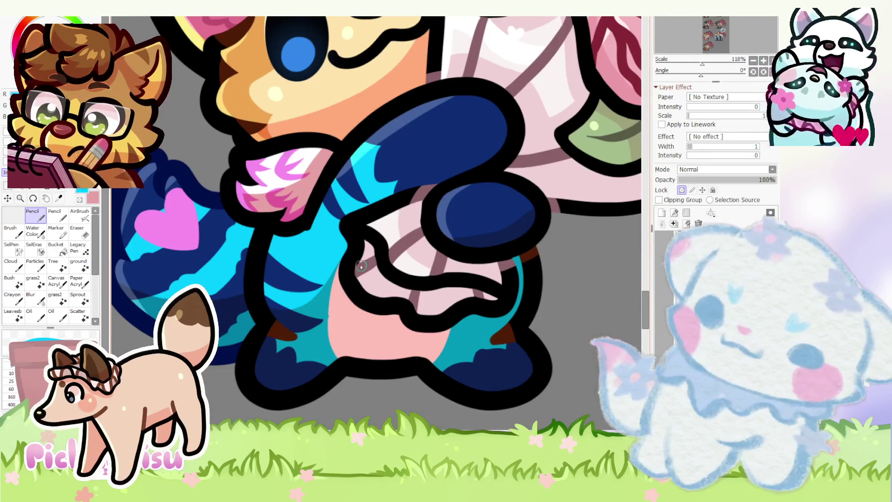
scroll(207, 245, down, 5)
scroll(245, 251, up, 5)
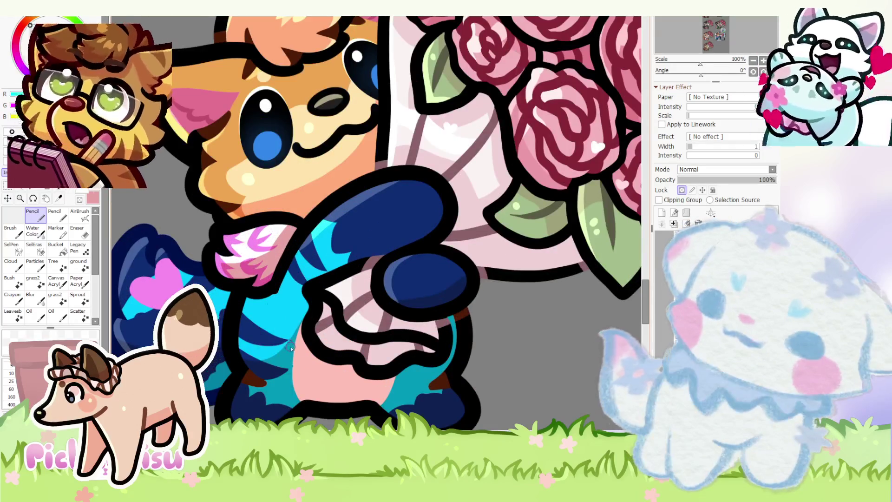
scroll(290, 350, up, 3)
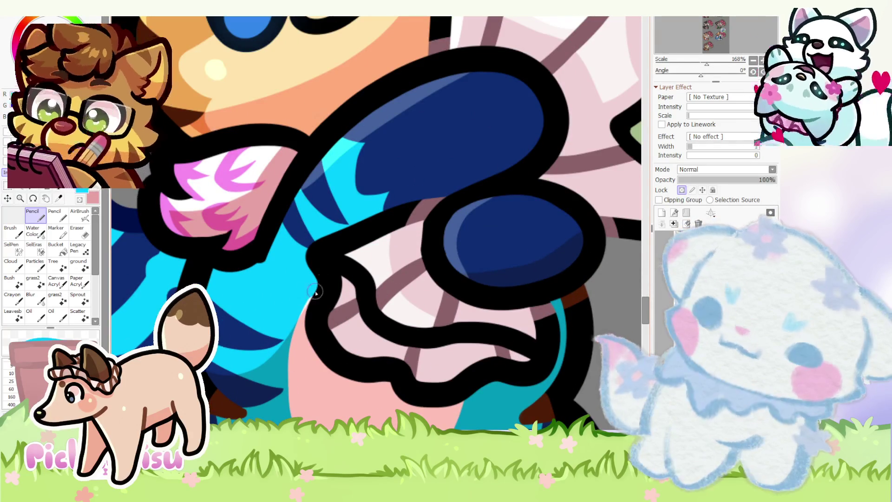
scroll(260, 300, down, 2)
scroll(238, 296, up, 3)
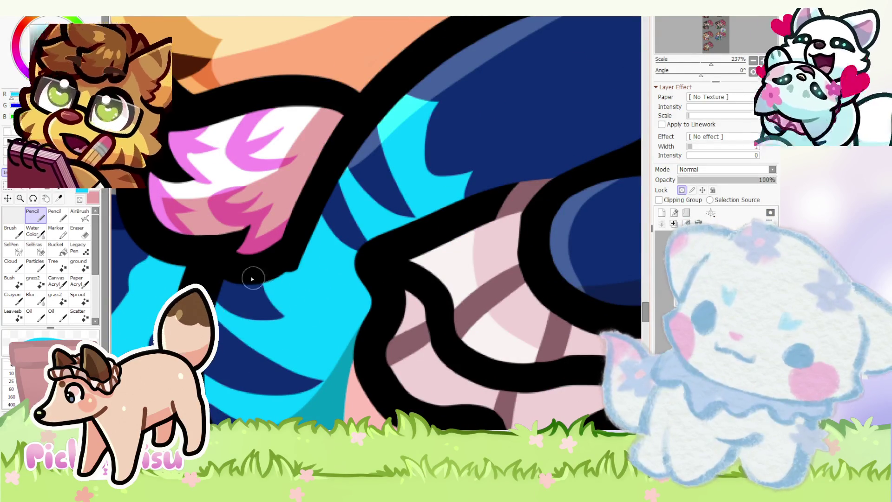
drag(263, 301, 302, 310)
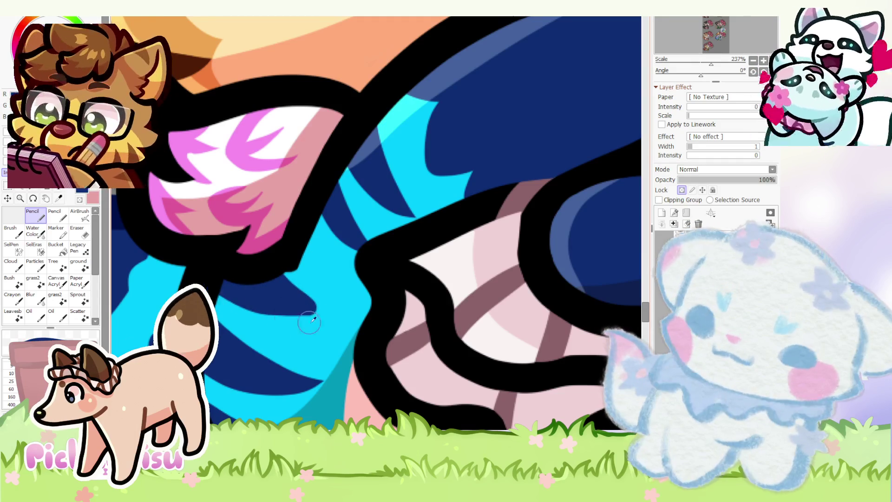
scroll(262, 294, down, 9)
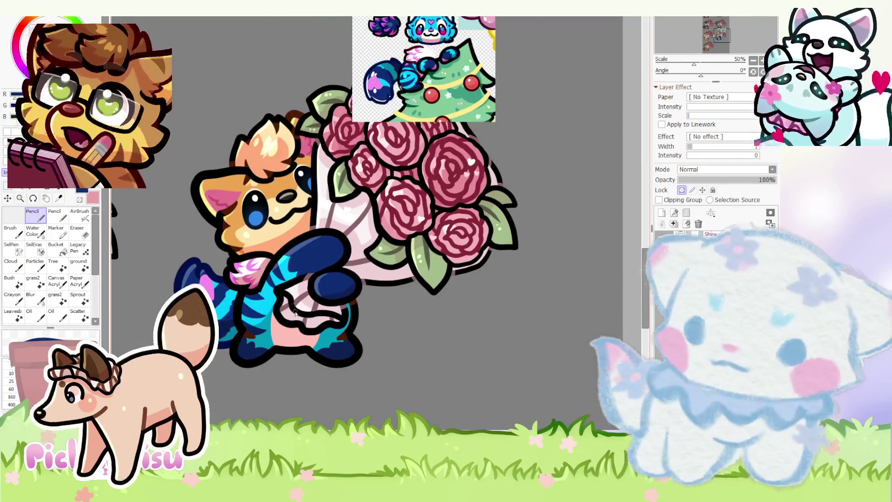
- Paint a thin cyan stroke along the inner edge of the lower leg's black outline
scroll(294, 306, up, 5)
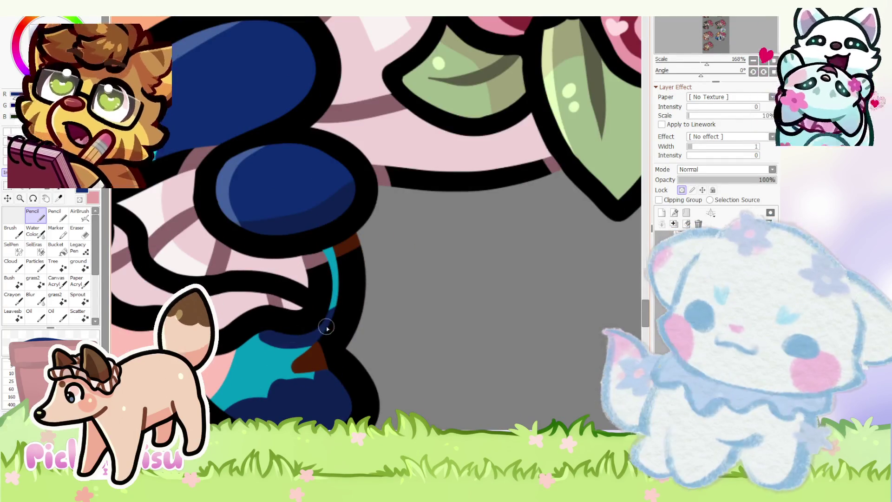
scroll(308, 332, down, 3)
scroll(303, 312, up, 3)
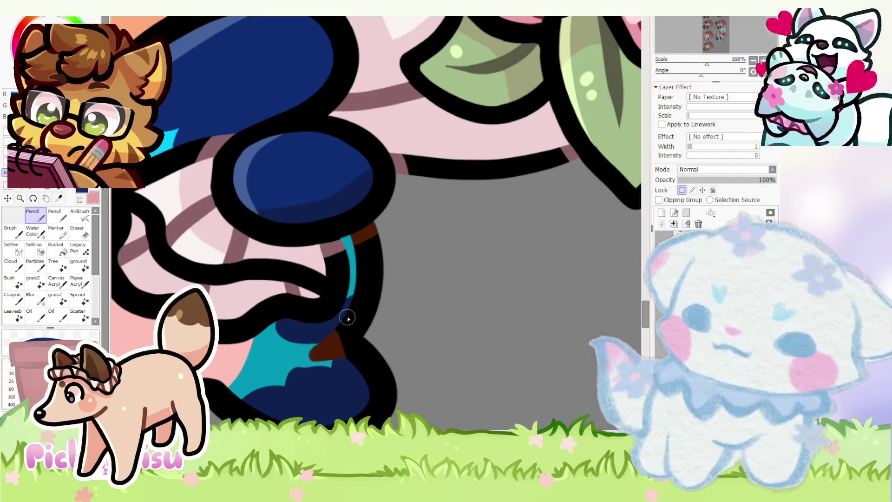
scroll(353, 258, down, 3)
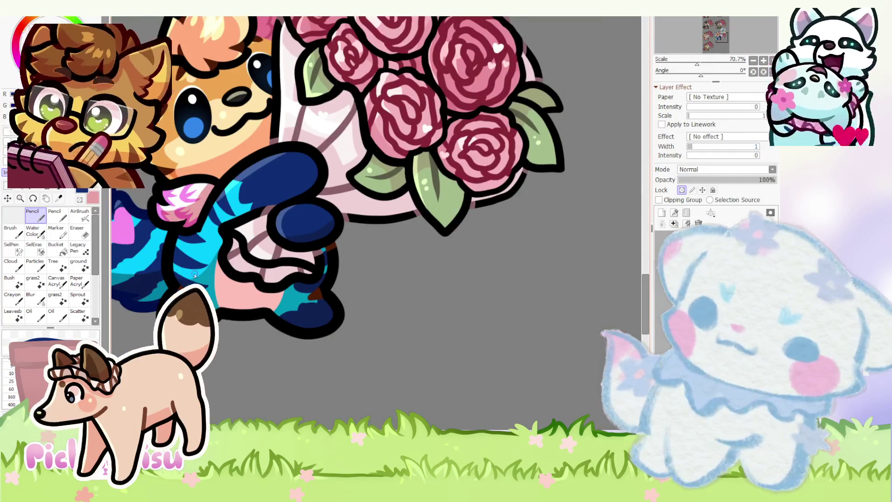
scroll(301, 276, up, 5)
drag(455, 239, 291, 279)
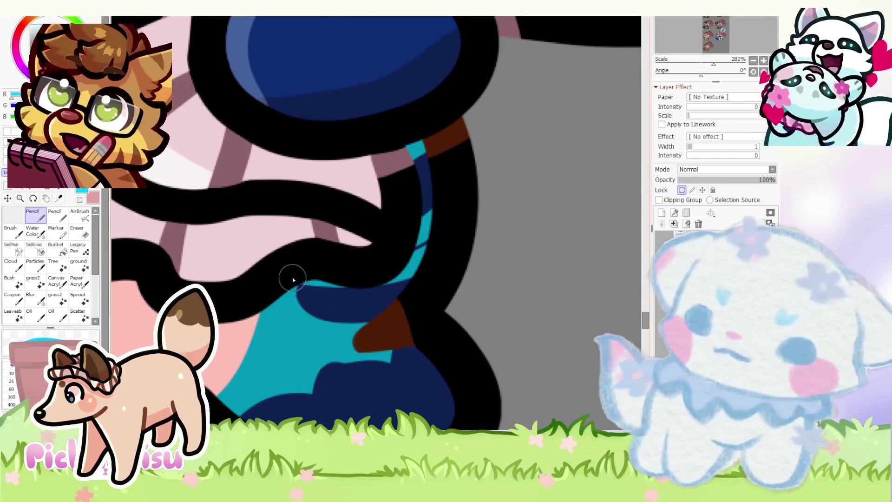
- Scroll back and forth to compare the blue-striped critter with the Christmas-tree reference
scroll(440, 336, down, 5)
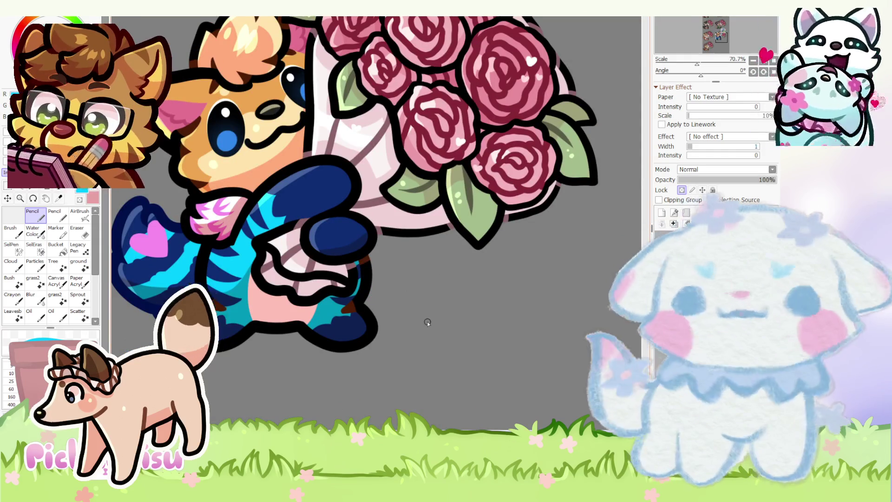
scroll(229, 257, up, 3)
scroll(229, 257, down, 3)
scroll(231, 279, up, 10)
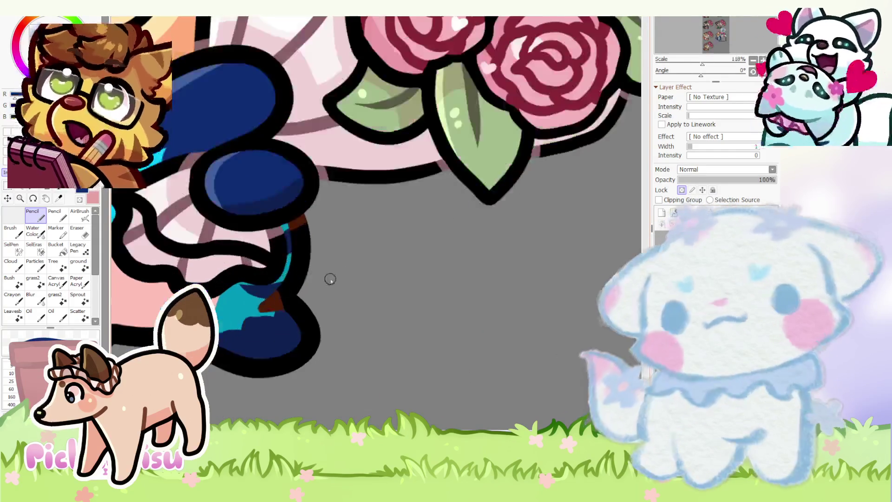
scroll(231, 286, down, 6)
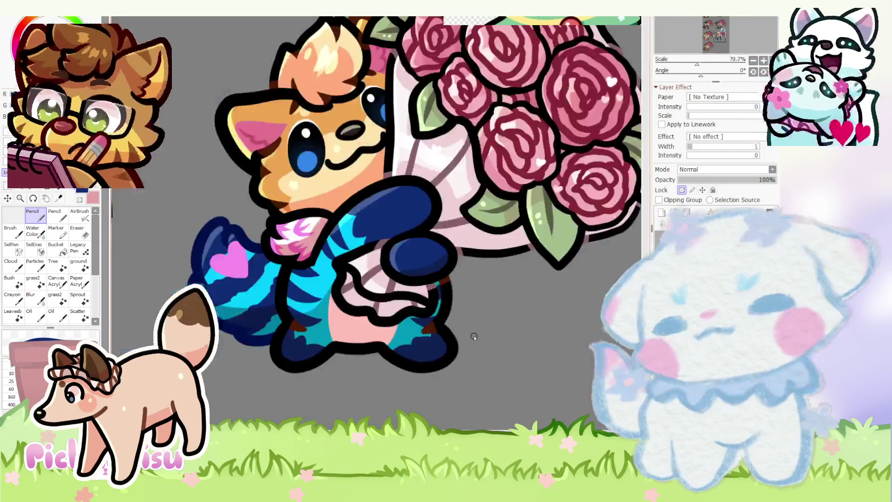
scroll(430, 345, up, 4)
scroll(372, 339, up, 1)
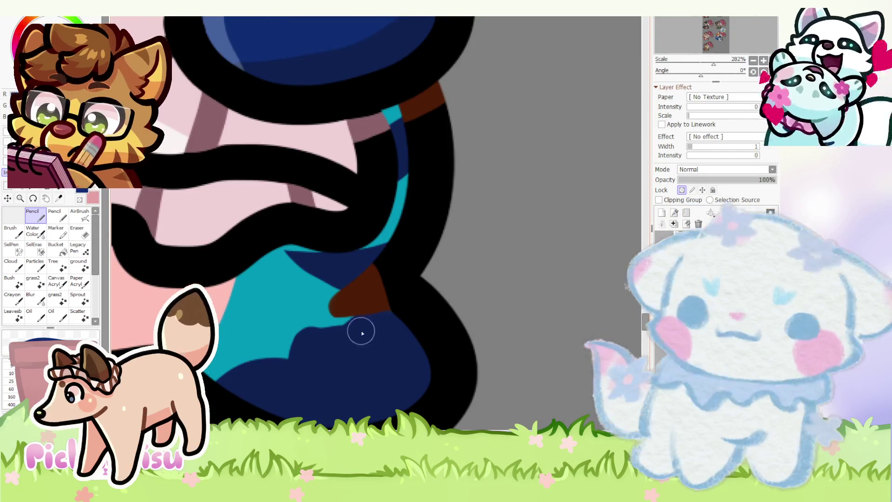
scroll(350, 318, down, 5)
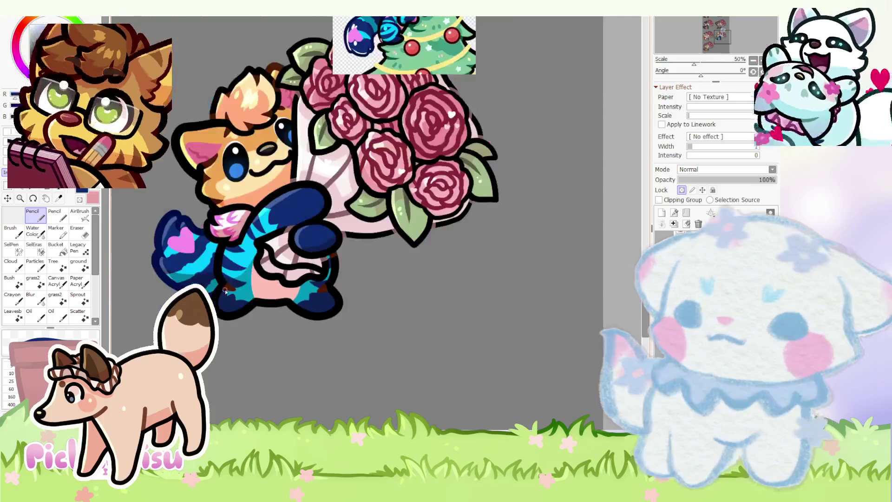
scroll(225, 289, up, 3)
scroll(333, 357, down, 3)
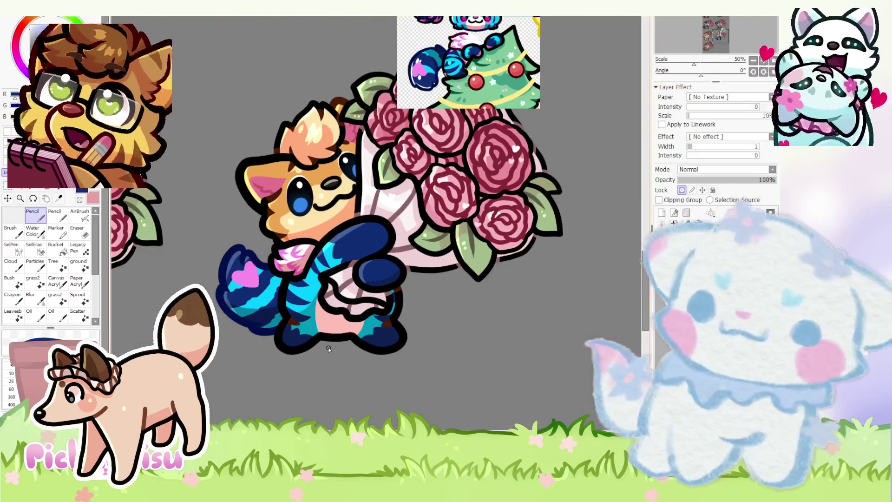
scroll(333, 357, down, 1)
scroll(436, 124, up, 13)
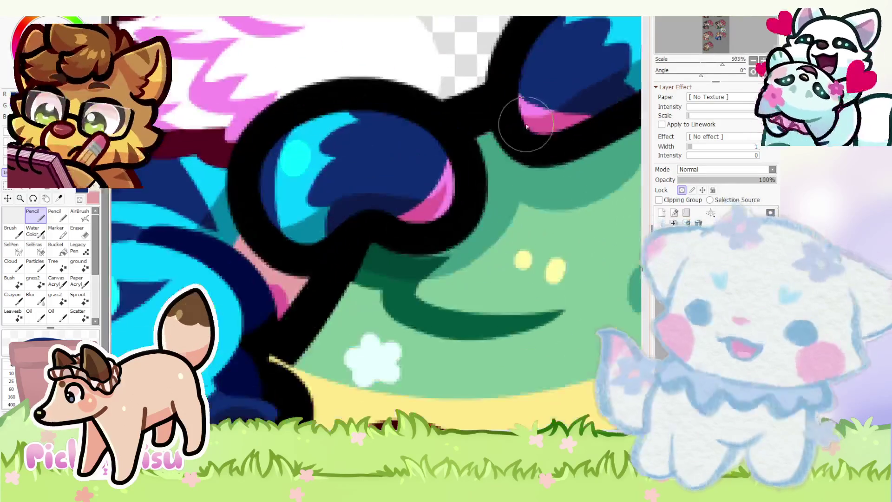
- Scroll between the navy paws holding the bouquet and the reference's pink-highlighted baubles
scroll(365, 202, down, 2)
scroll(366, 202, down, 5)
scroll(335, 313, up, 6)
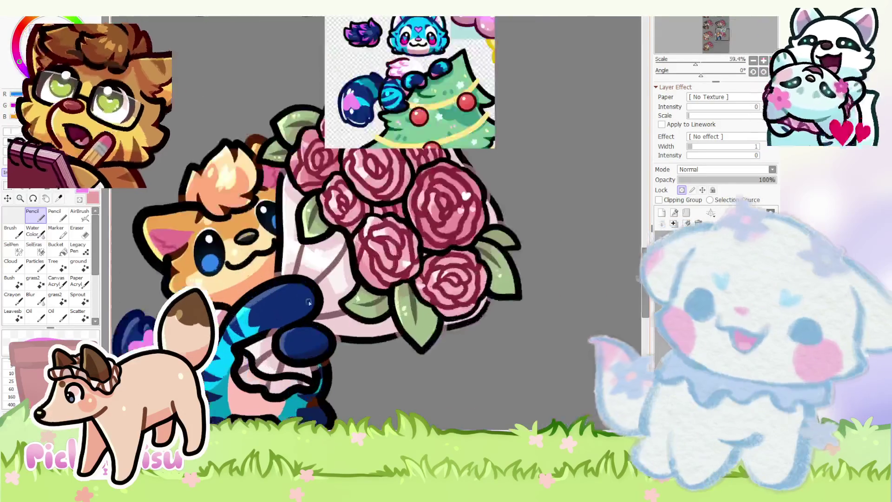
scroll(335, 312, down, 1)
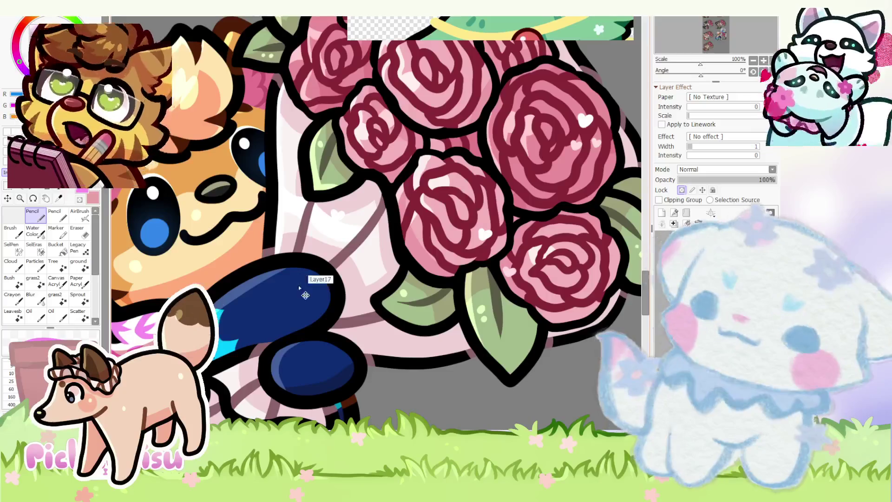
scroll(321, 279, up, 2)
scroll(250, 239, down, 3)
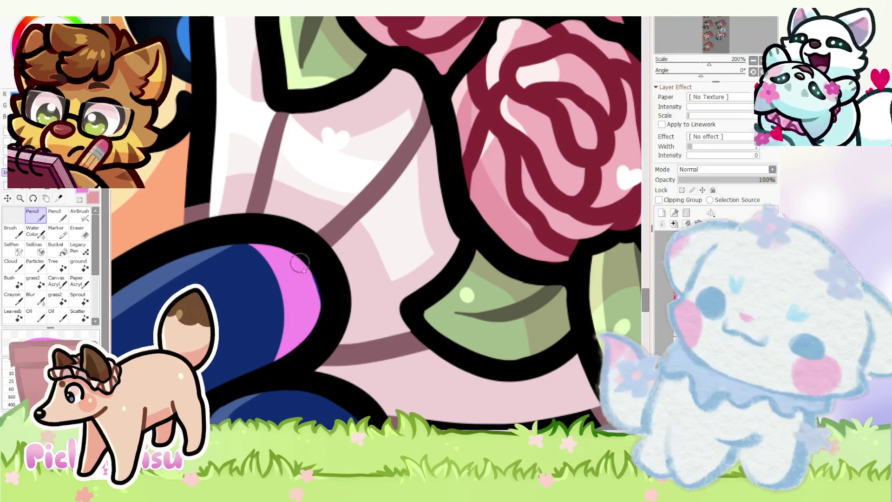
scroll(250, 372, up, 2)
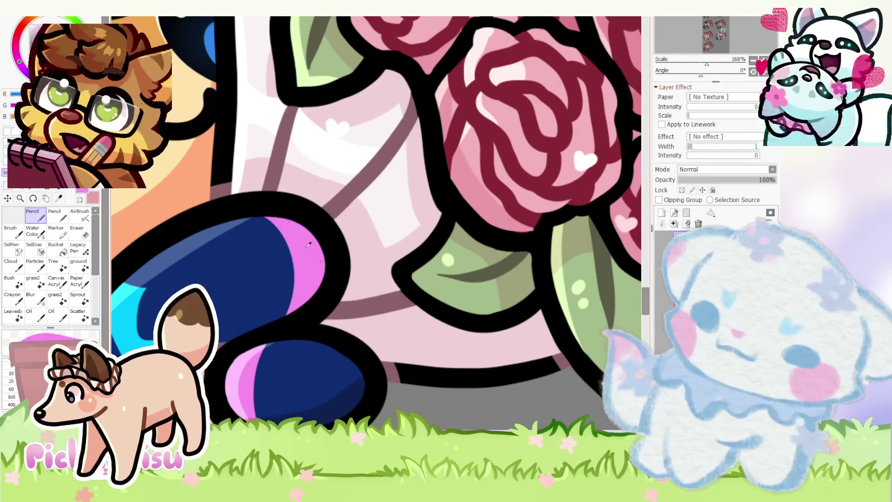
scroll(266, 257, down, 5)
scroll(266, 257, up, 5)
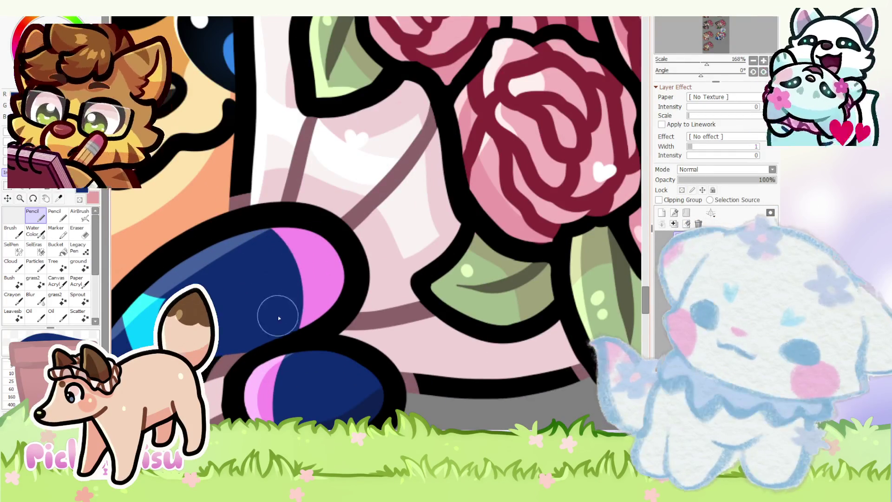
scroll(260, 385, down, 2)
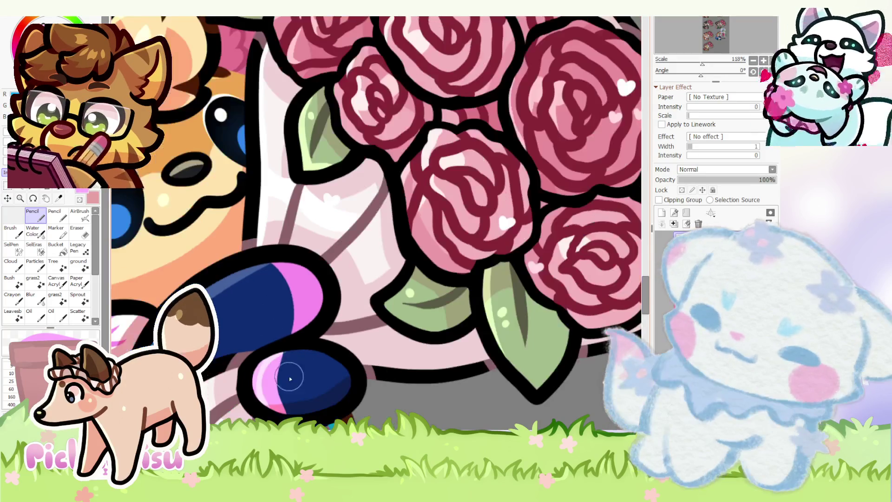
scroll(333, 284, up, 3)
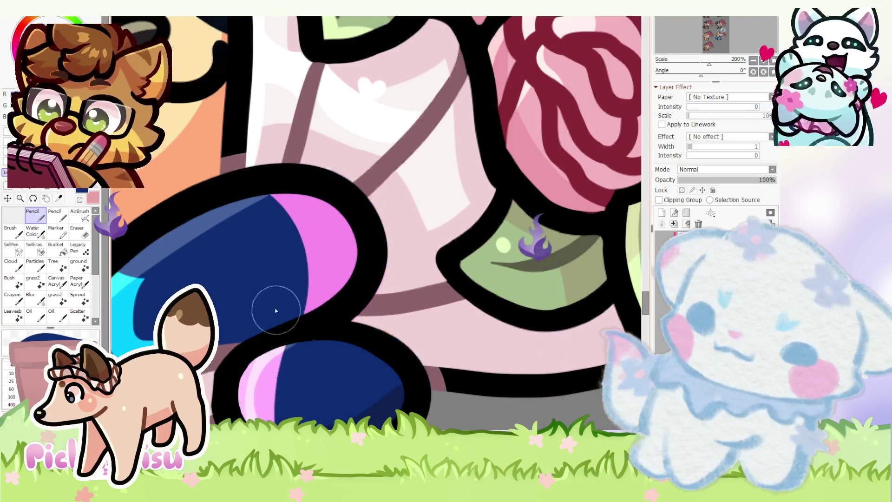
scroll(279, 319, down, 1)
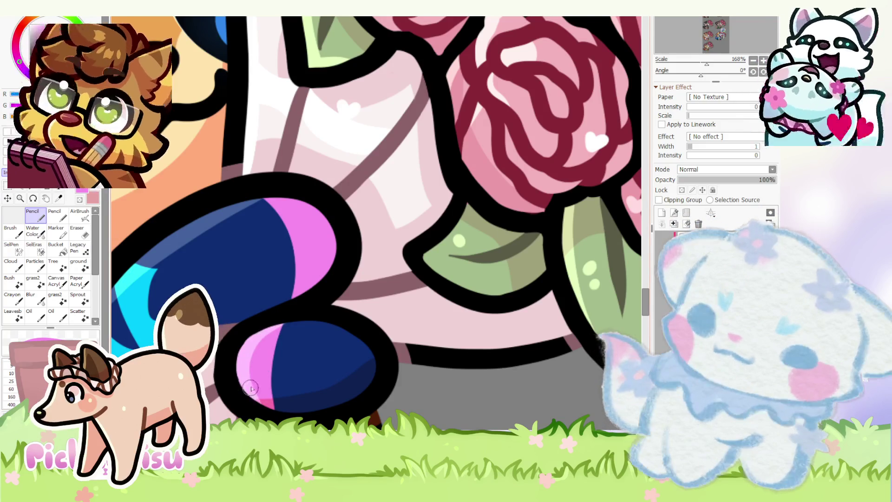
scroll(274, 349, down, 2)
scroll(215, 380, up, 3)
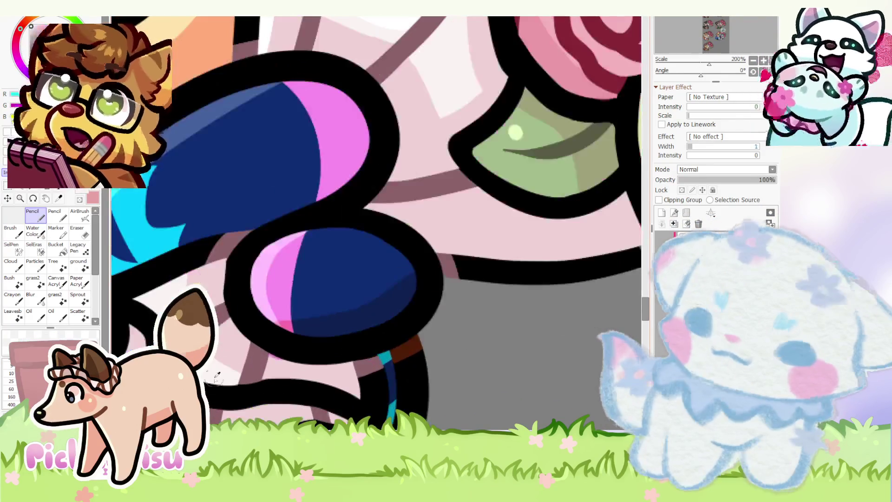
scroll(280, 360, down, 4)
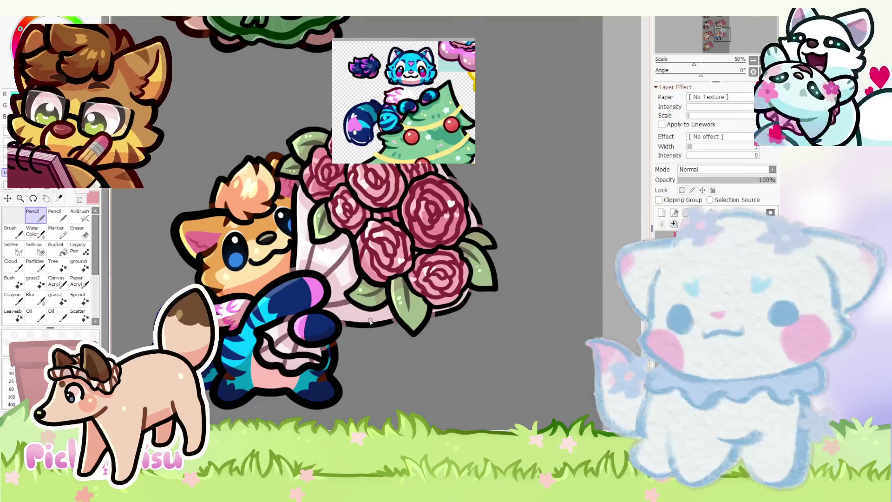
scroll(370, 321, down, 1)
scroll(410, 149, up, 1)
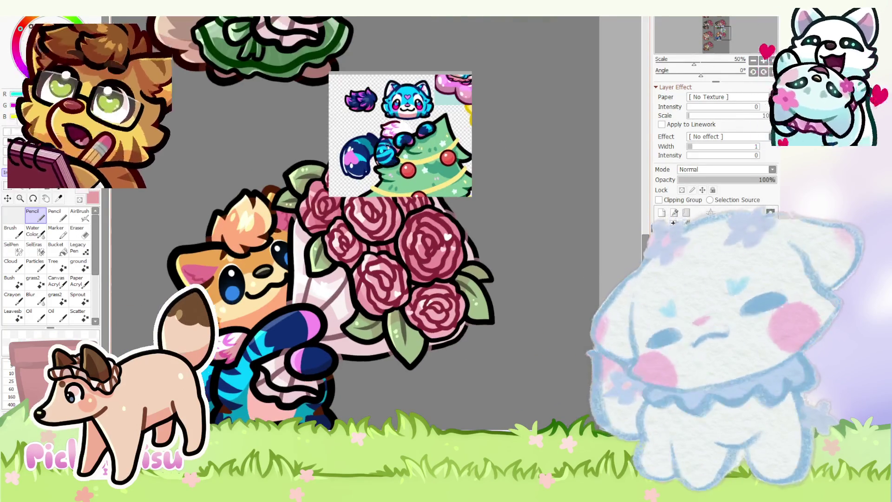
scroll(387, 148, up, 3)
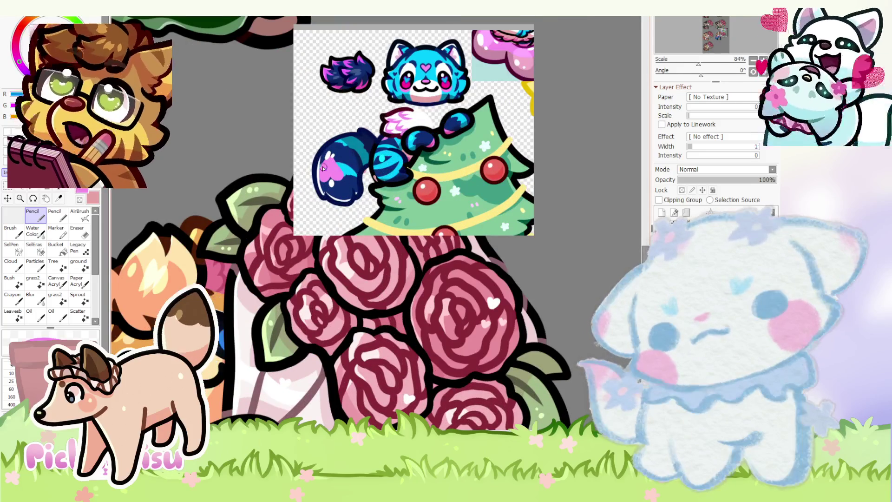
scroll(326, 167, down, 4)
scroll(219, 303, up, 8)
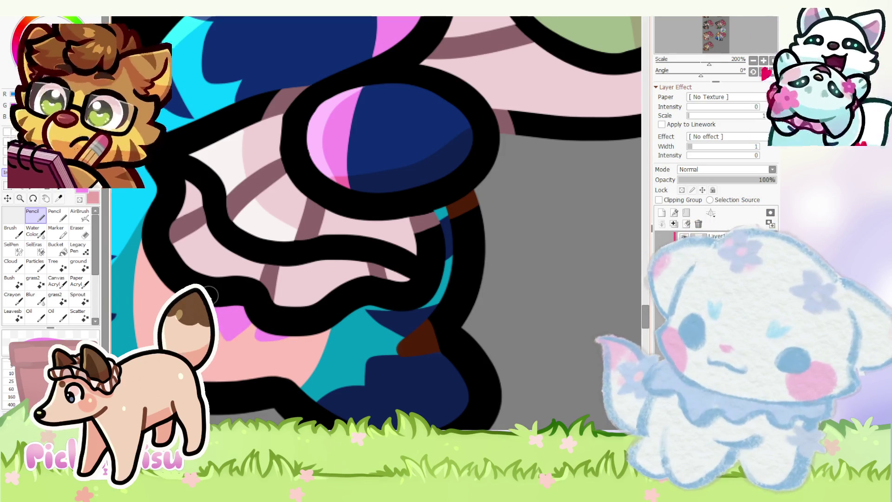
scroll(211, 298, down, 4)
scroll(265, 351, up, 1)
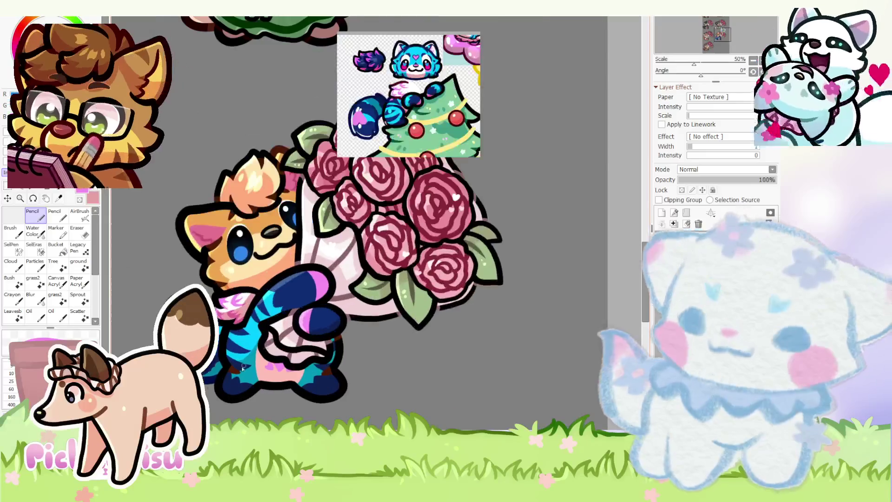
scroll(227, 323, up, 2)
scroll(242, 339, down, 1)
scroll(257, 359, up, 3)
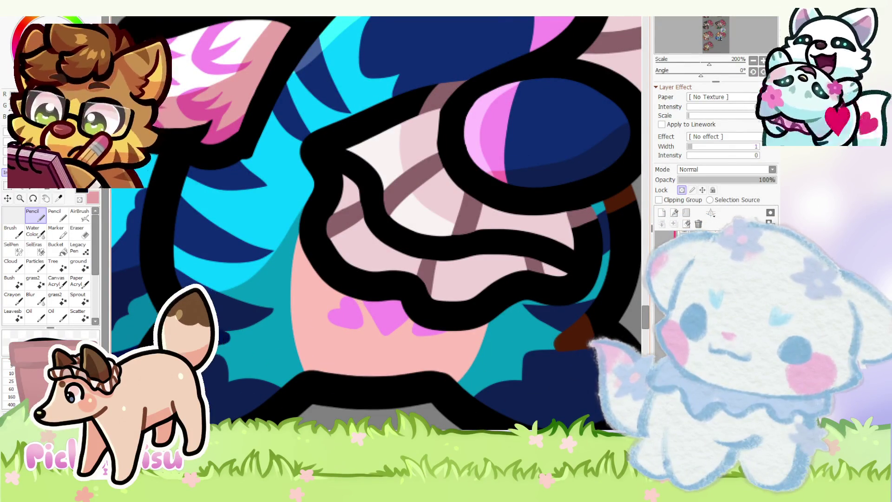
scroll(310, 353, down, 5)
scroll(310, 353, up, 5)
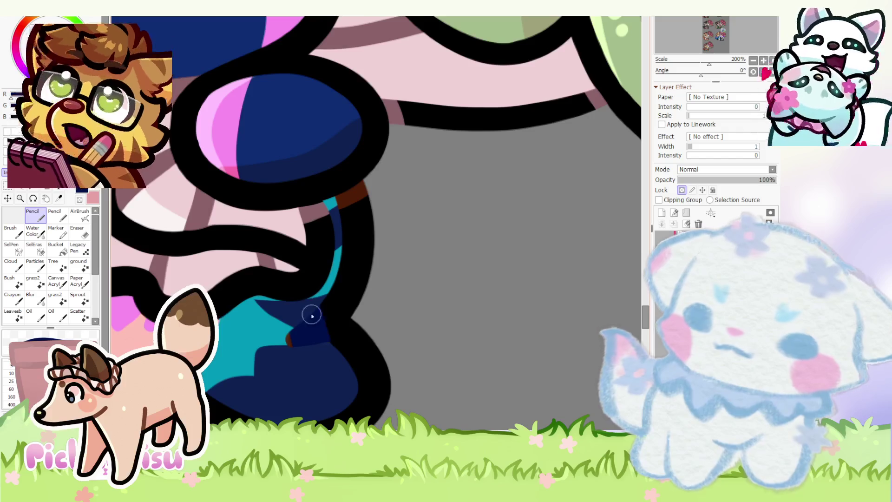
scroll(283, 349, down, 3)
scroll(286, 315, up, 5)
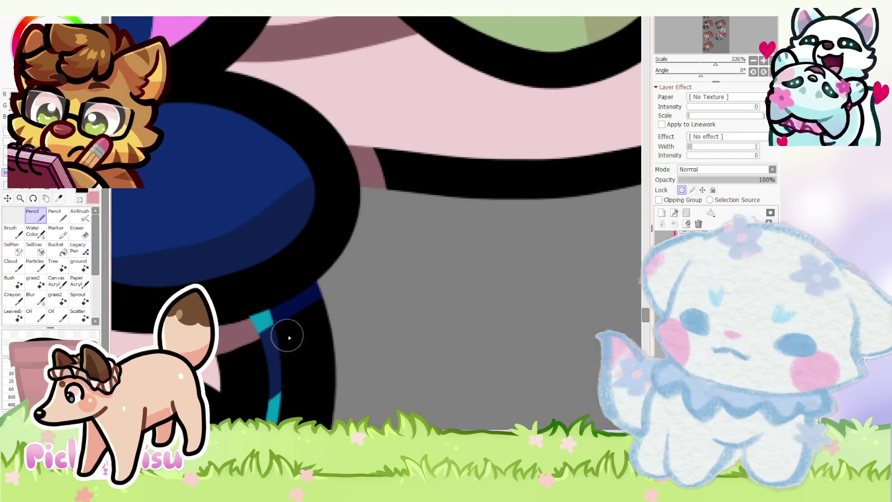
scroll(283, 339, down, 5)
scroll(450, 328, down, 2)
scroll(286, 326, up, 2)
scroll(285, 326, down, 2)
scroll(394, 143, up, 3)
scroll(394, 143, down, 3)
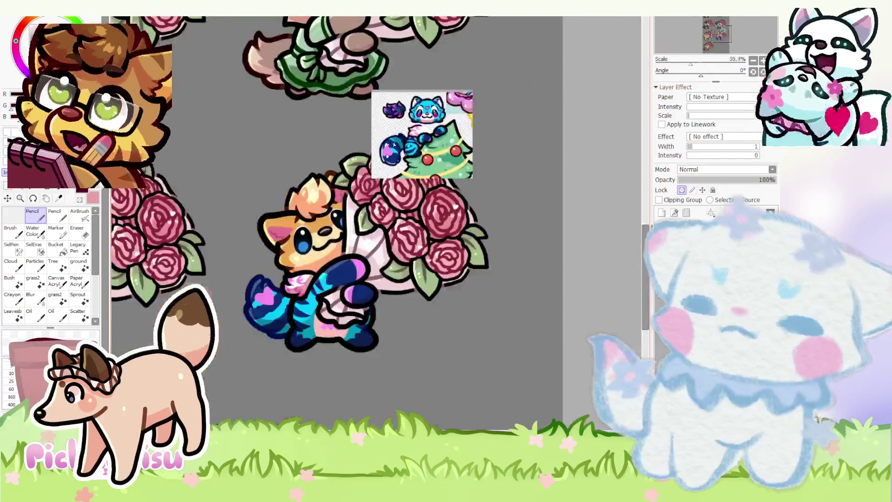
scroll(277, 334, up, 6)
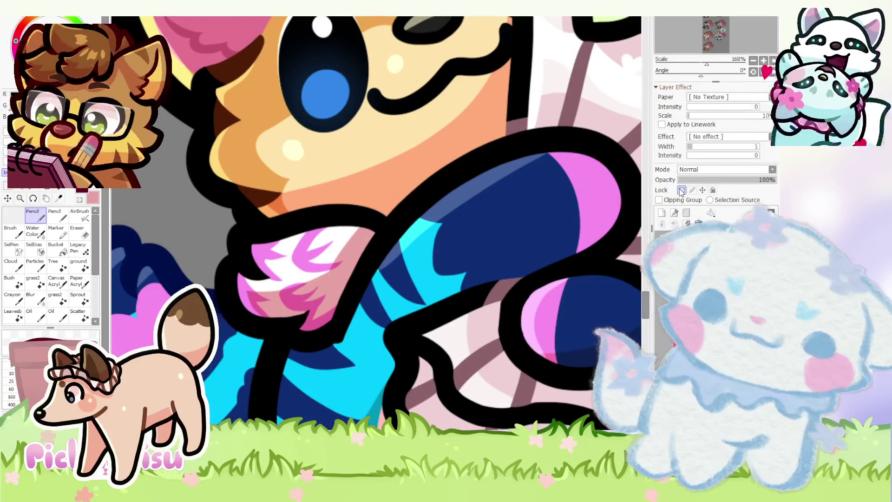
click(681, 191)
scroll(296, 318, up, 2)
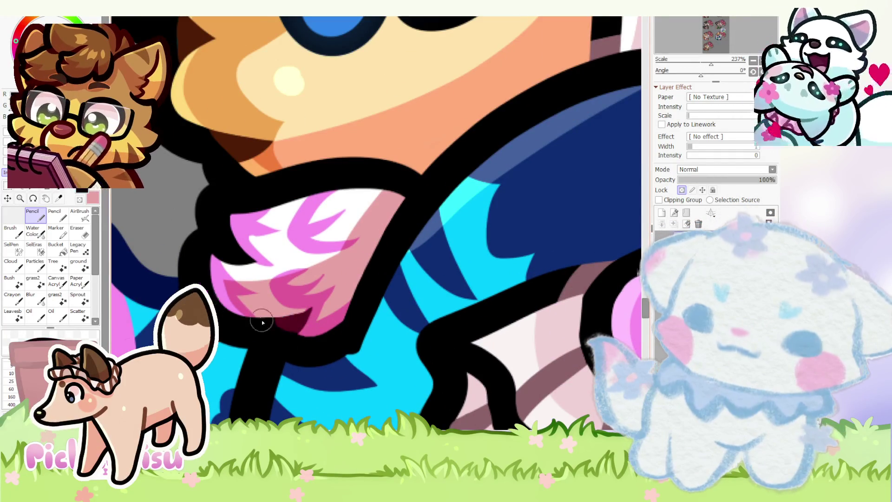
scroll(272, 333, down, 2)
scroll(236, 281, up, 2)
scroll(250, 292, down, 4)
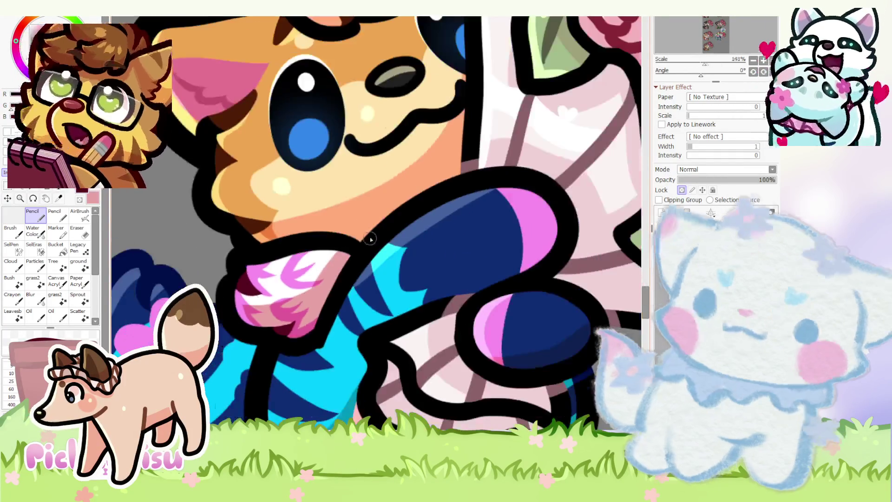
scroll(343, 258, up, 3)
scroll(343, 248, down, 7)
scroll(303, 336, up, 3)
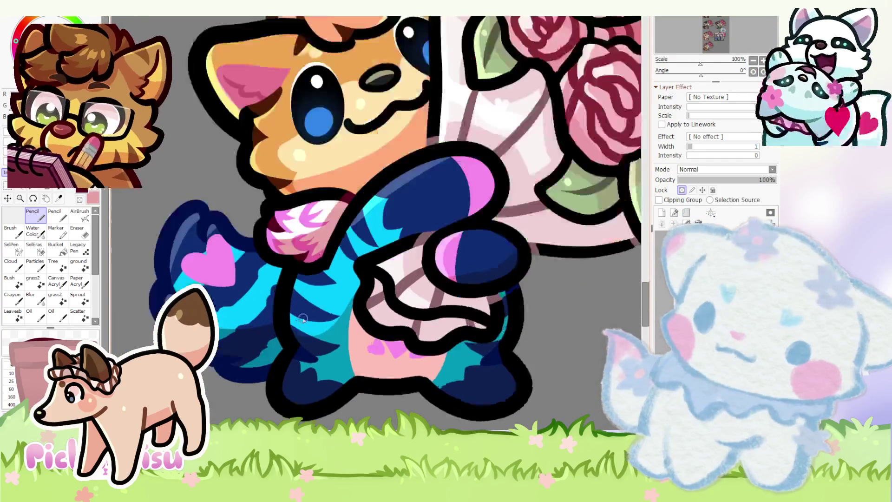
scroll(284, 340, up, 3)
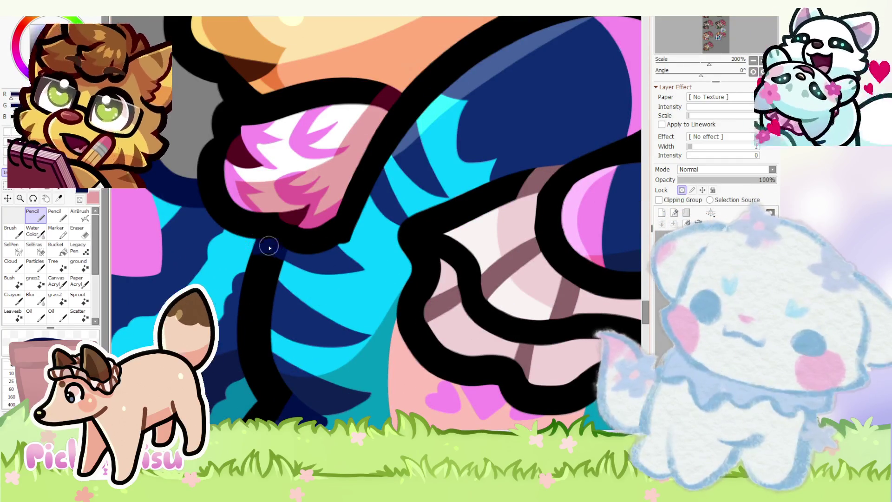
scroll(265, 244, up, 2)
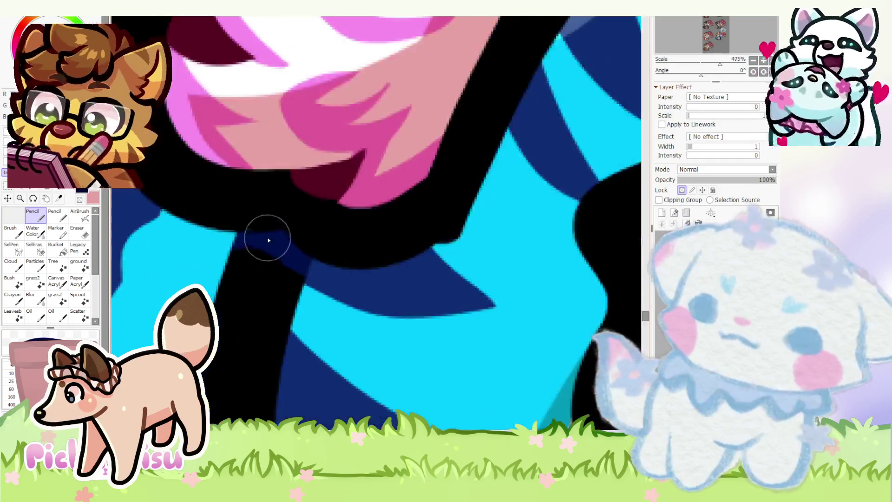
scroll(297, 251, down, 10)
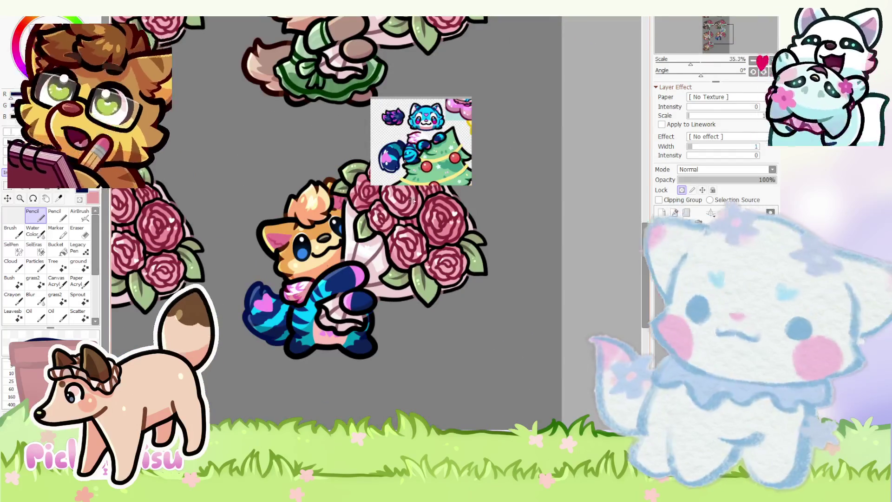
scroll(440, 198, up, 1)
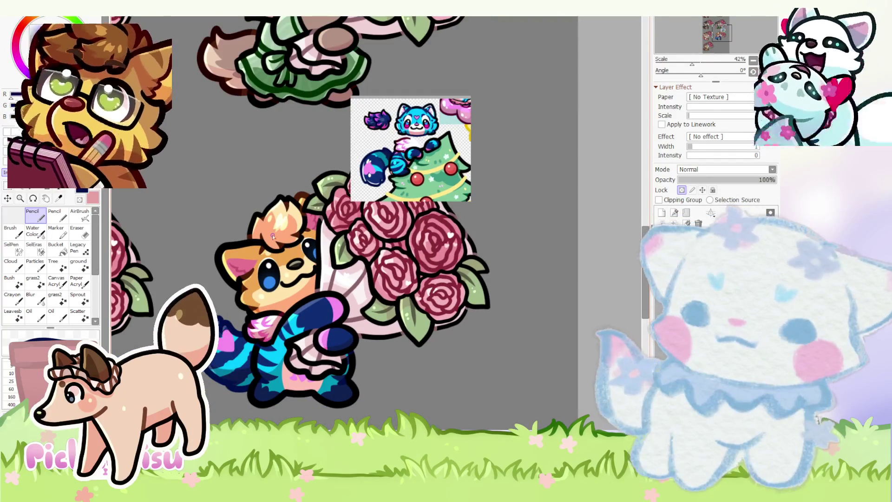
scroll(435, 99, up, 4)
scroll(394, 127, down, 5)
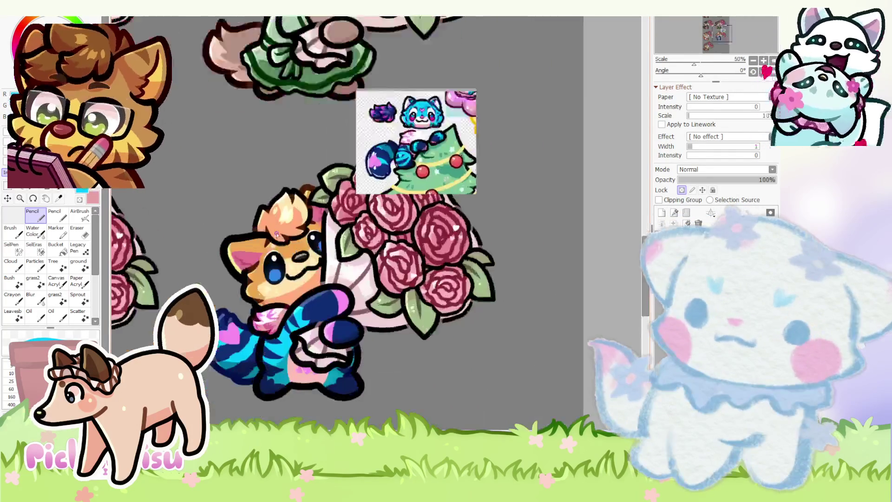
scroll(298, 286, up, 4)
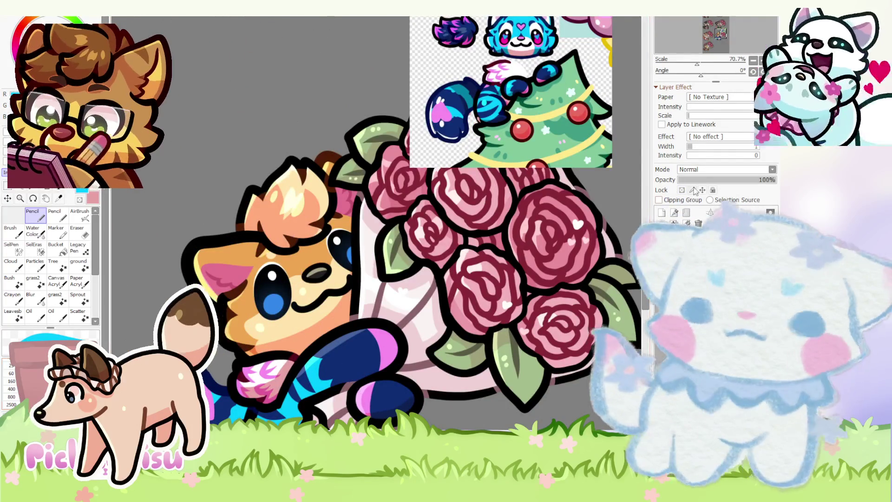
click(682, 190)
- Scroll through the canvas to inspect the critter's cyan face against the reference markings
scroll(521, 33, up, 6)
scroll(529, 46, down, 6)
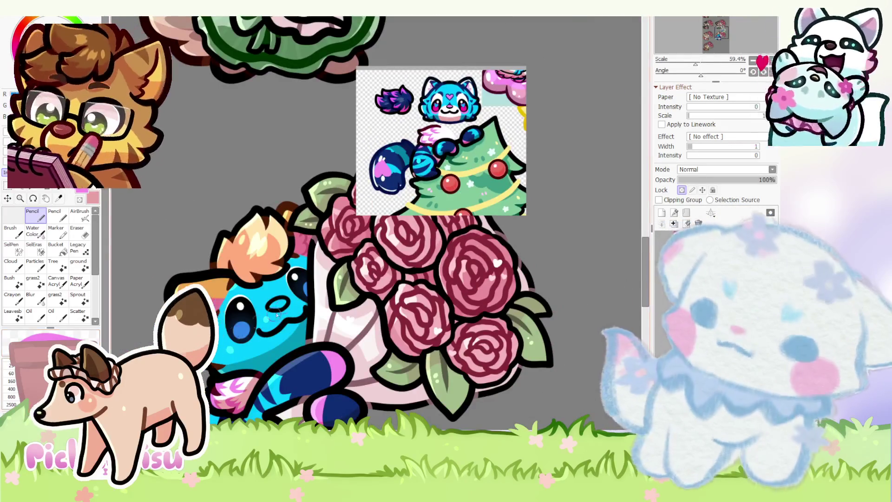
scroll(253, 288, up, 5)
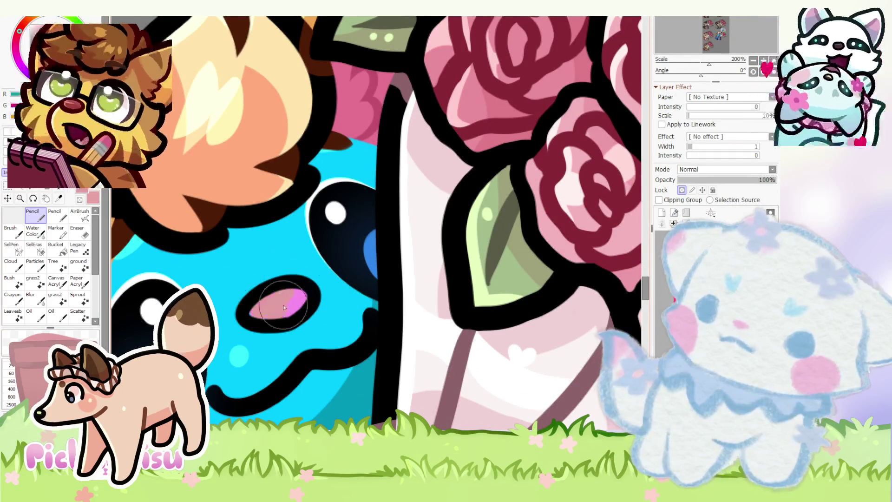
scroll(234, 274, down, 4)
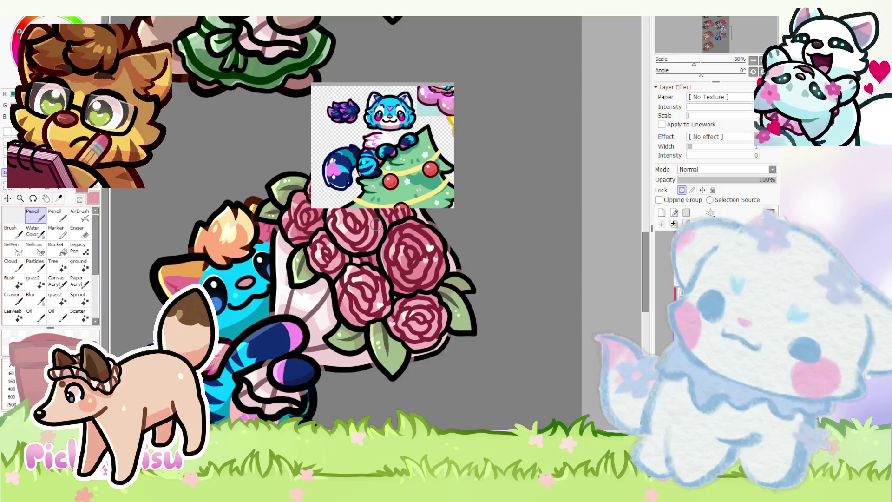
scroll(251, 277, up, 3)
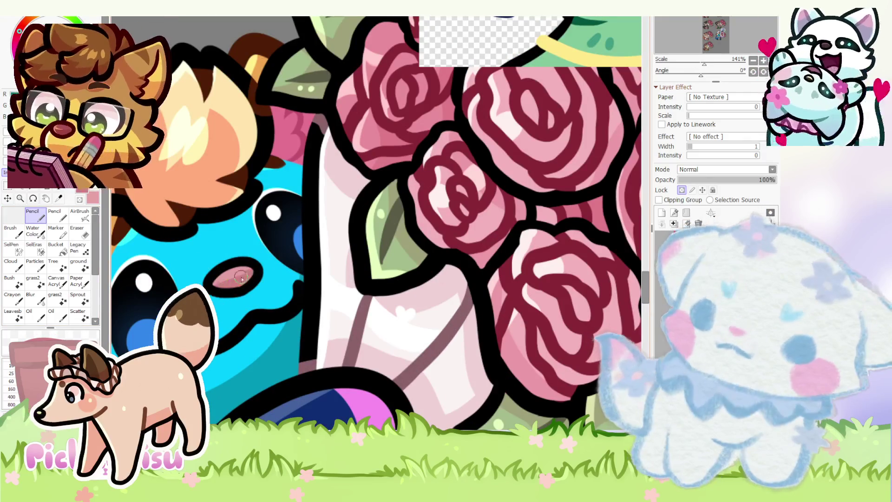
scroll(321, 174, down, 3)
scroll(321, 174, up, 4)
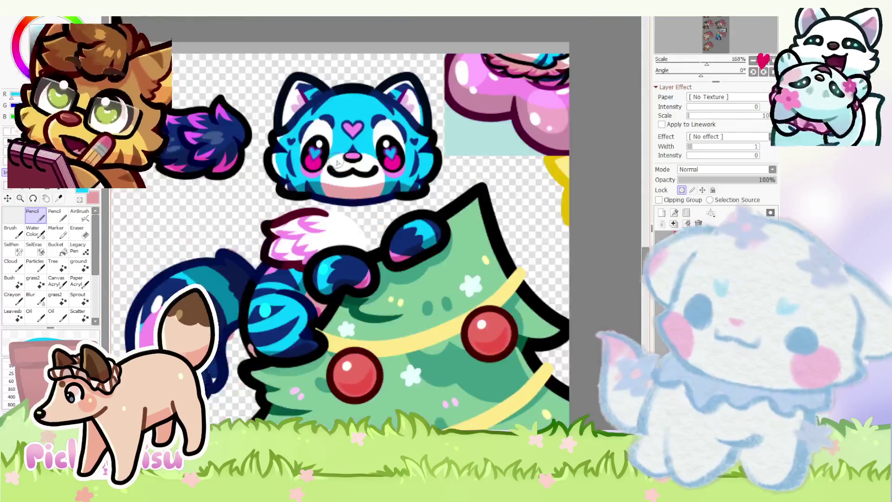
scroll(321, 174, down, 4)
scroll(216, 307, up, 2)
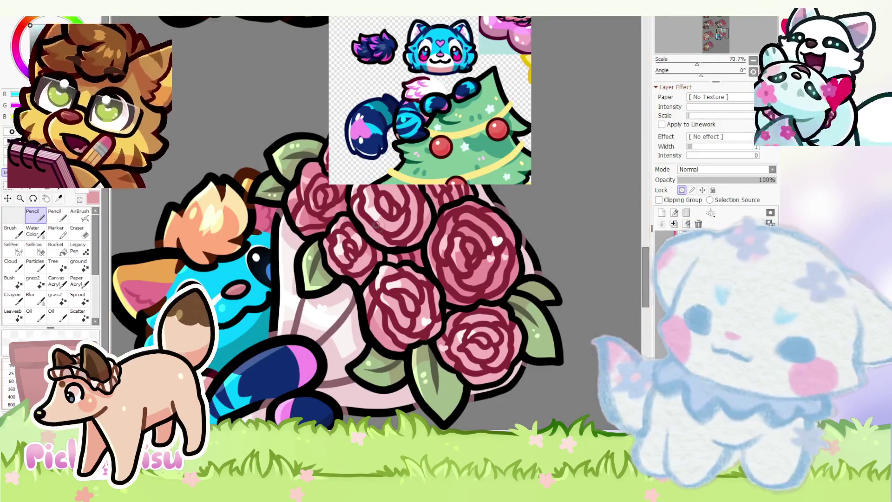
scroll(217, 300, up, 3)
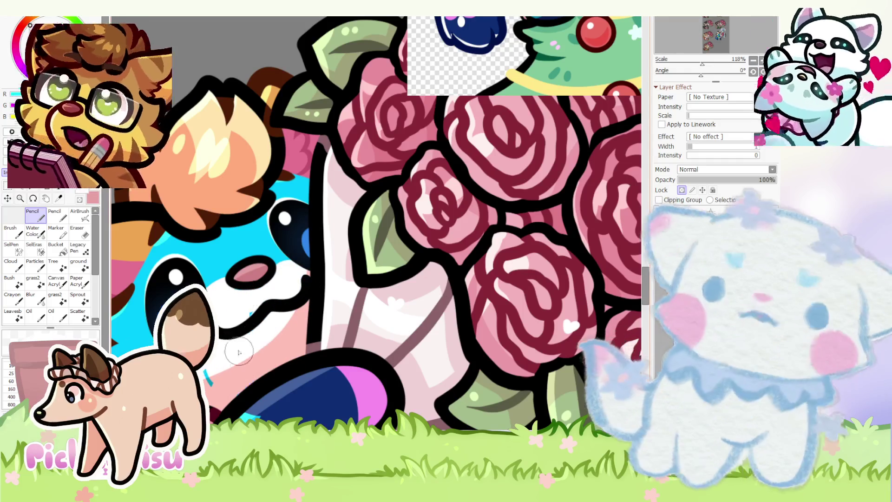
scroll(228, 300, up, 2)
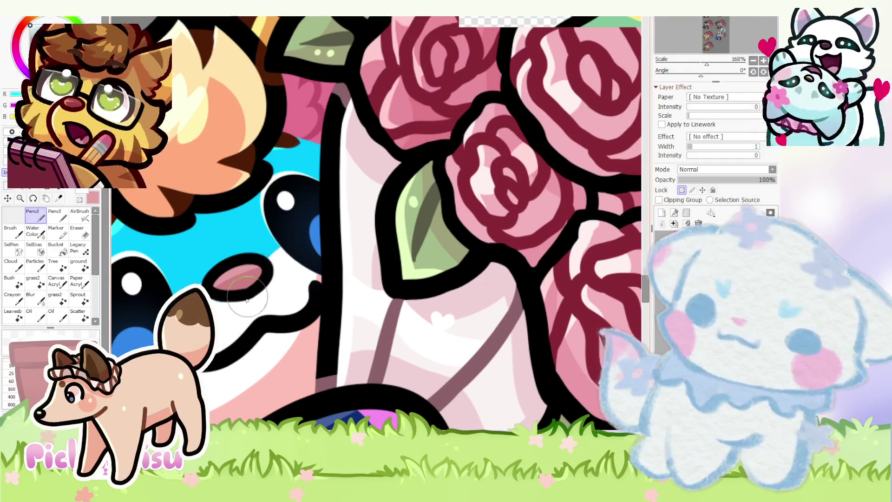
- Paint a small dark-blue marking beside the nose on the cyan face
scroll(218, 314, down, 6)
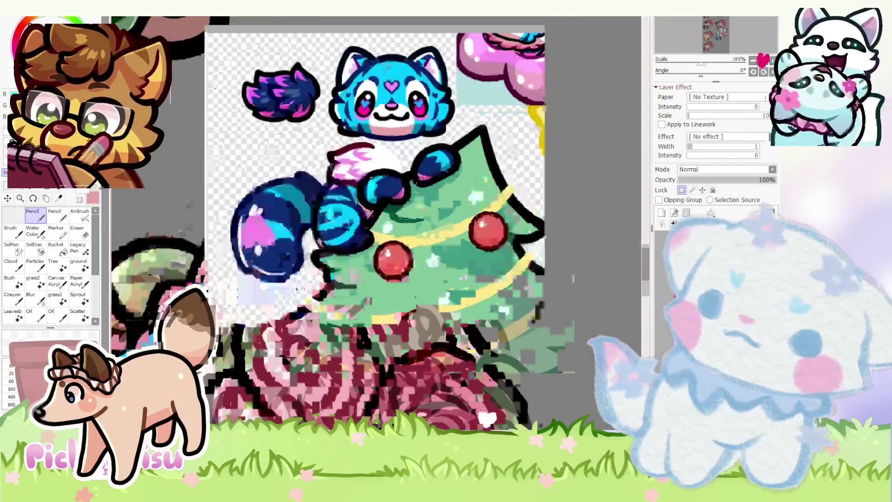
scroll(218, 313, down, 3)
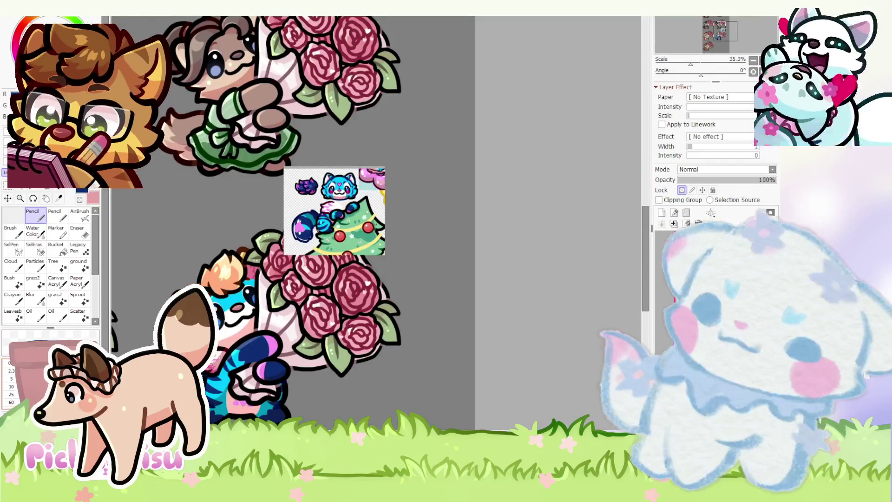
scroll(218, 270, up, 10)
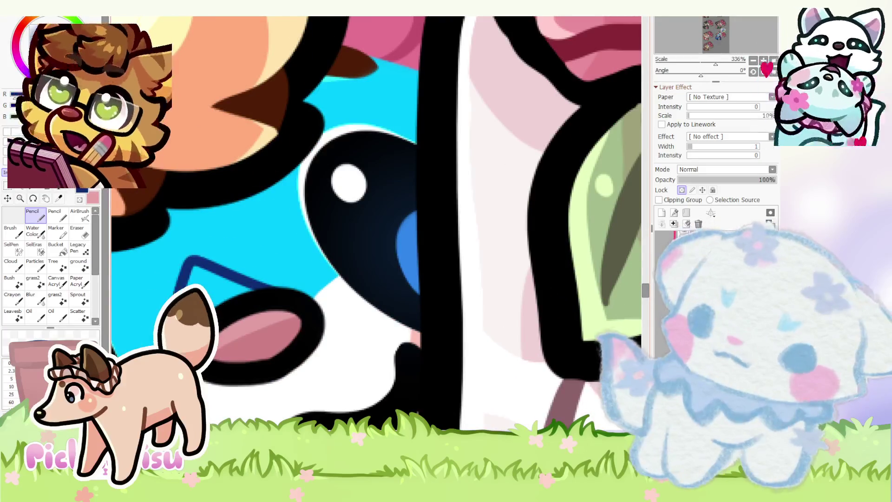
scroll(295, 310, down, 5)
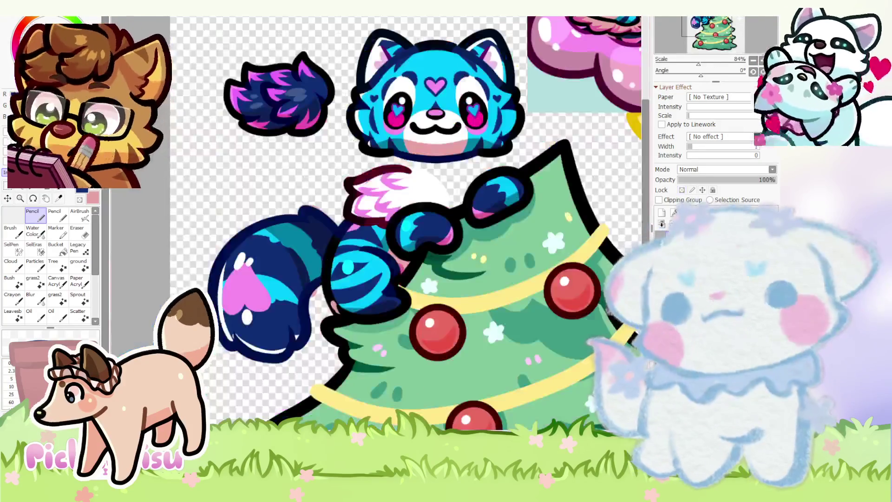
scroll(396, 265, down, 3)
scroll(396, 265, up, 3)
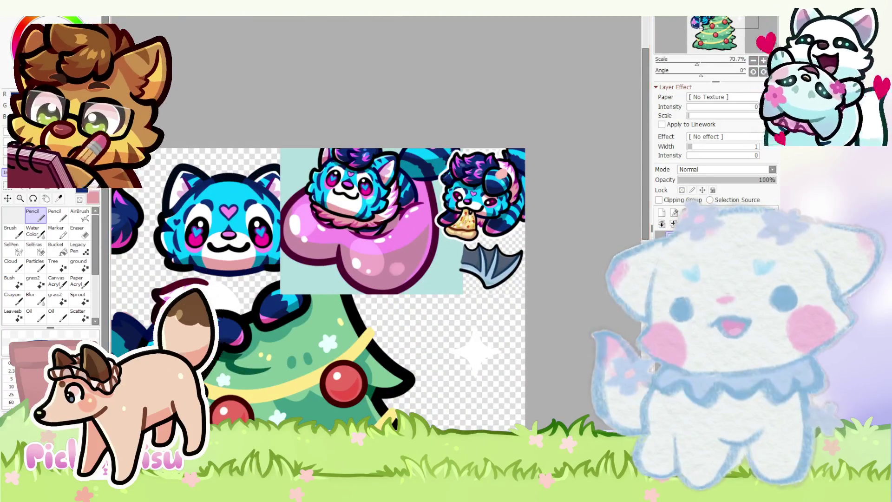
scroll(299, 224, down, 3)
scroll(299, 223, up, 8)
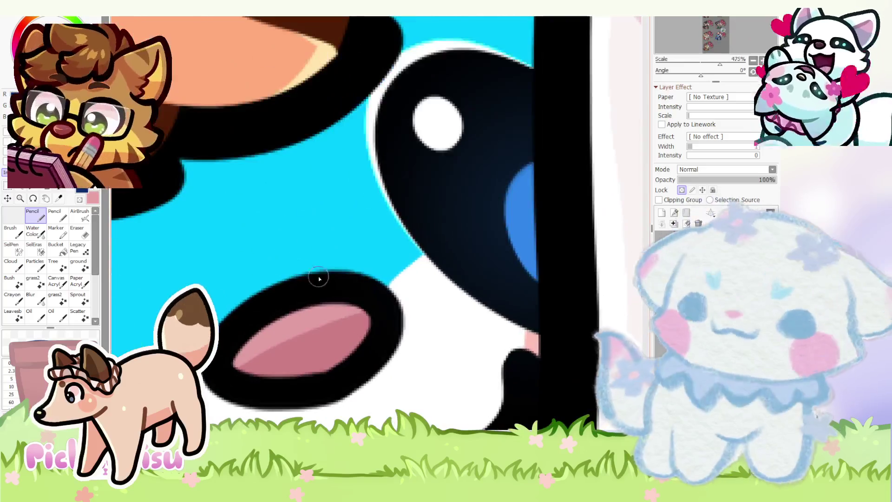
drag(319, 279, 199, 279)
scroll(130, 333, down, 1)
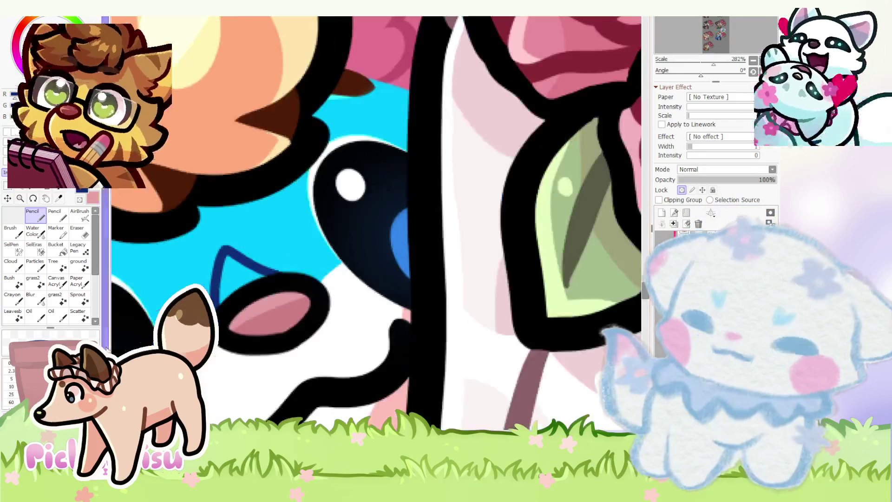
scroll(228, 288, up, 3)
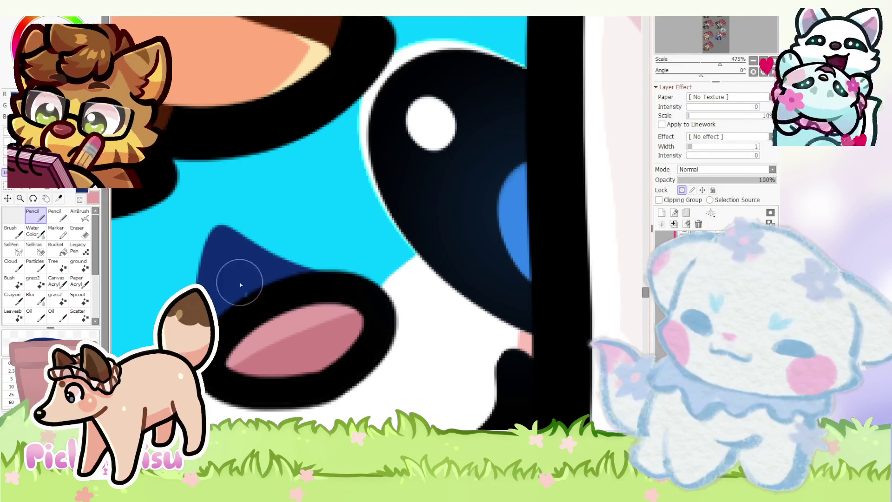
scroll(225, 193, down, 10)
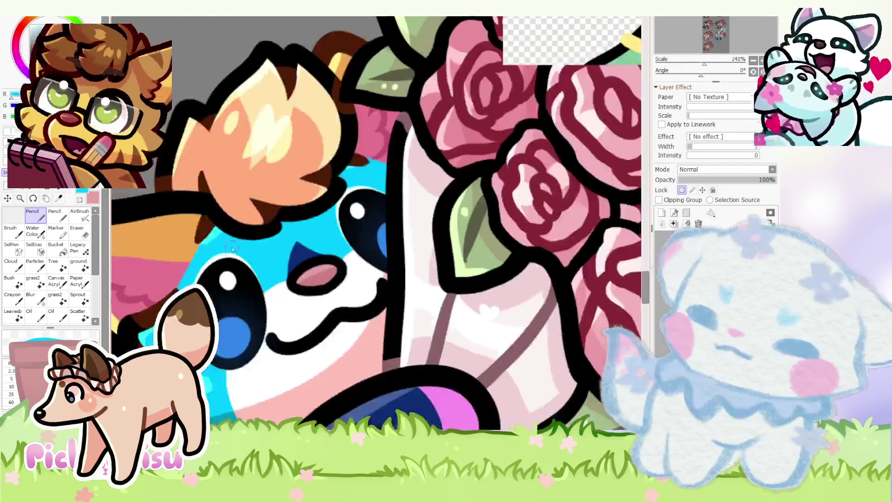
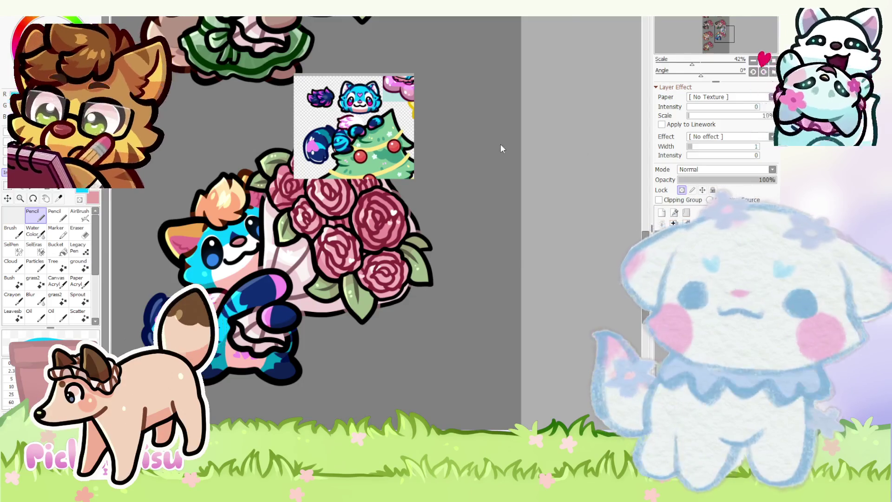
- Cycle the open canvases back to the rose-bouquet sheet and compare it with the raccoon reference
key(ctrl+Tab)
scroll(457, 145, down, 2)
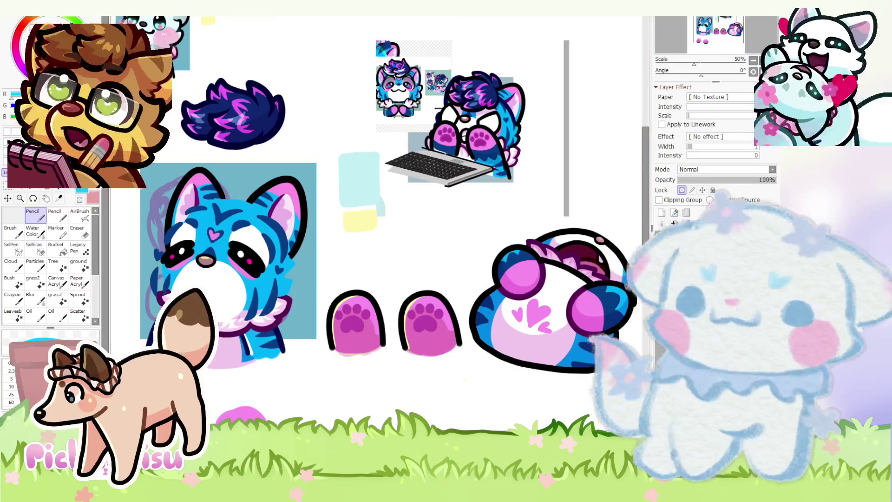
key(ctrl+Tab)
key(ctrl+Tab)
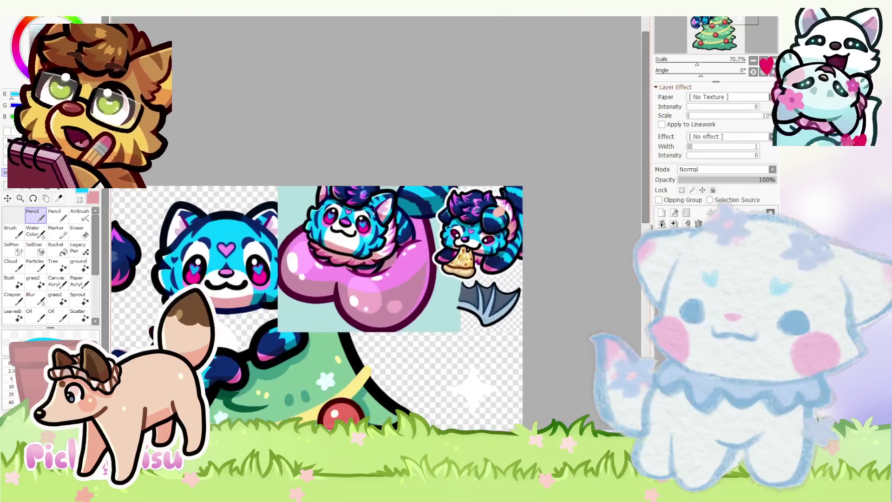
scroll(233, 281, up, 2)
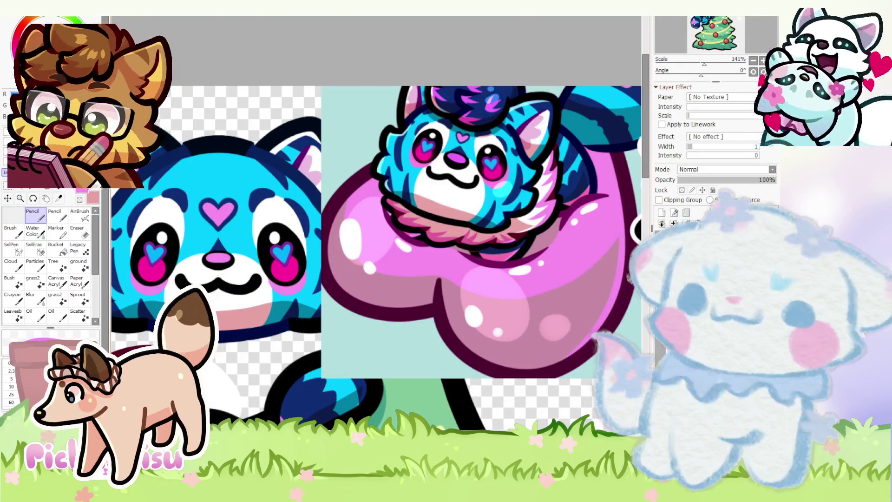
key(ctrl+Tab)
scroll(235, 217, up, 3)
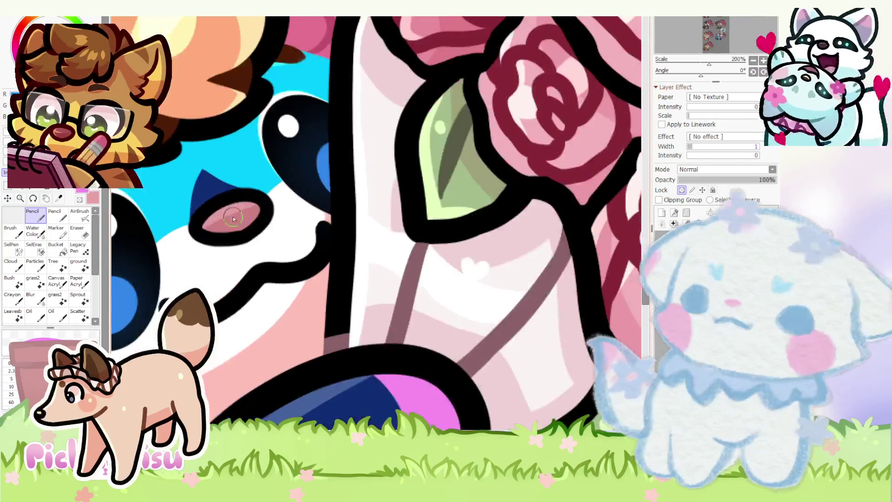
scroll(234, 216, up, 2)
scroll(281, 278, up, 1)
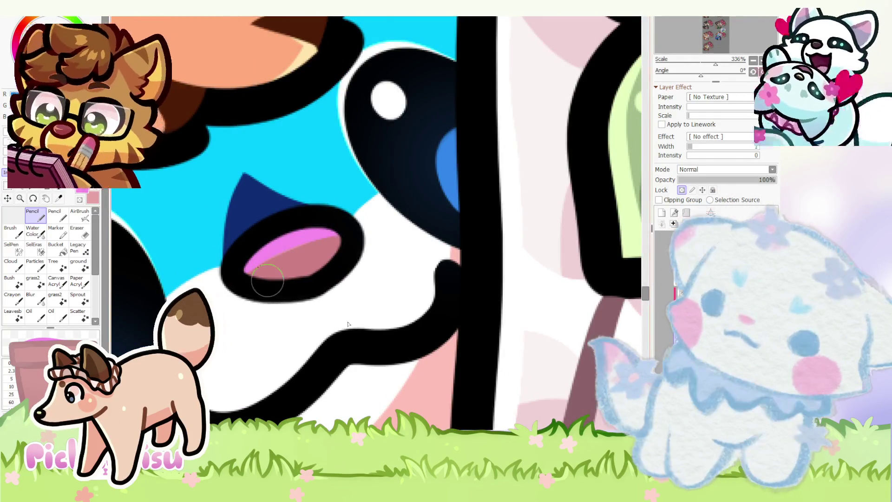
scroll(283, 296, down, 13)
scroll(283, 295, up, 2)
scroll(283, 296, down, 2)
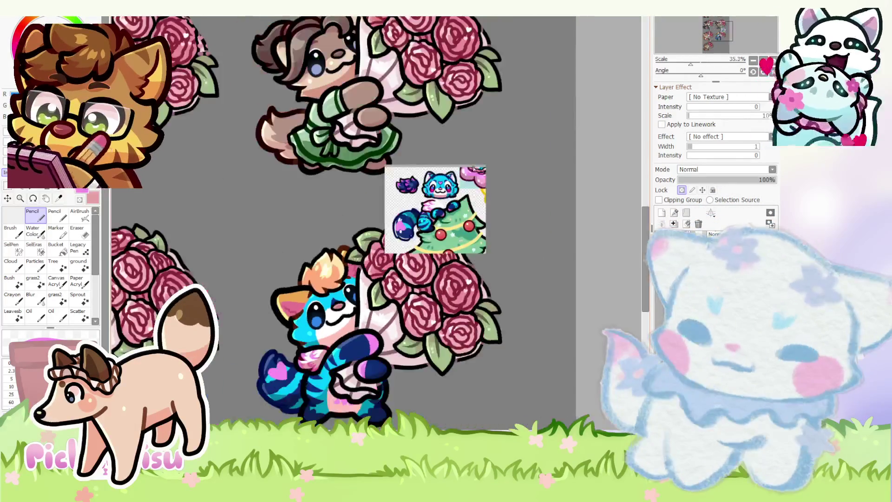
scroll(470, 174, up, 5)
scroll(470, 174, down, 3)
scroll(407, 182, down, 3)
scroll(279, 334, up, 7)
- Undo the bright pink highlight stroke on the raccoon's nose
key(ctrl+z)
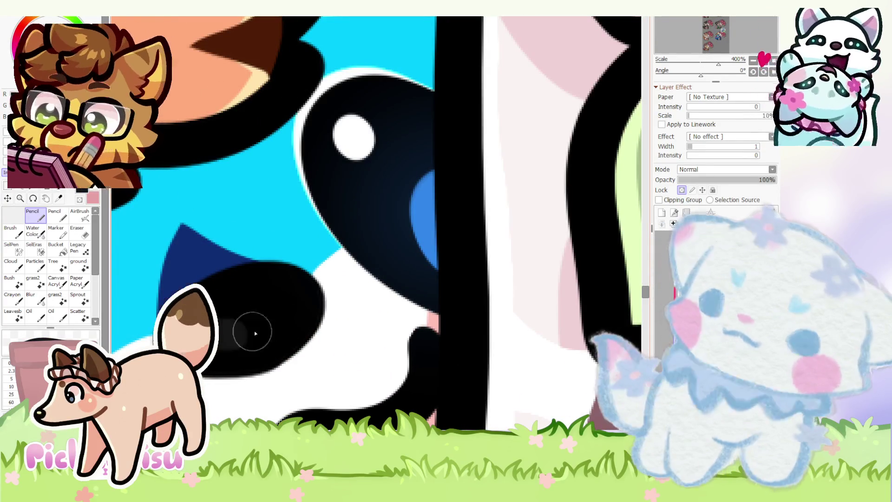
scroll(255, 325, down, 4)
scroll(467, 73, up, 3)
scroll(467, 74, down, 4)
scroll(327, 269, up, 5)
scroll(328, 269, down, 5)
scroll(327, 269, down, 3)
scroll(333, 261, up, 2)
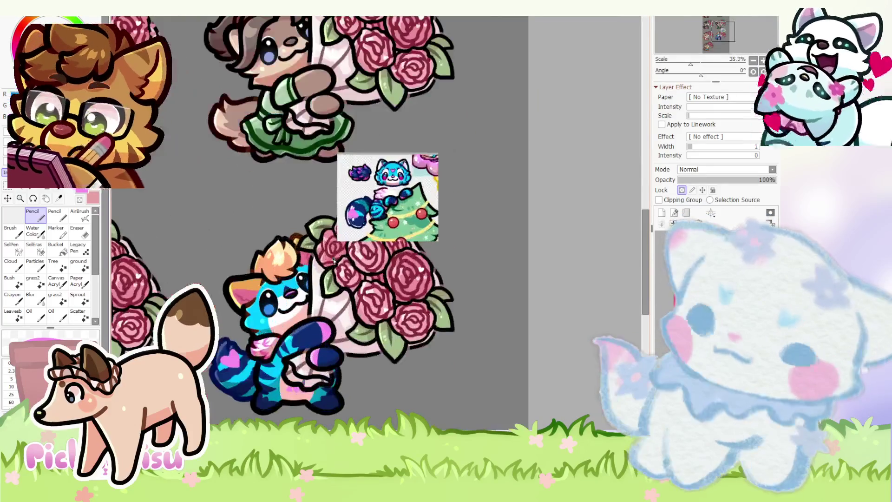
scroll(419, 170, up, 8)
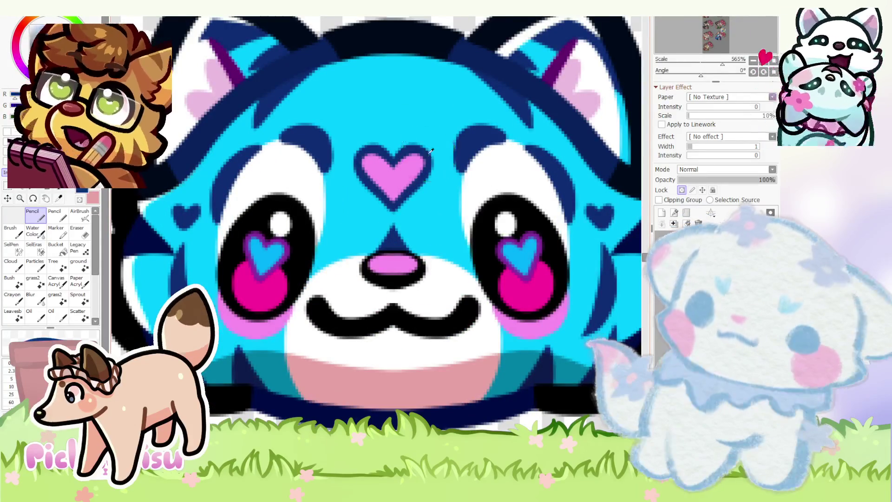
scroll(431, 151, down, 7)
scroll(221, 335, up, 7)
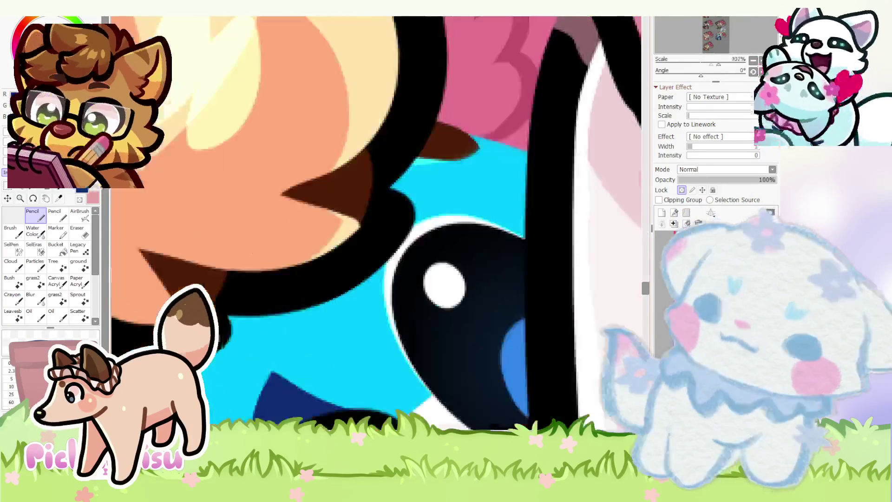
scroll(249, 340, down, 3)
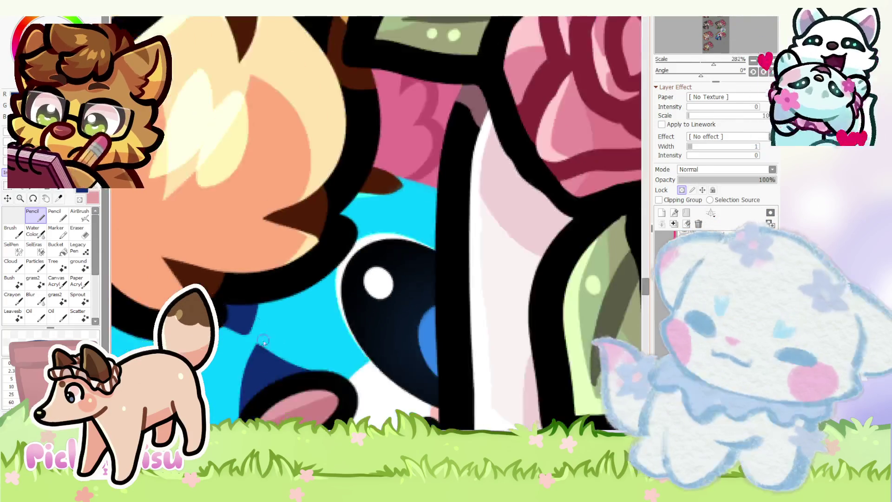
scroll(247, 340, up, 2)
scroll(259, 345, down, 3)
scroll(229, 335, up, 2)
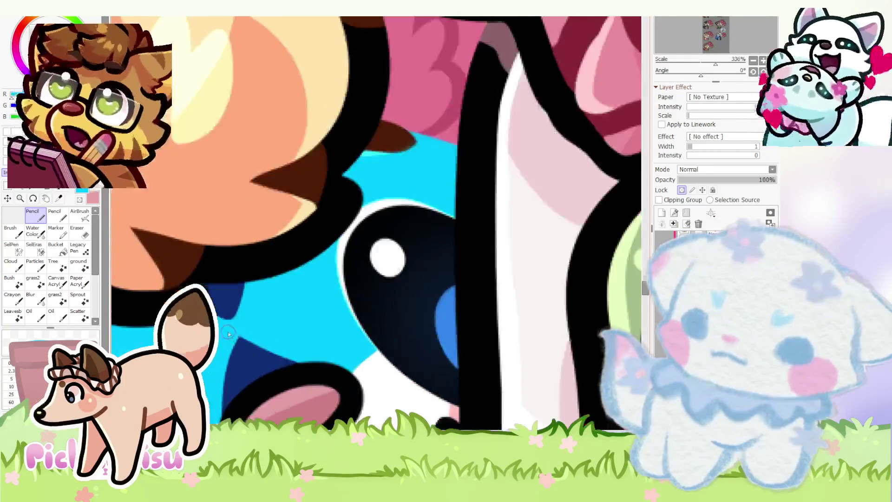
scroll(242, 328, down, 5)
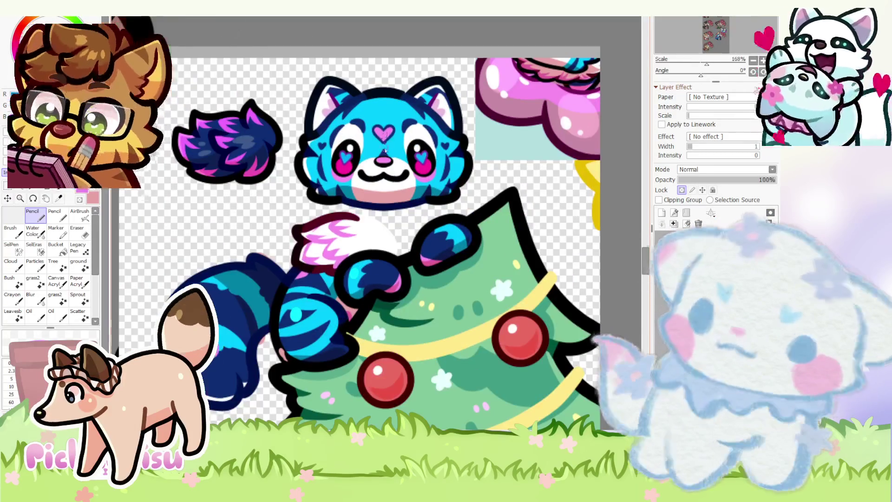
scroll(232, 332, up, 5)
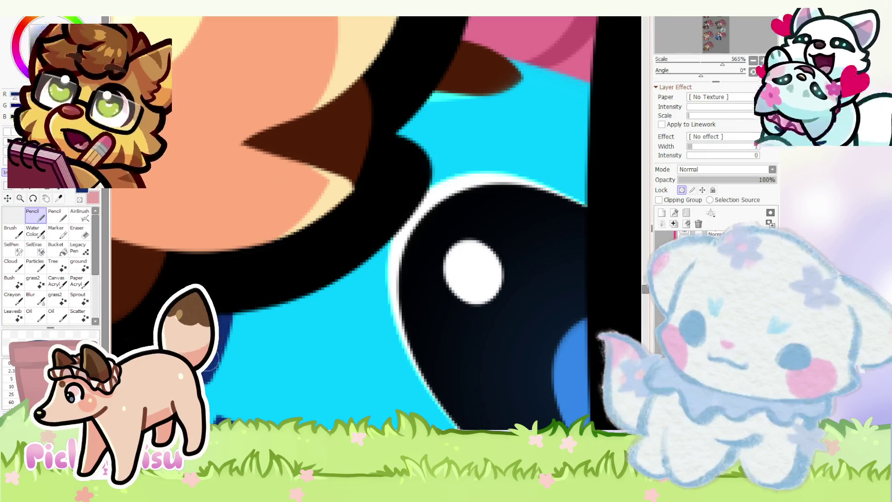
scroll(232, 290, down, 6)
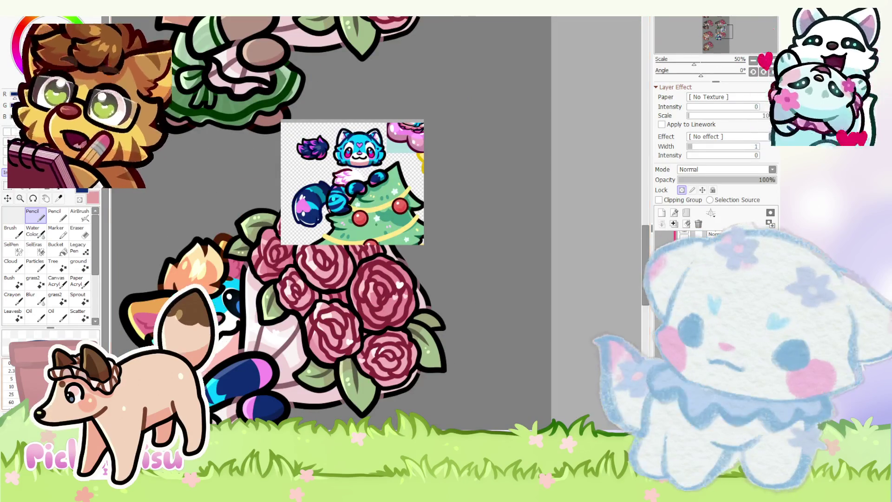
scroll(350, 143, up, 3)
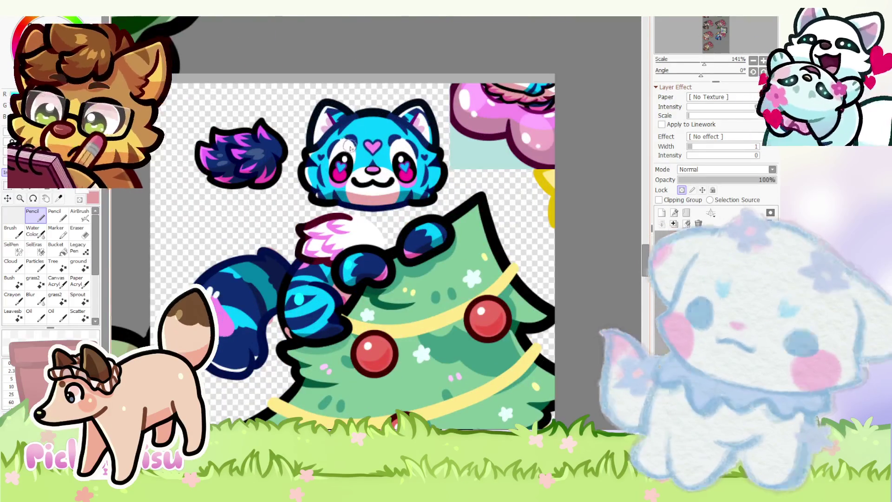
scroll(350, 146, down, 3)
scroll(237, 310, up, 3)
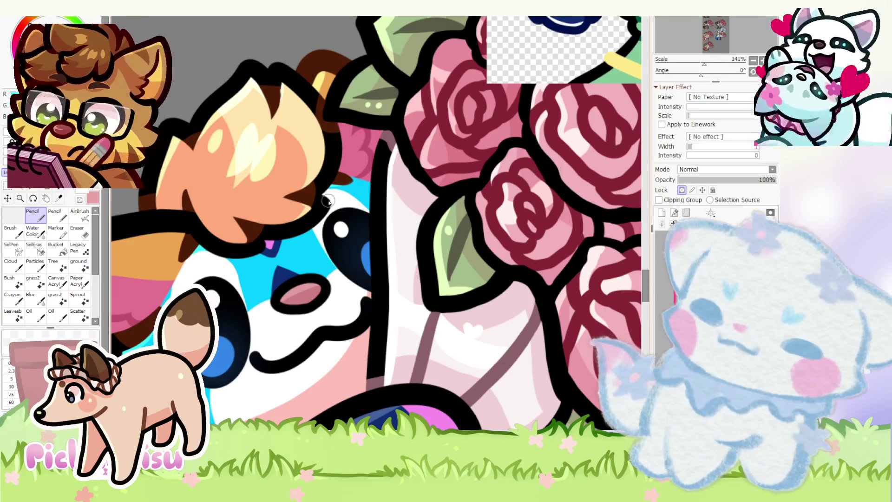
scroll(331, 162, down, 4)
scroll(326, 117, up, 3)
scroll(327, 117, down, 4)
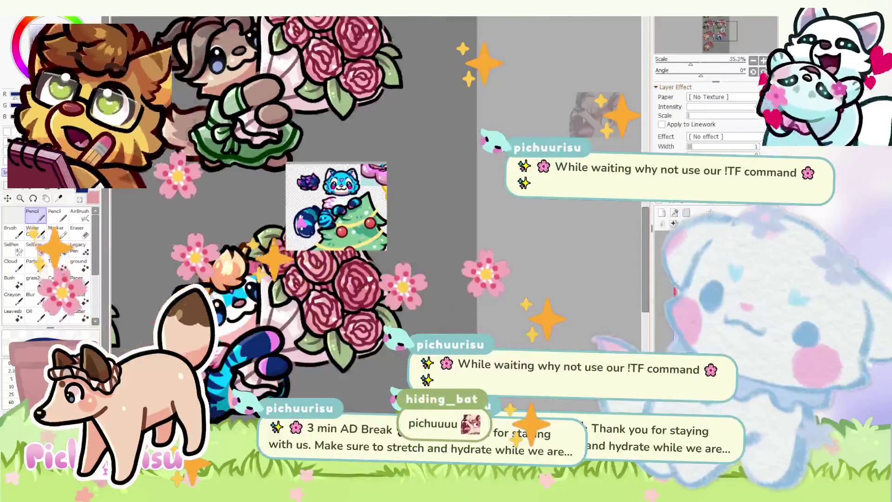
- Add a new full-opacity, unclipped layer for the raccoon's eye details
scroll(218, 290, up, 7)
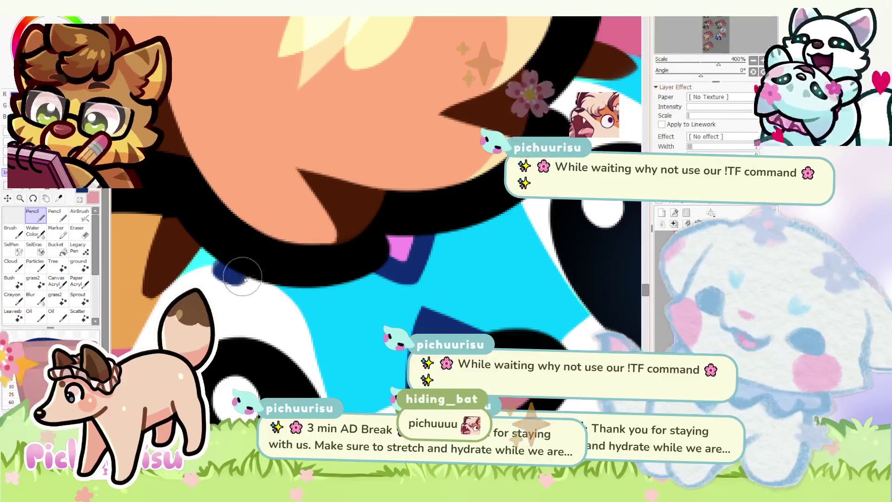
scroll(335, 274, down, 5)
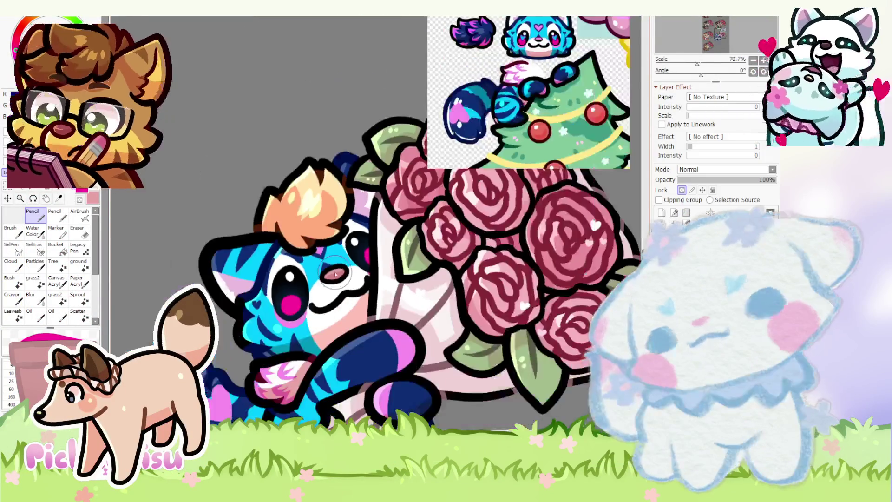
scroll(335, 275, up, 2)
scroll(329, 289, up, 3)
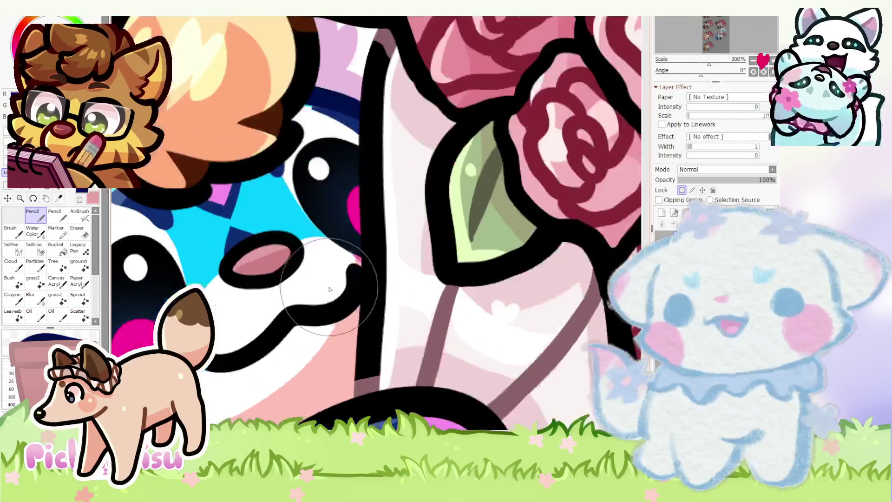
scroll(353, 292, up, 2)
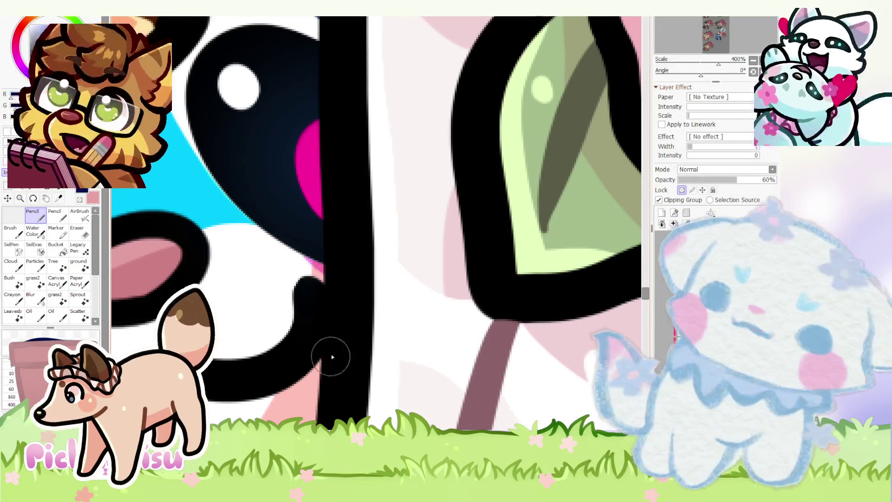
scroll(342, 402, down, 1)
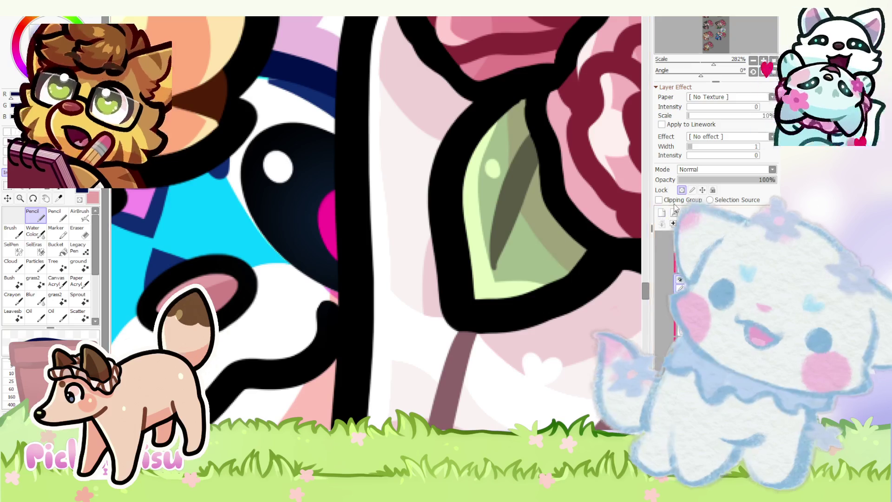
scroll(338, 357, down, 3)
scroll(309, 294, up, 3)
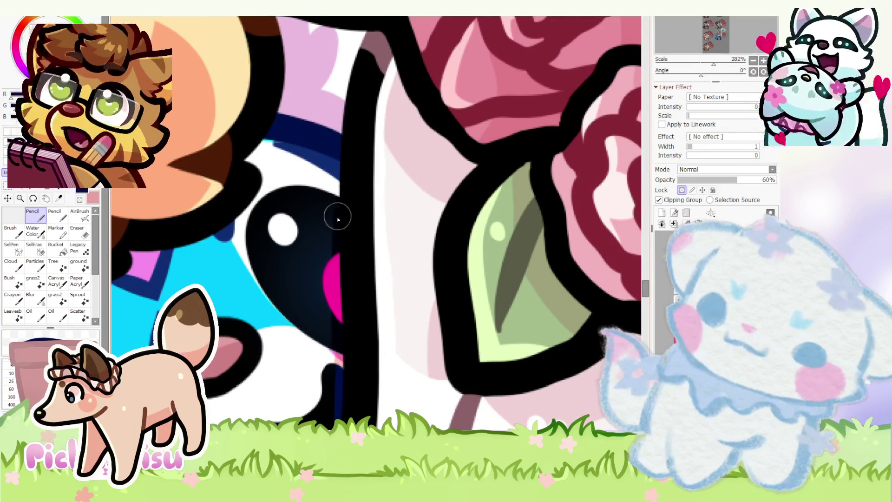
scroll(329, 174, down, 9)
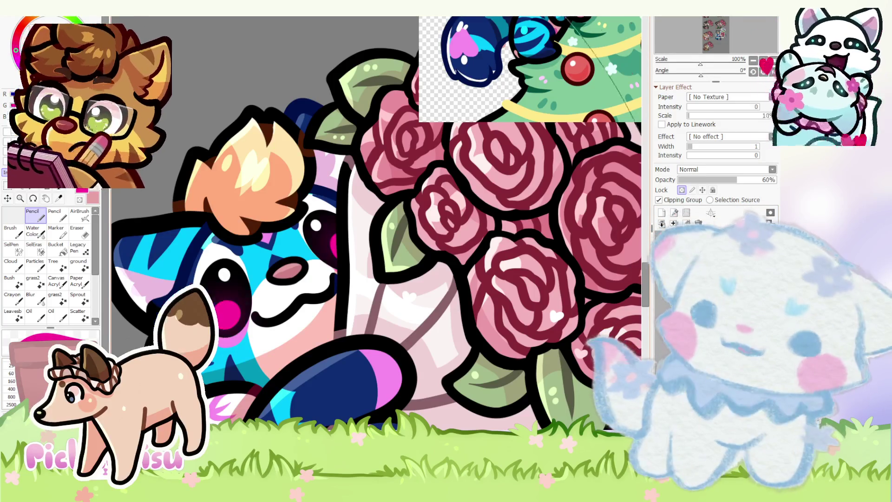
scroll(506, 285, down, 3)
scroll(445, 153, up, 5)
scroll(445, 153, up, 3)
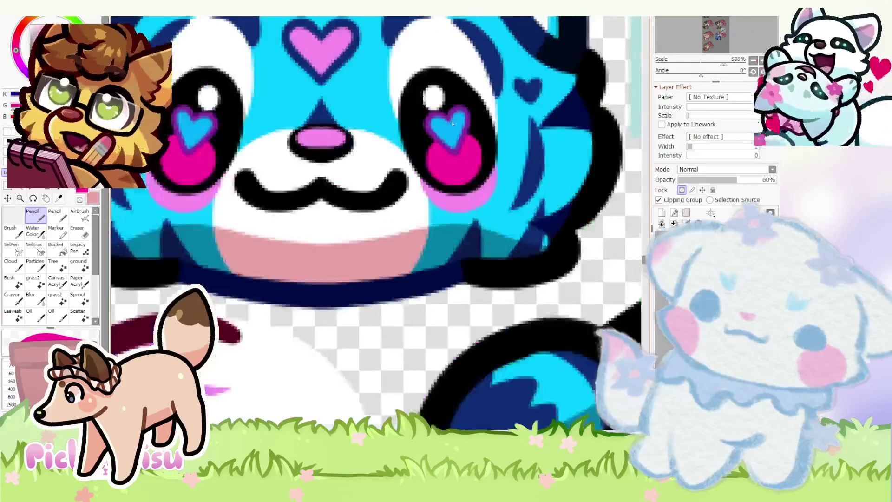
scroll(457, 121, down, 8)
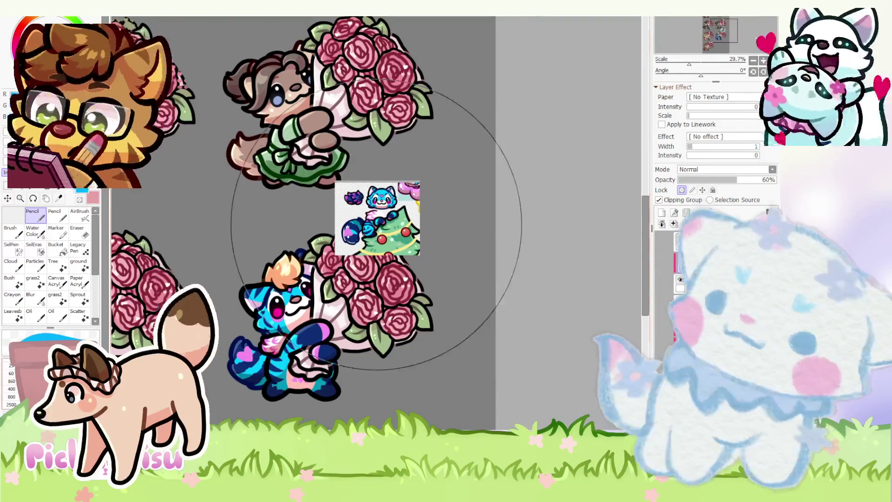
click(661, 213)
- Draw a light blue heart highlight in the raccoon's left eye
scroll(227, 319, up, 2)
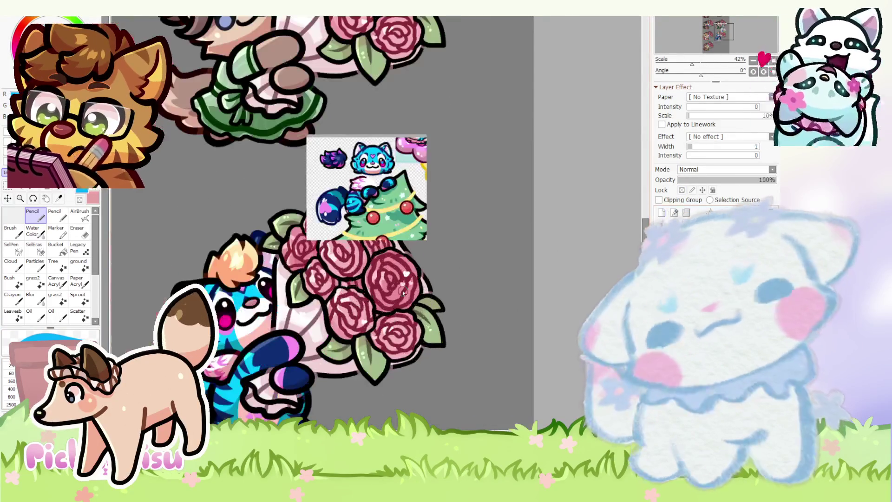
scroll(226, 319, up, 4)
scroll(227, 320, up, 1)
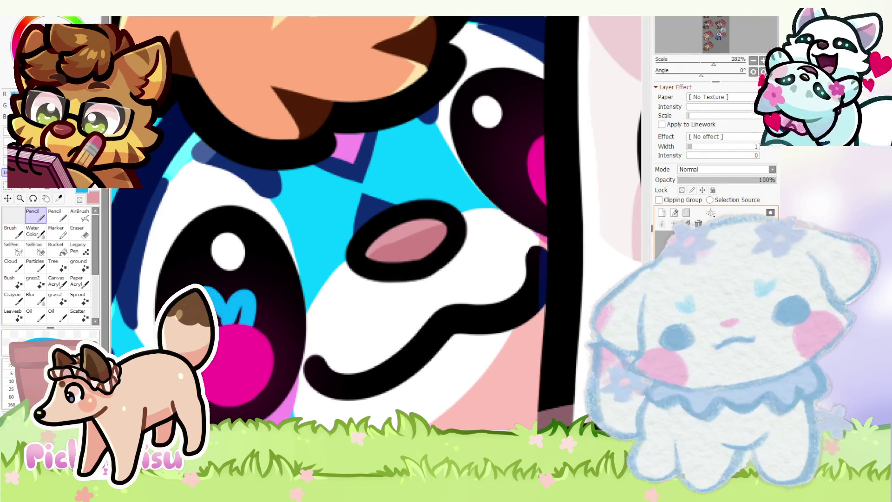
drag(254, 302, 220, 319)
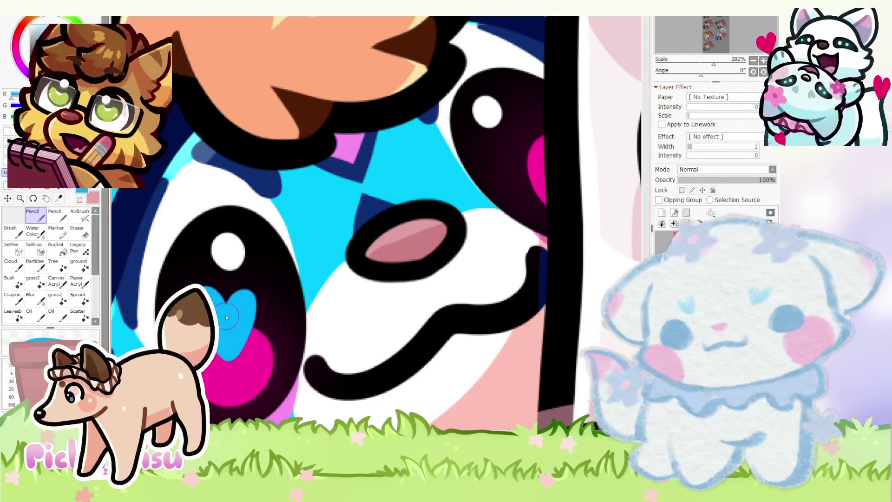
- Lasso the blue heart in the raccoon's eye and rotate it slightly clockwise
scroll(223, 322, down, 3)
scroll(269, 249, up, 2)
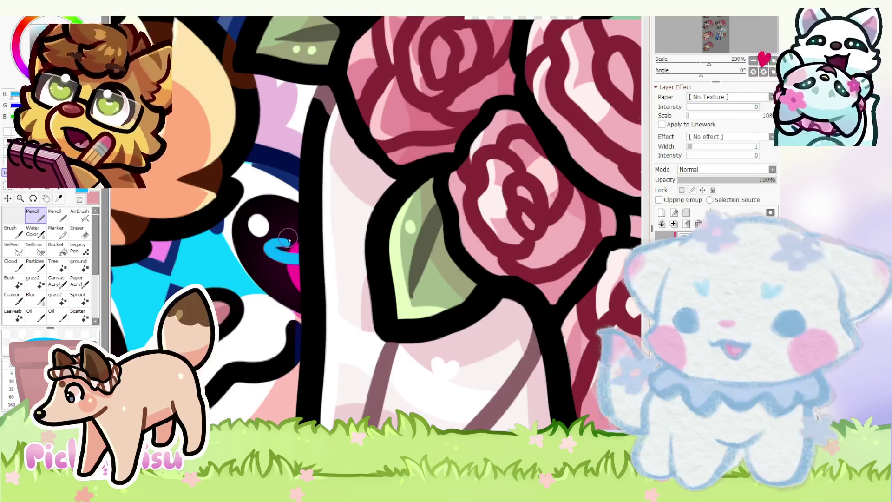
scroll(268, 249, up, 1)
scroll(239, 224, down, 4)
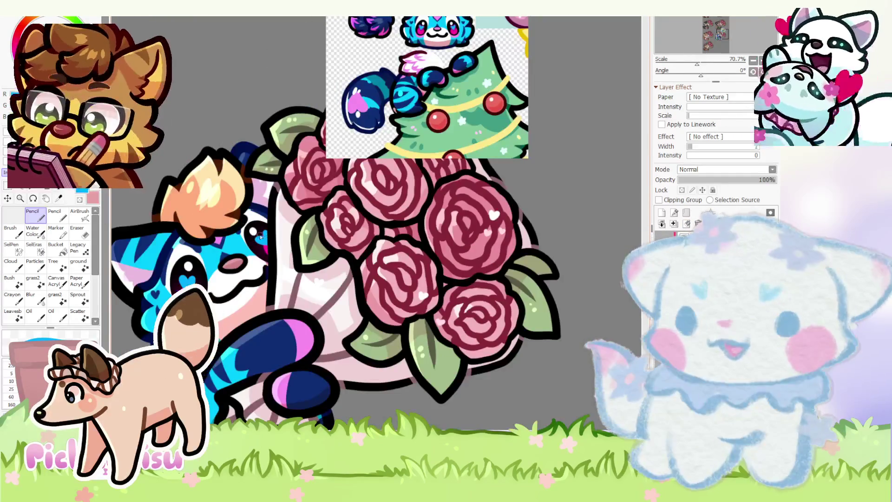
scroll(277, 246, up, 5)
scroll(334, 282, down, 5)
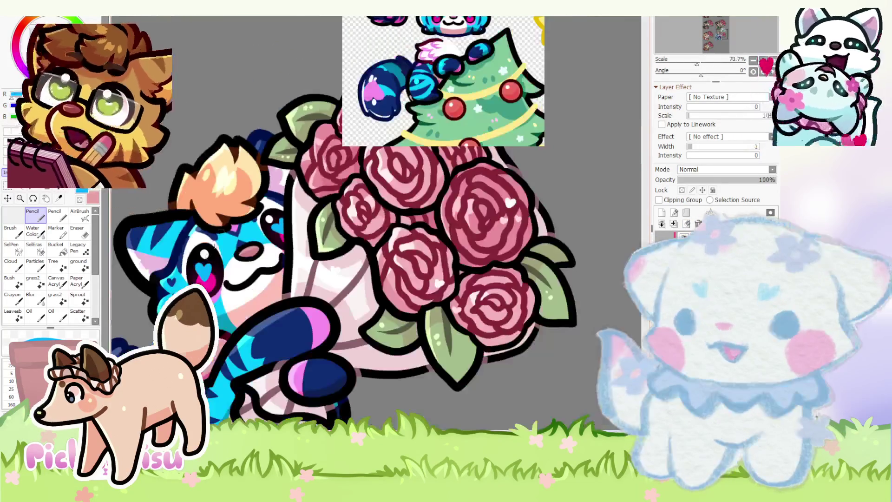
scroll(251, 244, up, 3)
key(a)
mouse_move(218, 309)
mouse_down()
mouse_move(249, 242)
mouse_move(185, 233)
mouse_up()
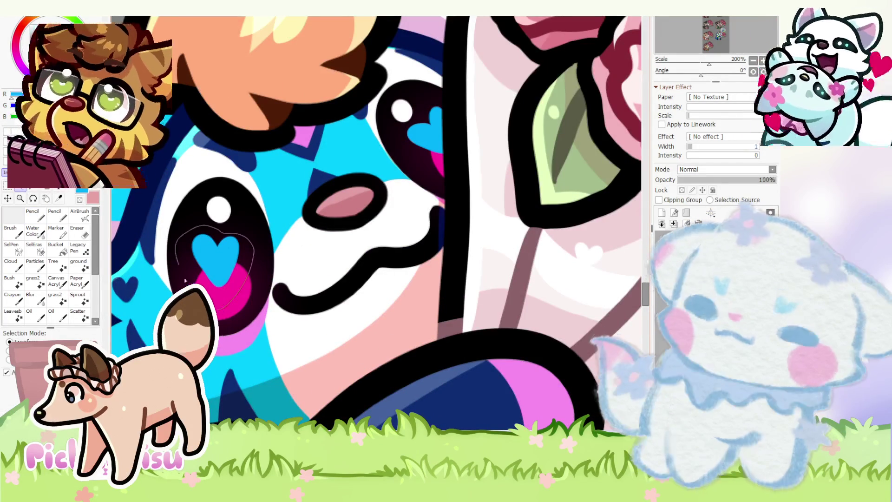
key(ctrl+t)
drag(246, 232, 260, 238)
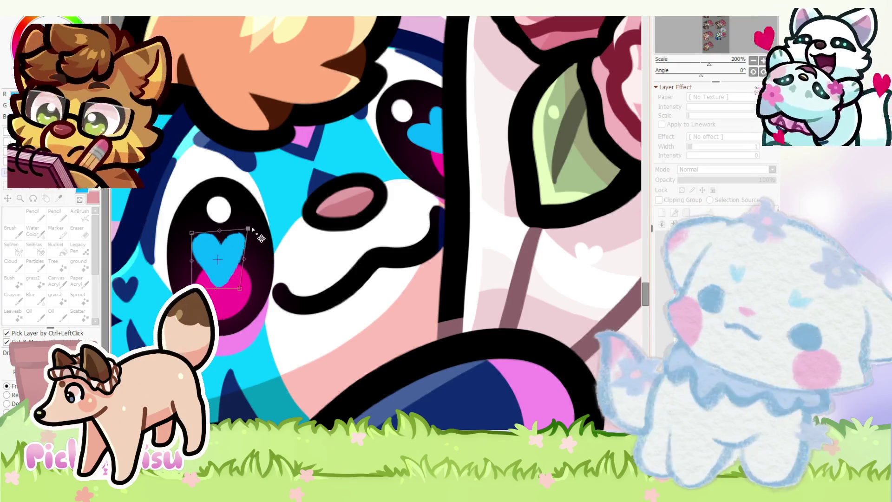
- Outline the blue heart in purple with the Pencil
scroll(220, 255, down, 4)
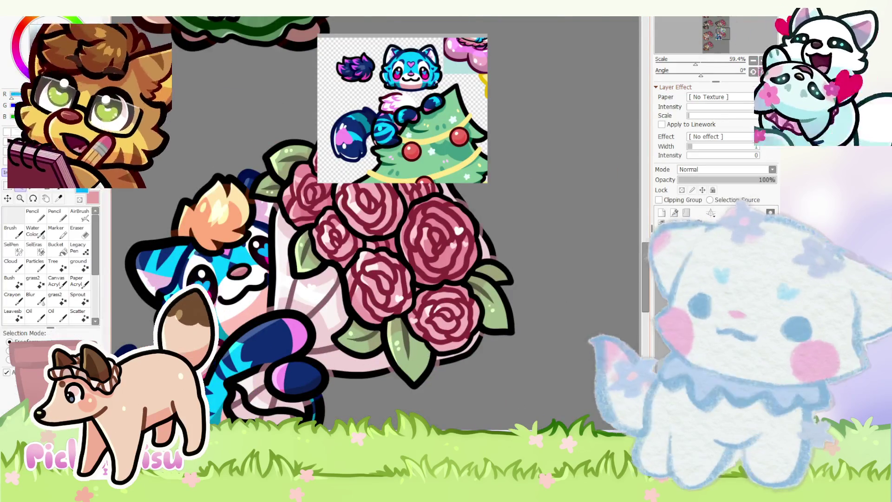
scroll(420, 76, up, 10)
scroll(419, 75, down, 10)
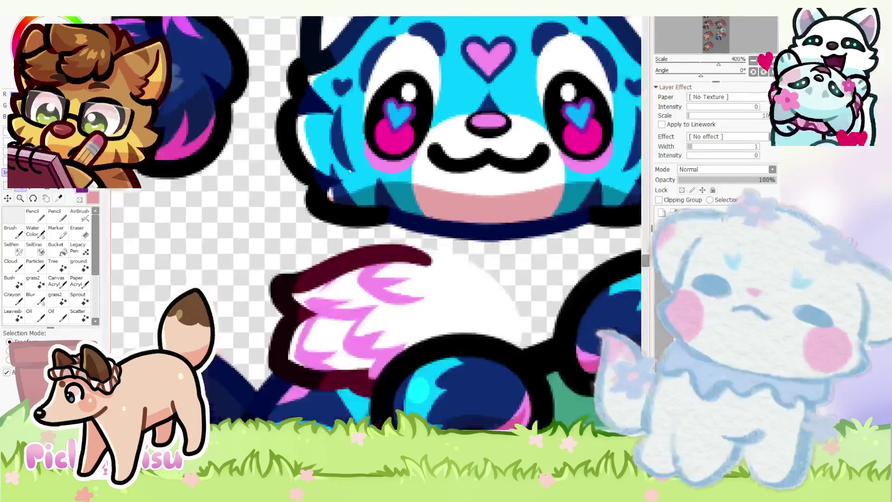
click(36, 218)
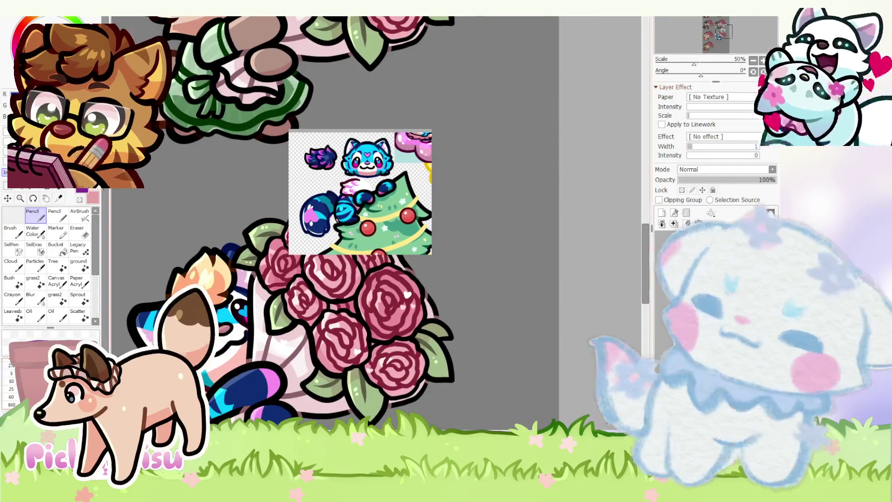
scroll(272, 262, up, 8)
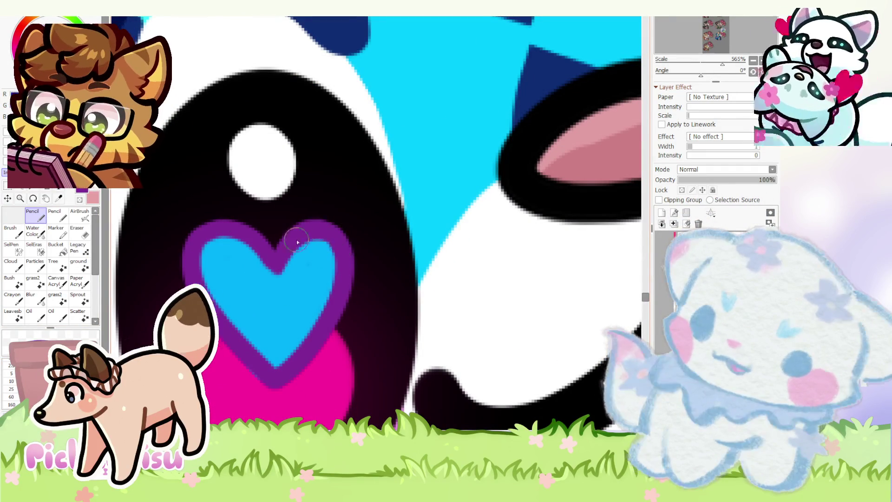
scroll(297, 241, down, 8)
scroll(279, 261, up, 8)
drag(274, 288, 240, 281)
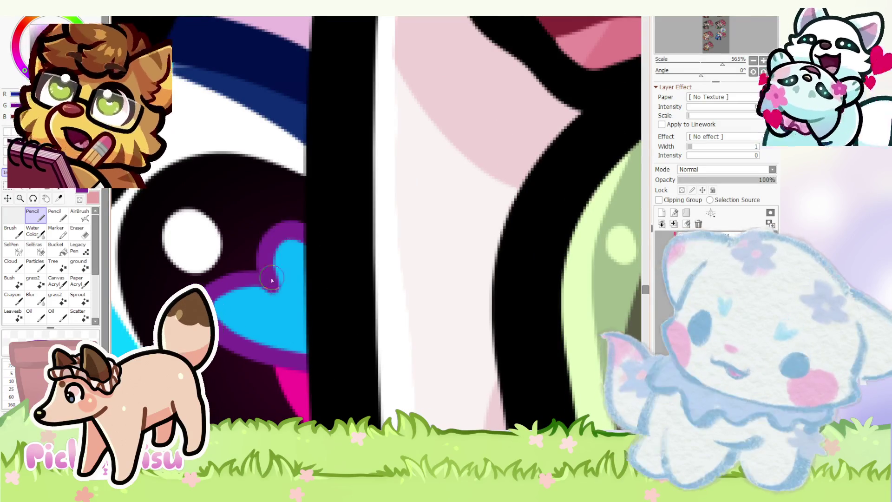
- Switch to the eraser and fit the whole drawing in view
scroll(277, 299, down, 6)
scroll(282, 291, up, 8)
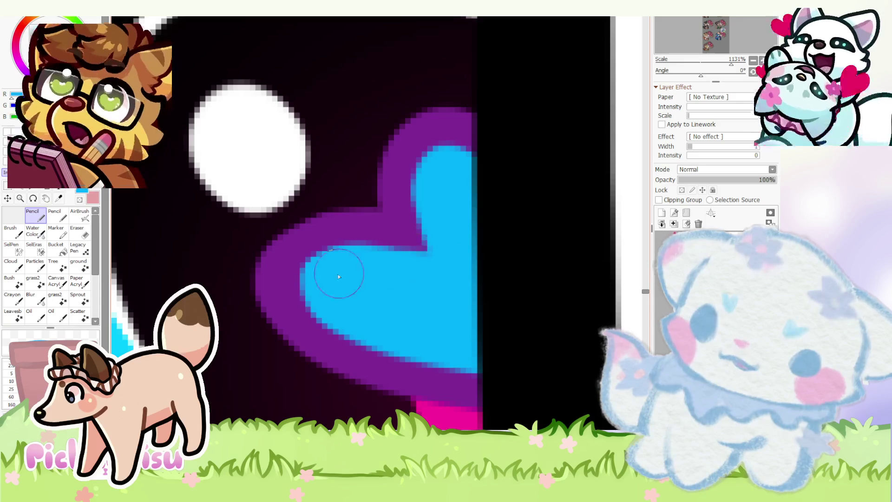
click(79, 231)
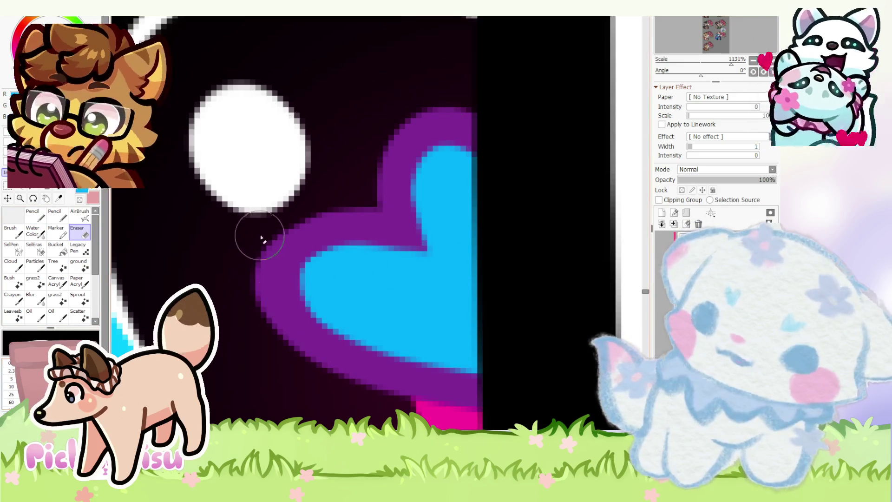
key(Home)
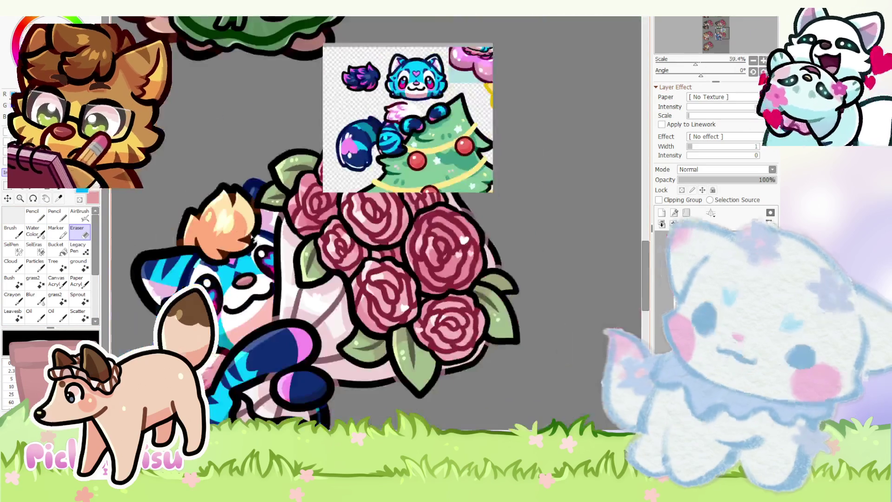
- Lasso the purple-rimmed heart in the eye beside the bouquet and transform it slightly larger
scroll(207, 213, down, 3)
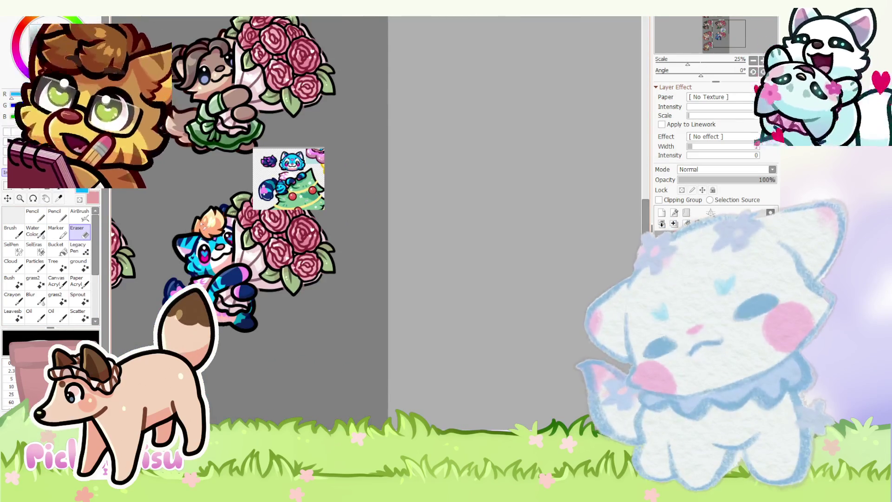
click(33, 199)
scroll(261, 223, up, 6)
mouse_move(271, 233)
mouse_down()
mouse_move(219, 177)
mouse_move(274, 235)
mouse_up()
key(ctrl+t)
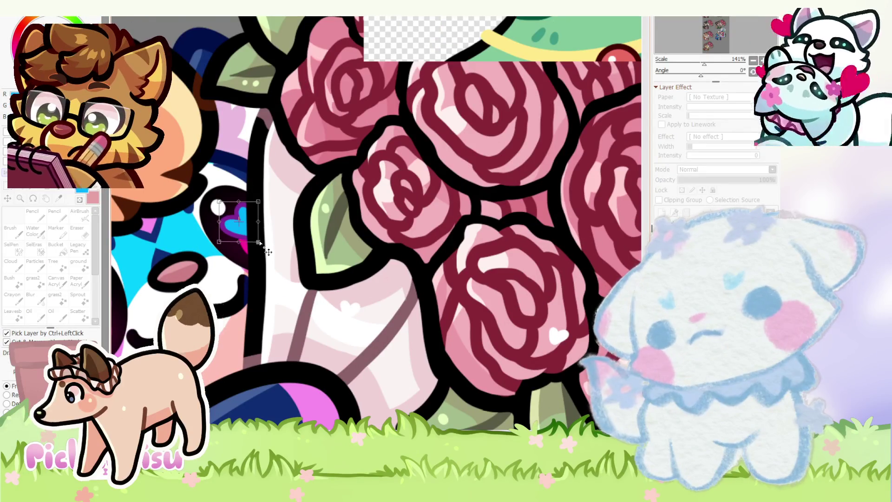
scroll(236, 252, down, 4)
scroll(271, 210, up, 5)
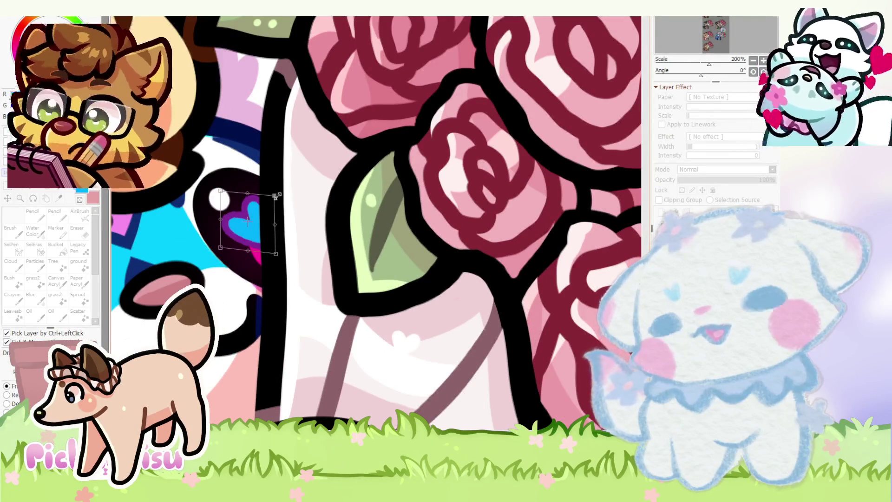
key(Return)
scroll(223, 302, up, 3)
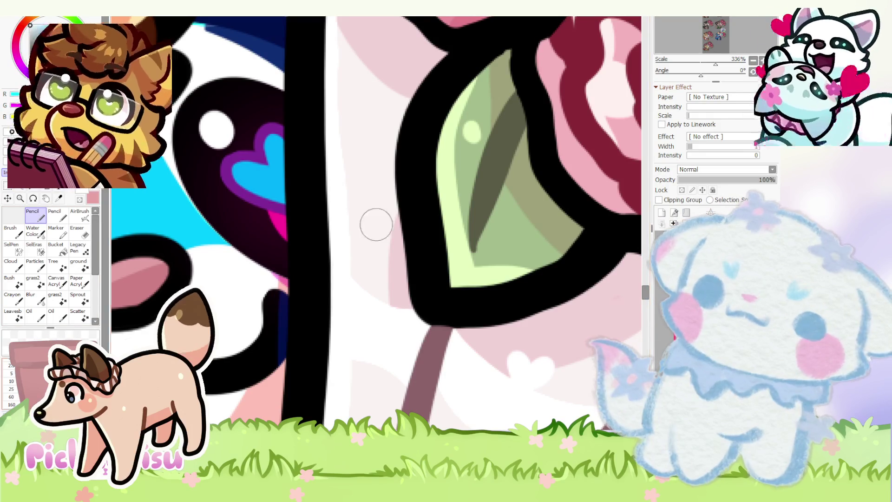
scroll(293, 288, down, 9)
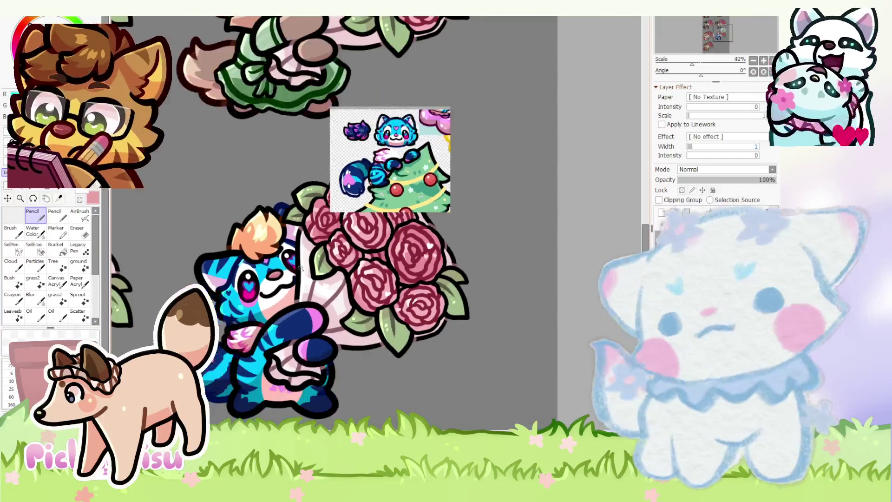
scroll(272, 218, up, 2)
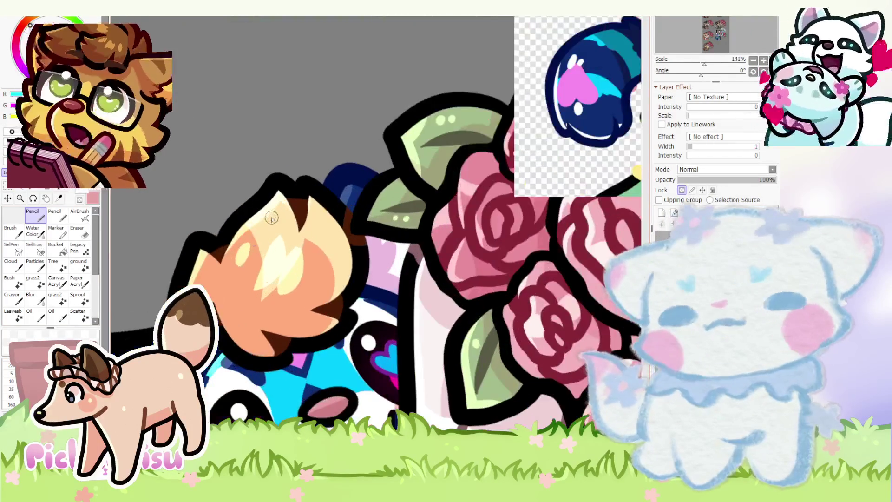
scroll(348, 329, up, 1)
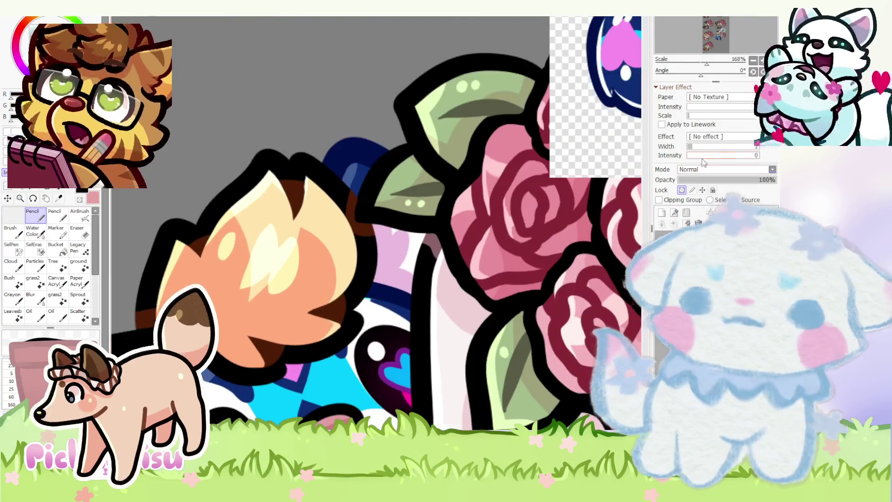
scroll(232, 294, up, 2)
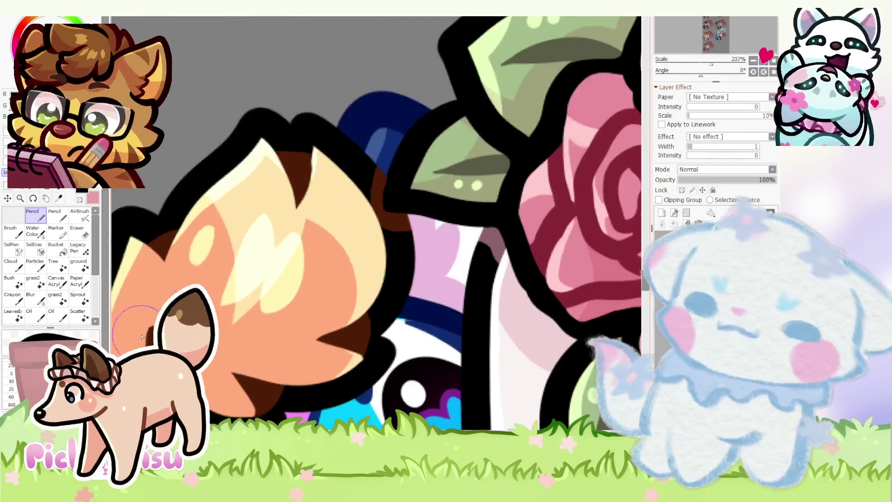
drag(211, 281, 229, 349)
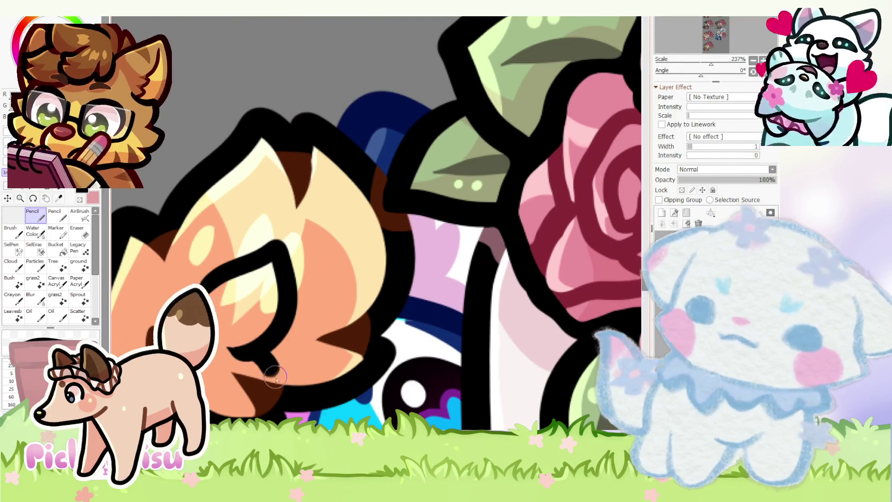
scroll(302, 325, down, 6)
scroll(376, 226, up, 5)
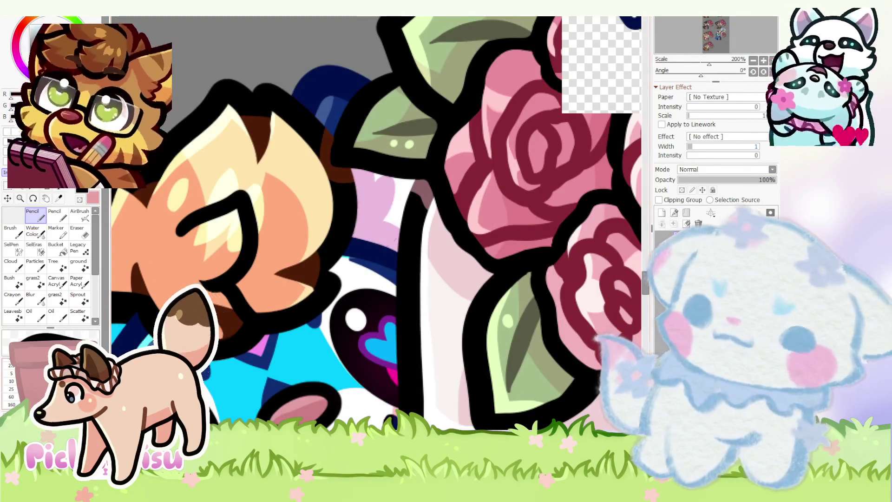
scroll(377, 225, up, 4)
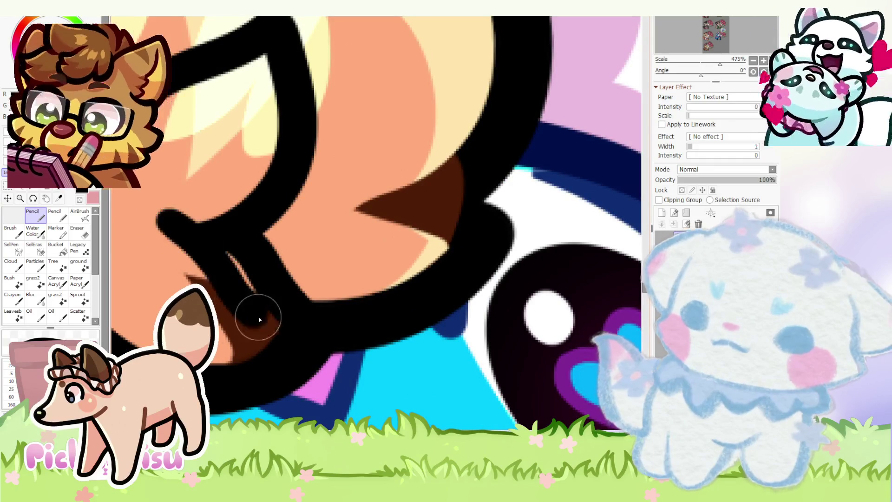
key(e)
mouse_move(219, 232)
mouse_down()
mouse_move(193, 237)
mouse_move(279, 324)
mouse_move(276, 340)
mouse_up()
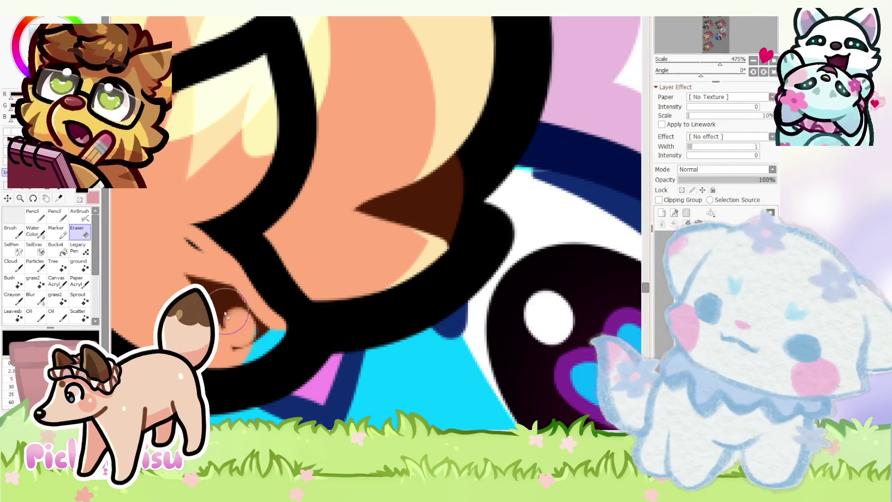
key(n)
drag(198, 224, 245, 233)
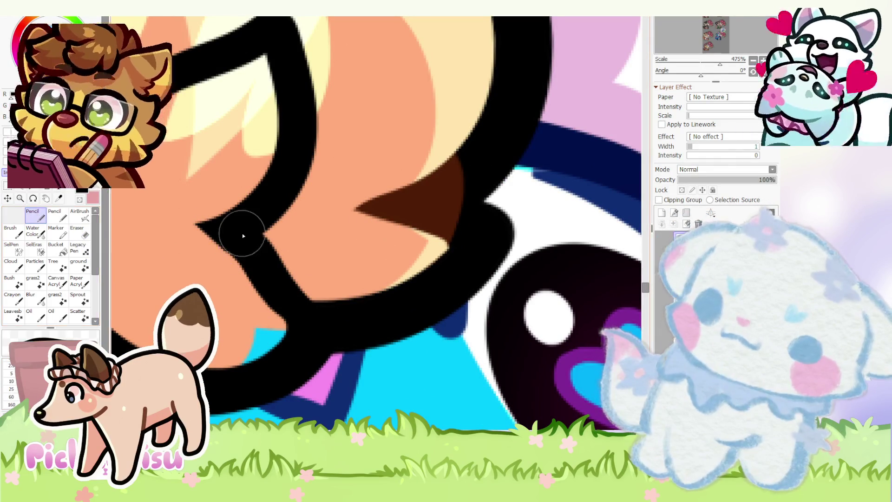
scroll(172, 316, down, 4)
scroll(172, 316, up, 3)
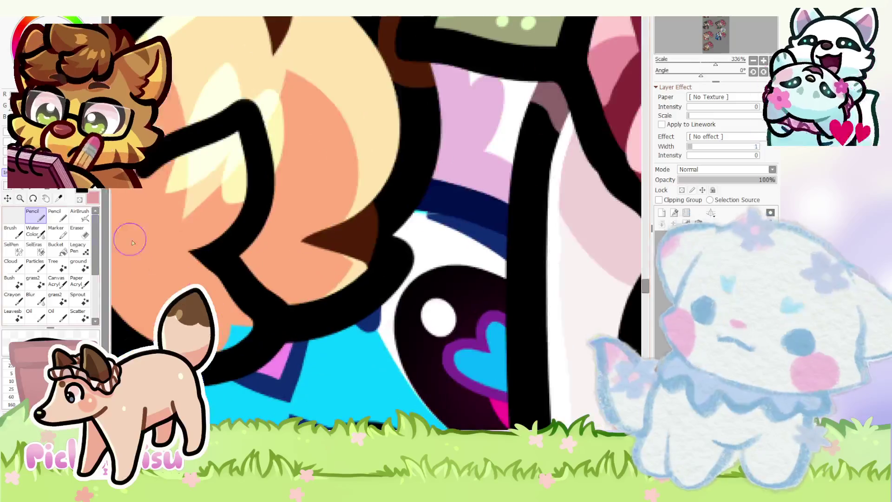
scroll(241, 302, down, 3)
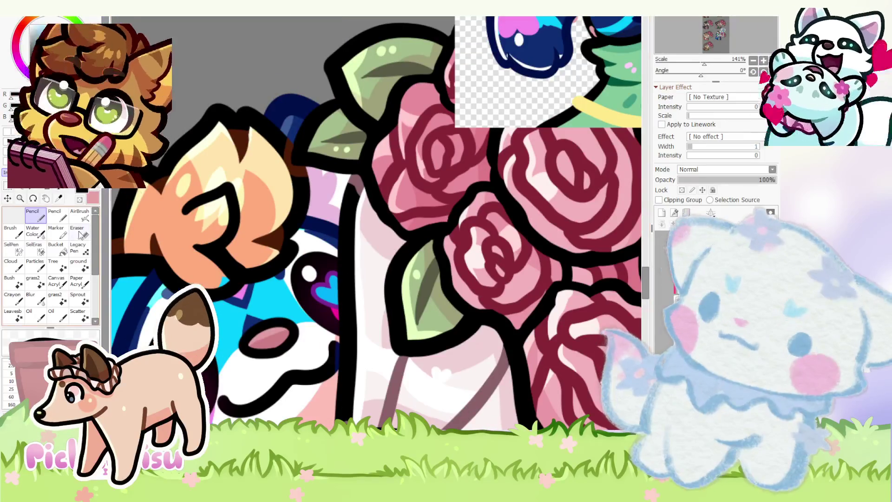
click(79, 232)
scroll(223, 225, up, 3)
scroll(277, 381, up, 1)
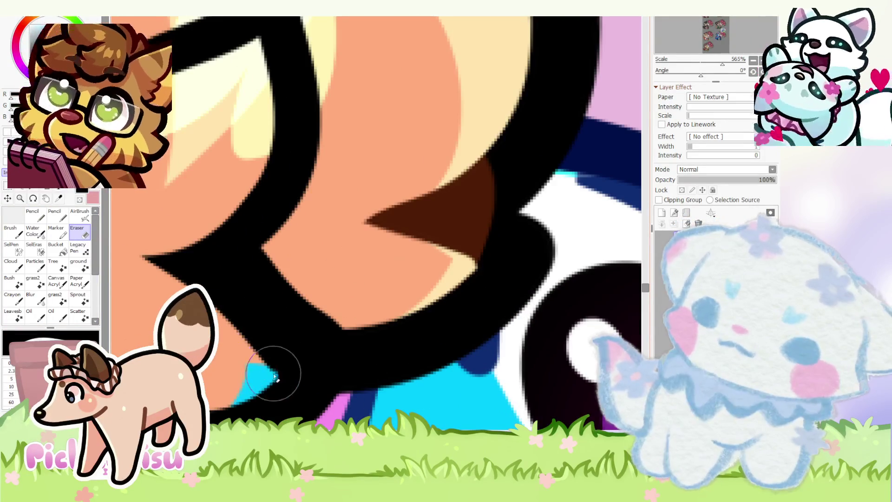
drag(278, 381, 143, 259)
scroll(143, 259, down, 3)
scroll(200, 255, up, 3)
mouse_move(235, 269)
mouse_down()
mouse_move(269, 312)
mouse_move(304, 328)
mouse_up()
click(32, 214)
mouse_move(264, 180)
mouse_down()
mouse_move(189, 259)
mouse_move(279, 374)
mouse_up()
scroll(239, 288, up, 1)
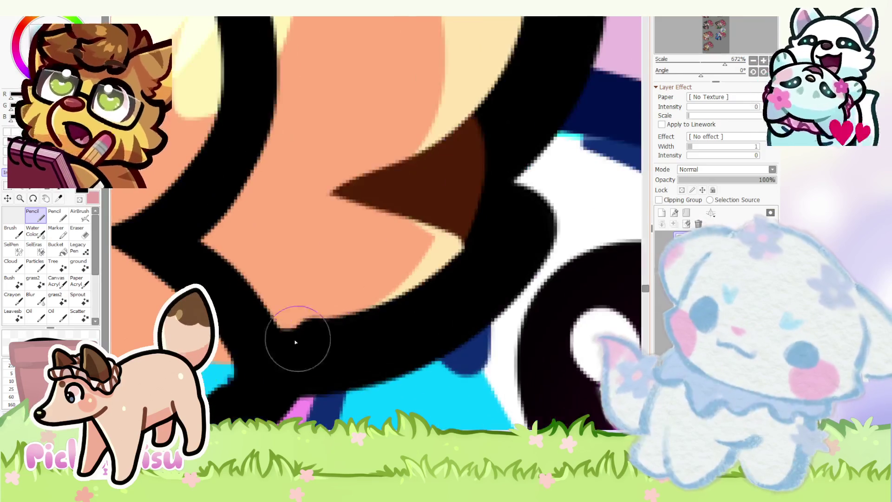
scroll(302, 297, down, 4)
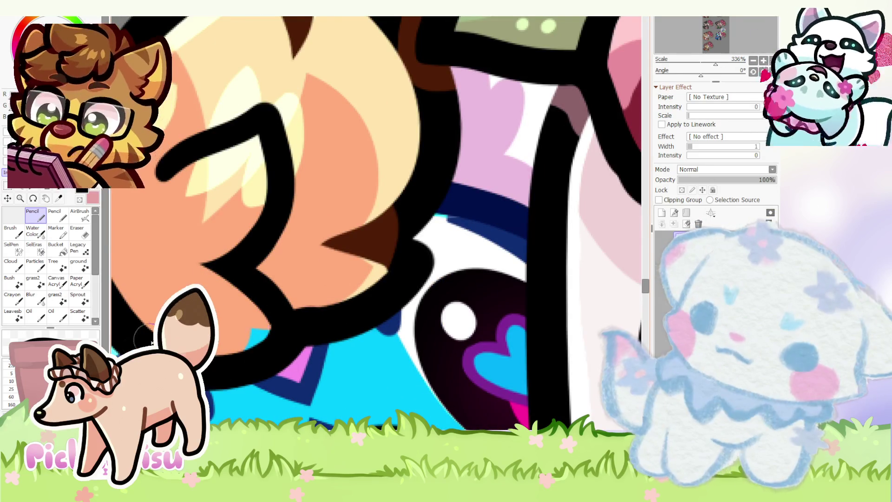
scroll(196, 264, down, 6)
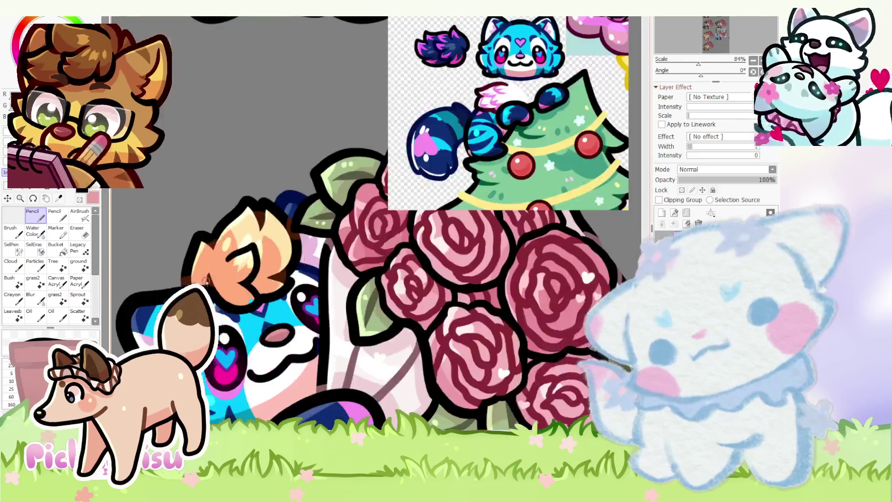
scroll(196, 264, up, 3)
scroll(249, 275, up, 2)
scroll(249, 275, down, 2)
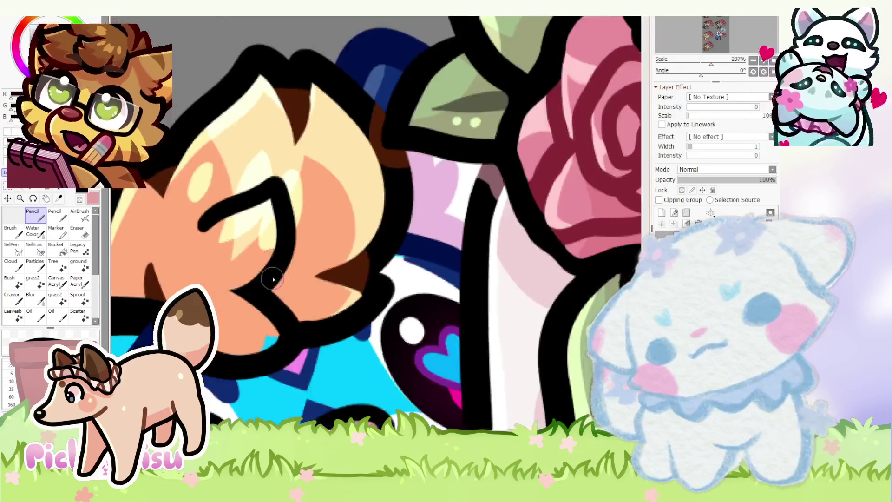
scroll(280, 198, up, 1)
scroll(254, 230, down, 5)
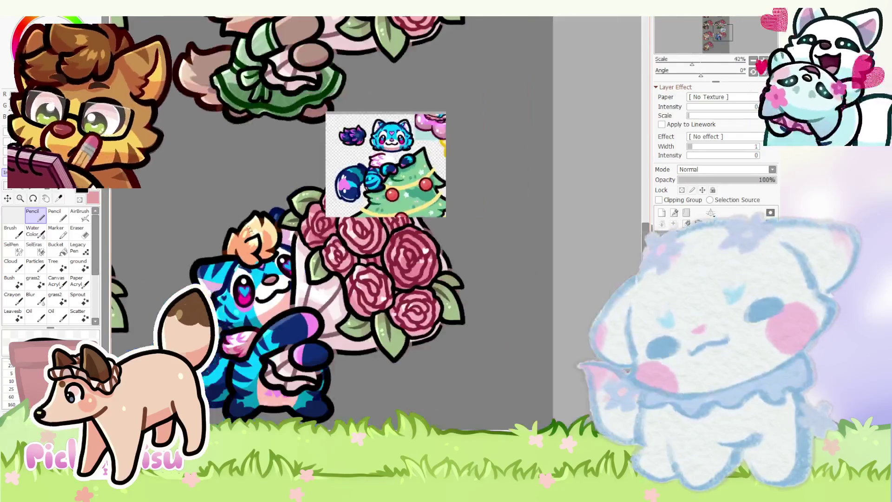
scroll(253, 228, up, 6)
key(e)
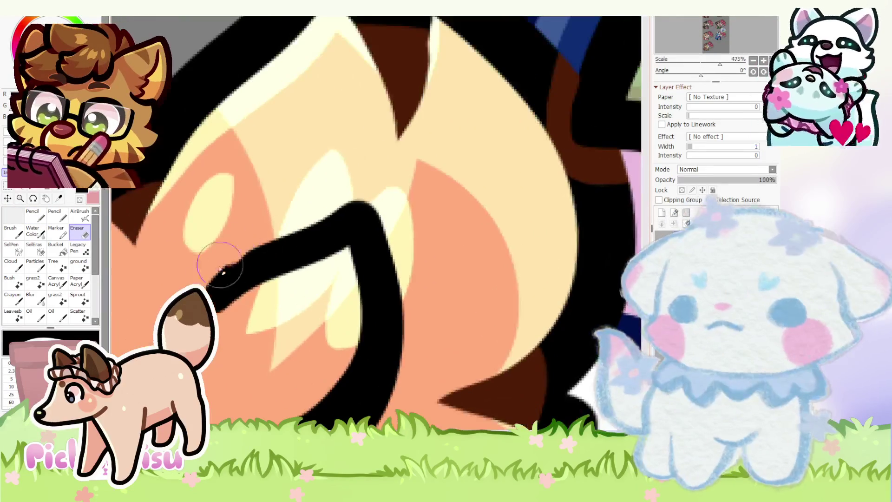
scroll(226, 257, down, 4)
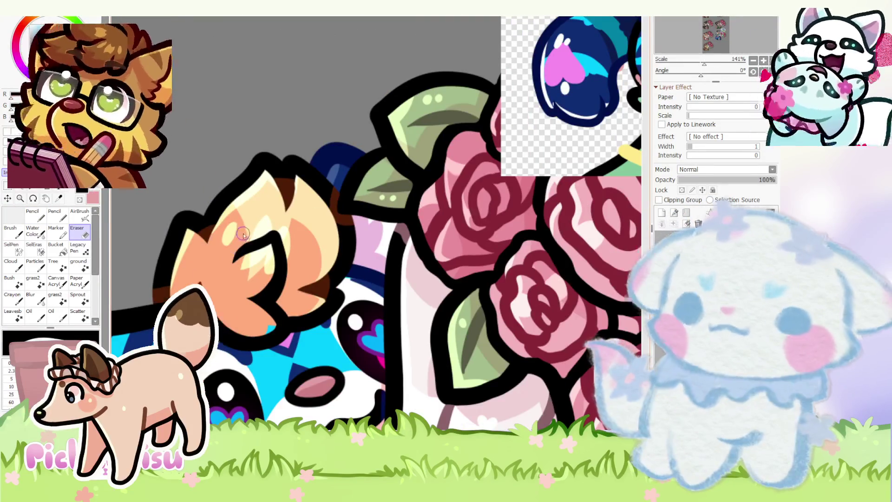
scroll(243, 234, down, 4)
scroll(247, 246, up, 6)
scroll(250, 259, down, 2)
scroll(250, 259, down, 2)
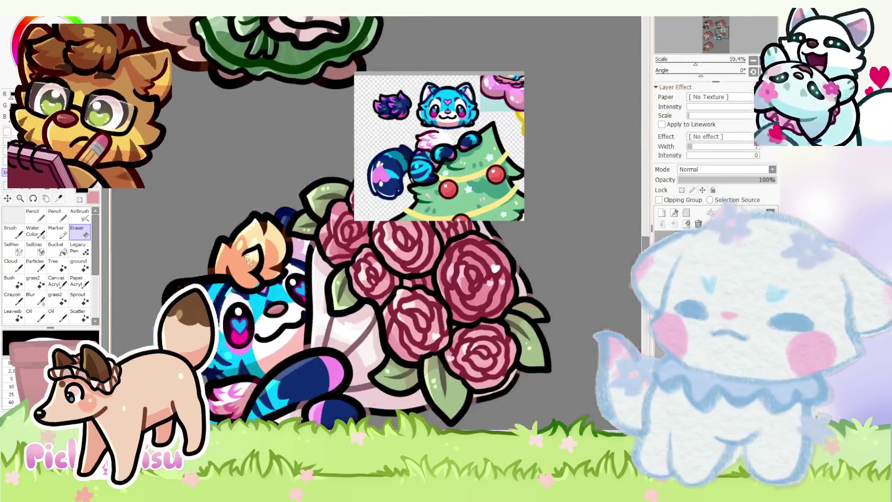
key(n)
scroll(418, 97, up, 4)
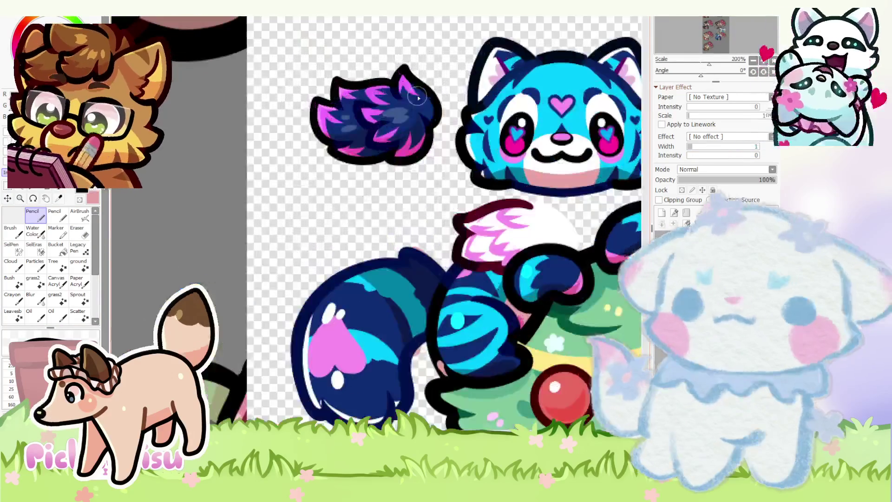
scroll(418, 98, down, 4)
- Turn on Preserve Opacity and paint the orange ear tuft dark blue
click(682, 189)
mouse_move(288, 282)
mouse_down()
mouse_move(278, 241)
mouse_move(236, 234)
mouse_up()
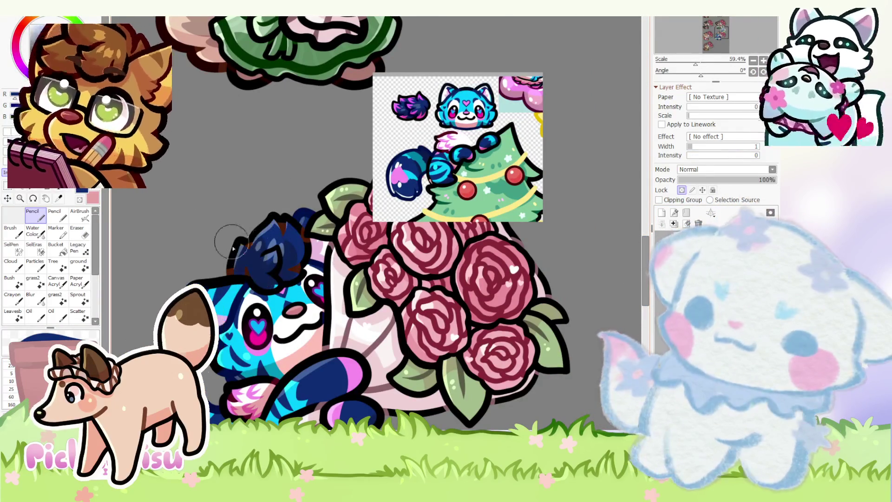
scroll(271, 283, up, 3)
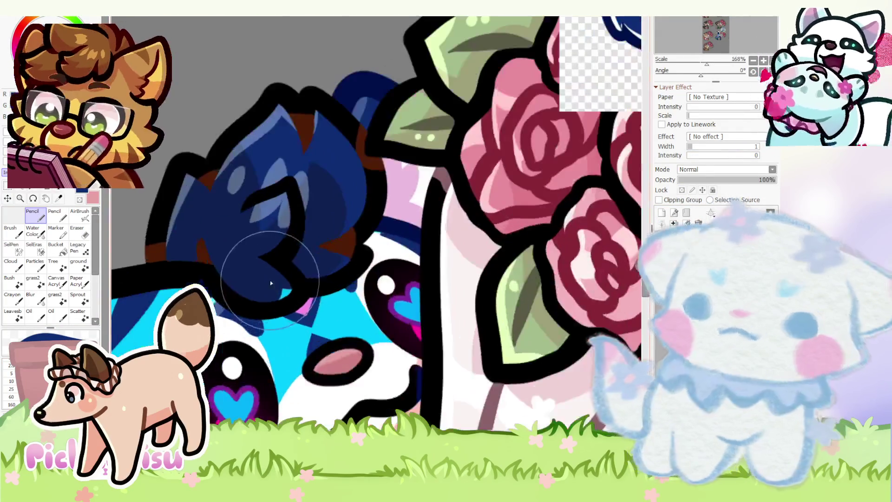
scroll(282, 281, down, 2)
scroll(347, 165, up, 4)
scroll(348, 168, down, 5)
scroll(200, 260, up, 5)
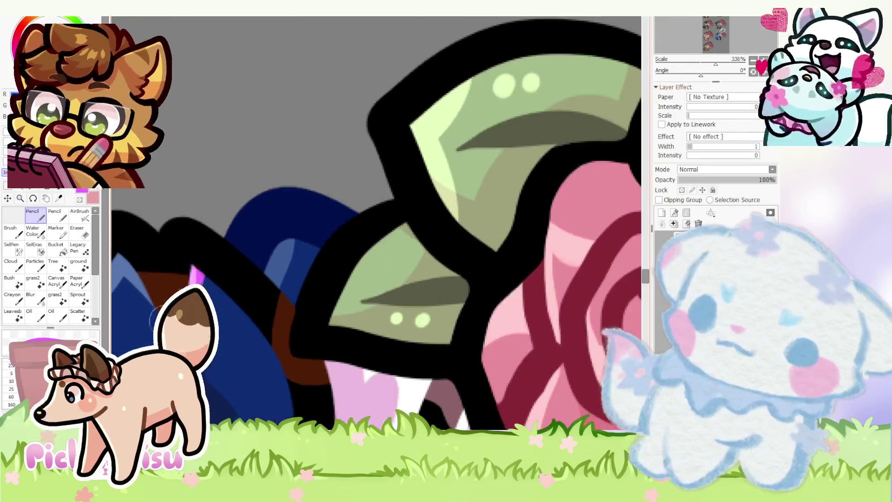
- Add magenta streaks along the tuft's edge and lower right
drag(200, 284, 288, 390)
scroll(288, 390, down, 1)
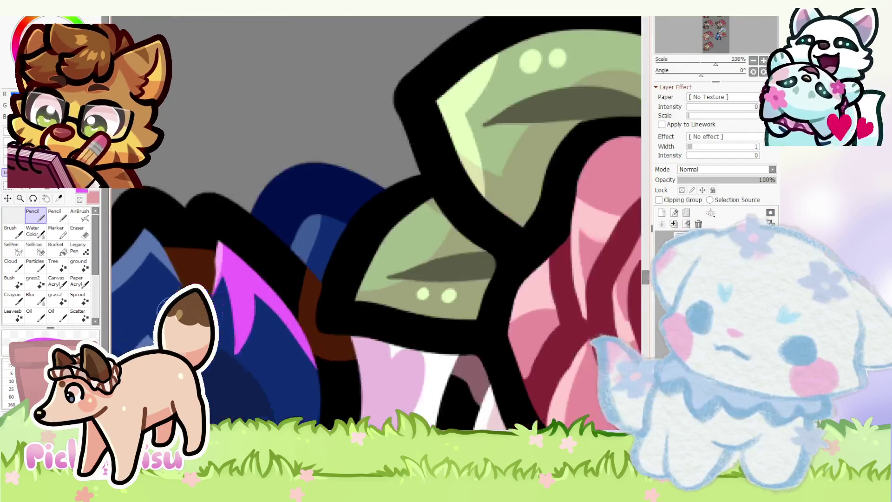
scroll(247, 306, down, 3)
scroll(246, 307, up, 4)
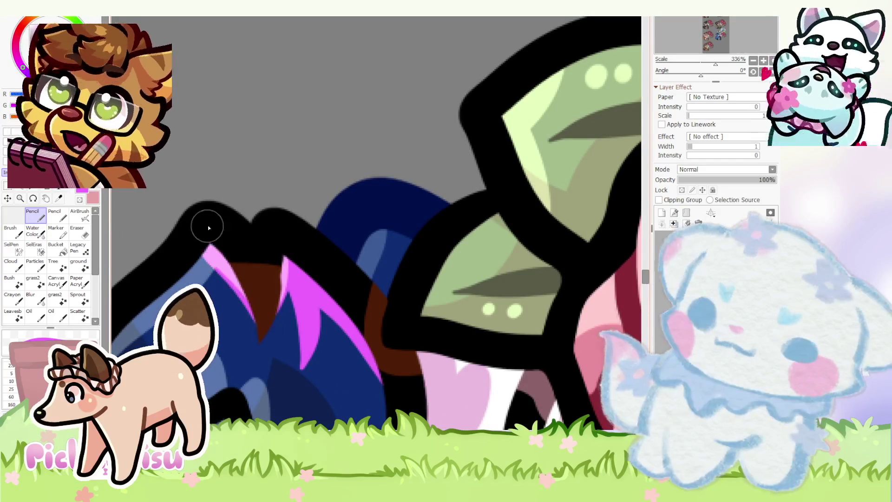
scroll(207, 232, down, 1)
scroll(153, 283, down, 2)
scroll(238, 305, up, 2)
mouse_move(239, 305)
mouse_down()
mouse_move(257, 293)
mouse_move(259, 319)
mouse_move(253, 292)
mouse_move(225, 291)
mouse_up()
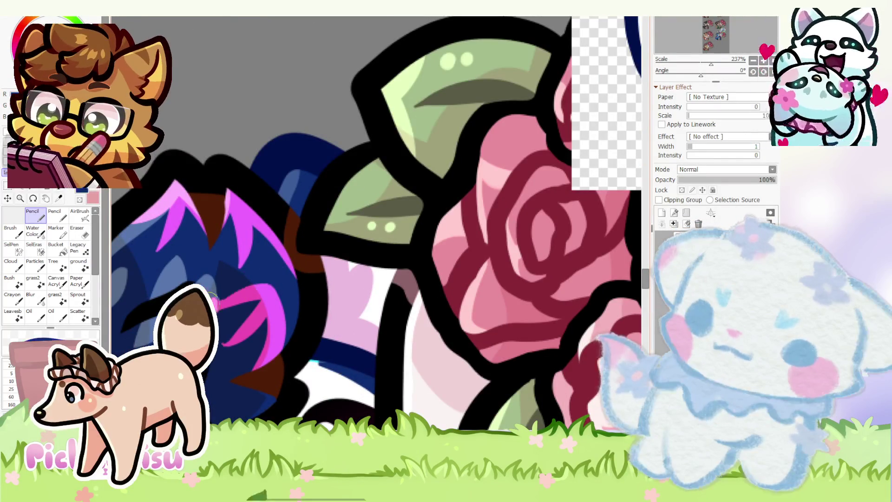
scroll(225, 291, up, 3)
scroll(293, 277, down, 4)
scroll(273, 313, up, 3)
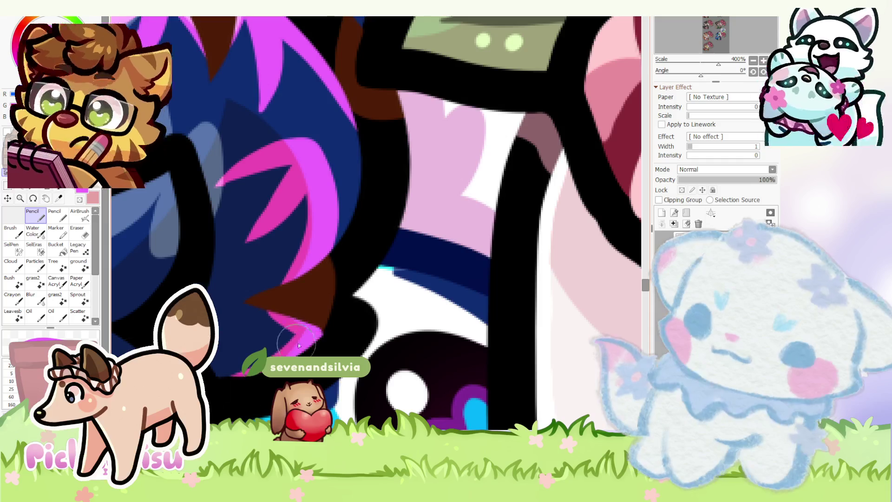
scroll(239, 315, down, 4)
scroll(246, 314, up, 3)
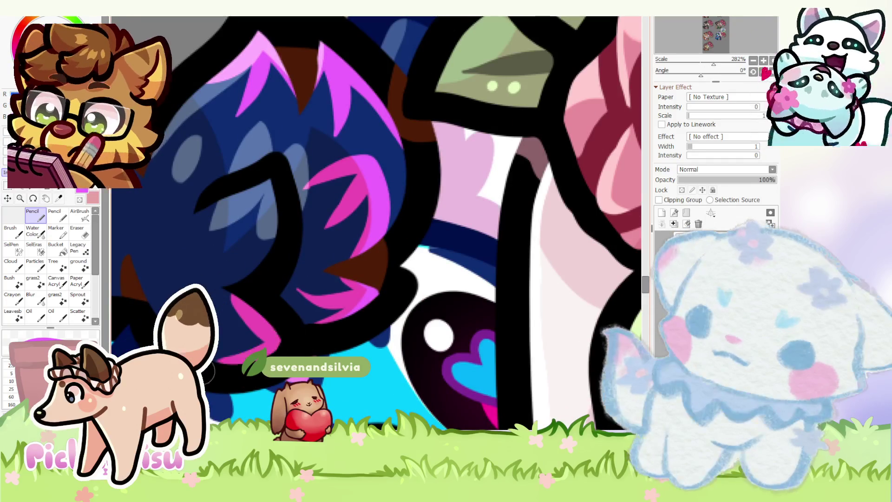
scroll(229, 325, down, 3)
scroll(255, 195, up, 4)
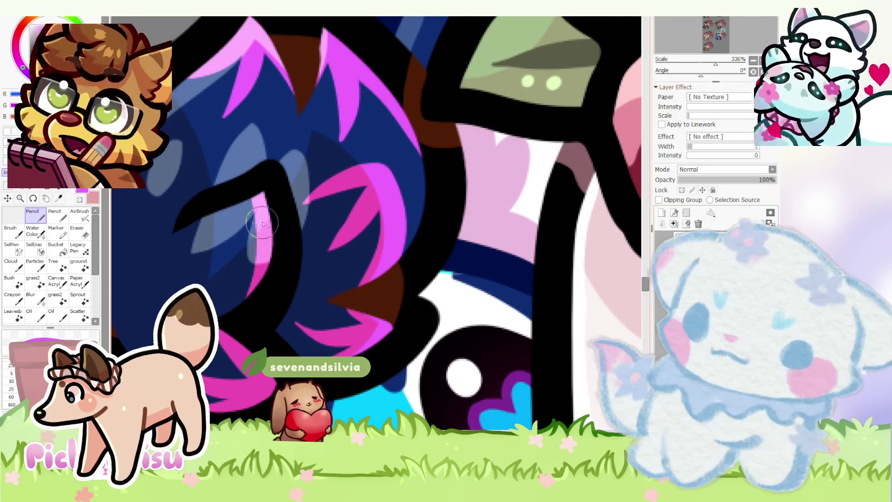
scroll(198, 237, down, 5)
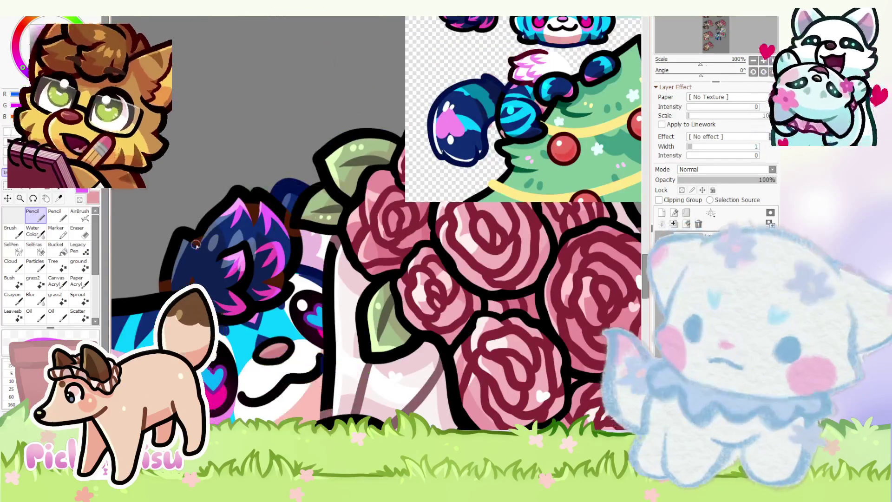
scroll(195, 245, up, 4)
scroll(236, 234, down, 2)
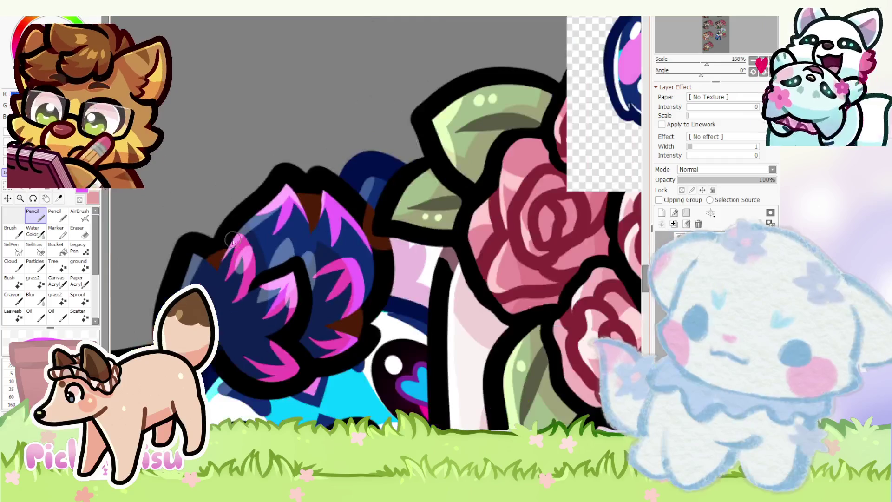
scroll(236, 235, up, 2)
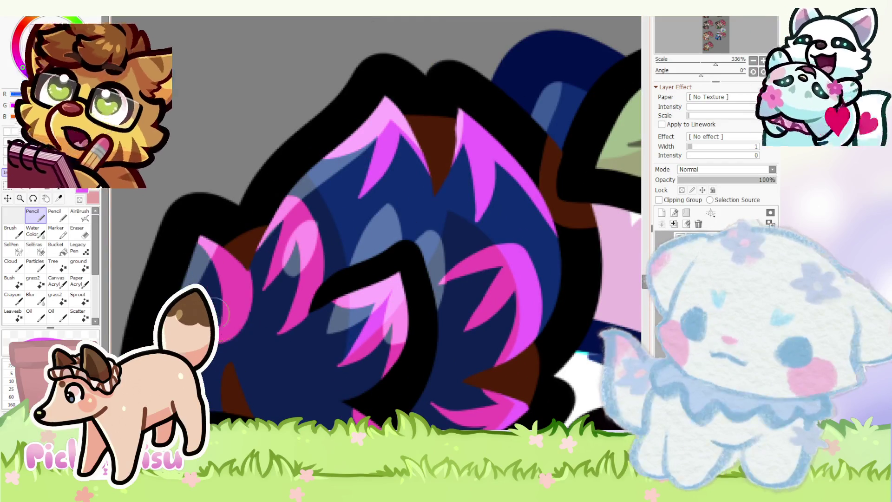
scroll(199, 253, down, 5)
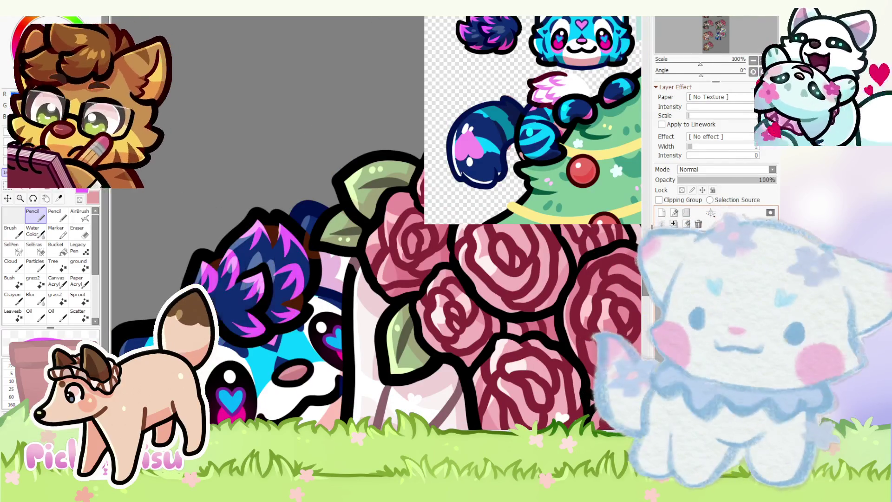
scroll(326, 322, down, 5)
scroll(326, 322, up, 4)
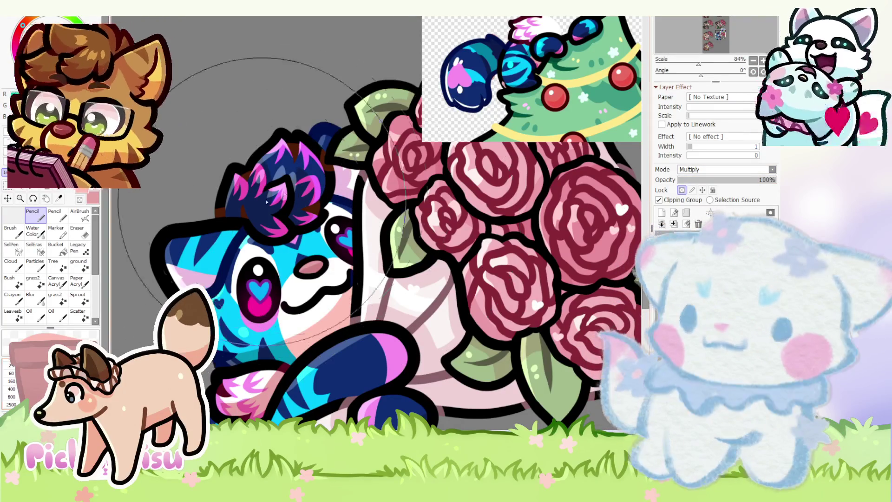
scroll(221, 110, up, 2)
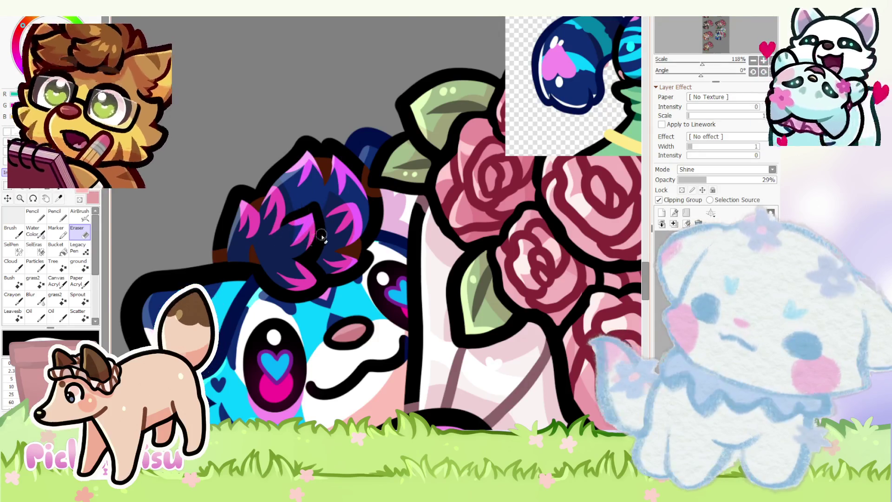
scroll(321, 234, down, 5)
click(31, 216)
scroll(355, 251, down, 2)
scroll(355, 251, up, 5)
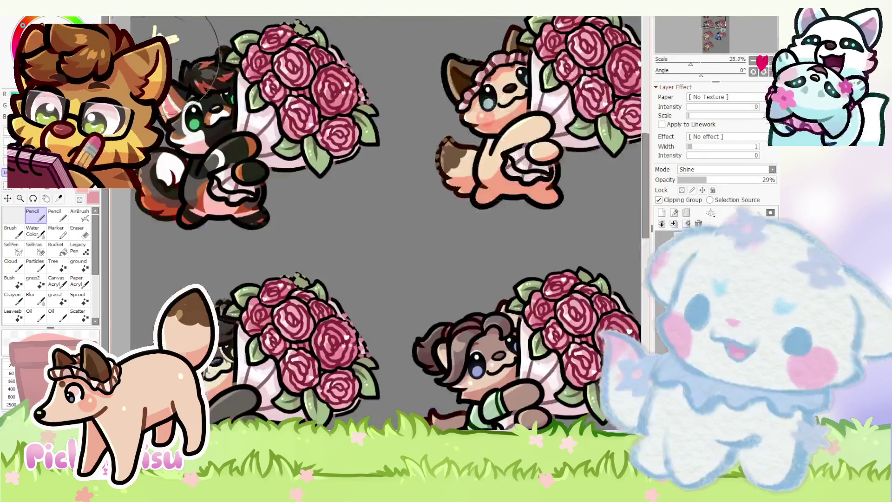
scroll(296, 298, down, 2)
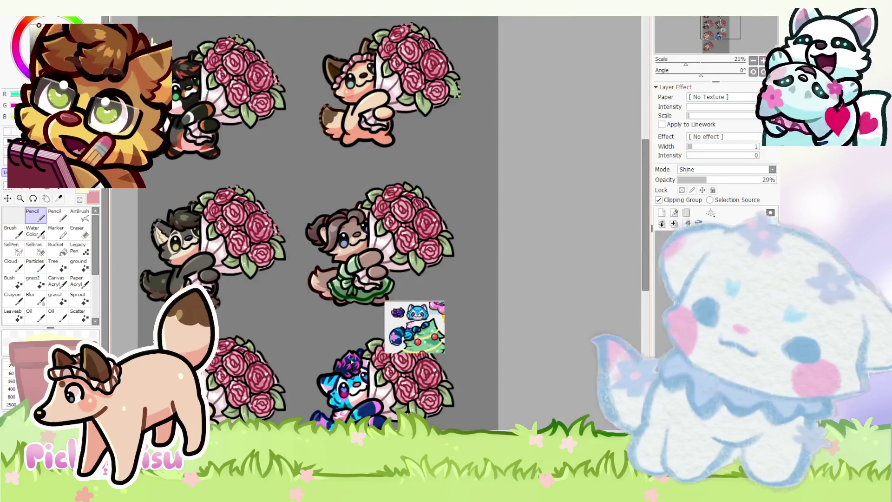
scroll(350, 339, up, 7)
scroll(361, 313, down, 2)
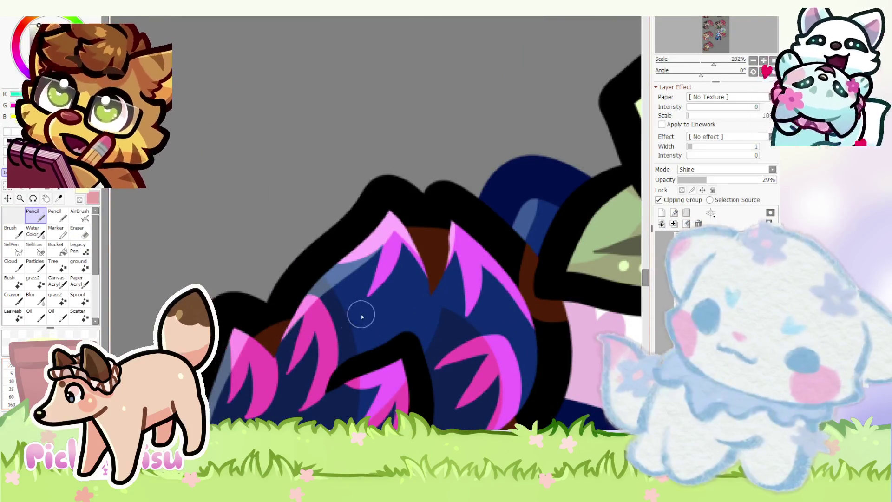
- Switch to another layer, try making it a multiply clipping layer, then undo that change
scroll(347, 293, down, 5)
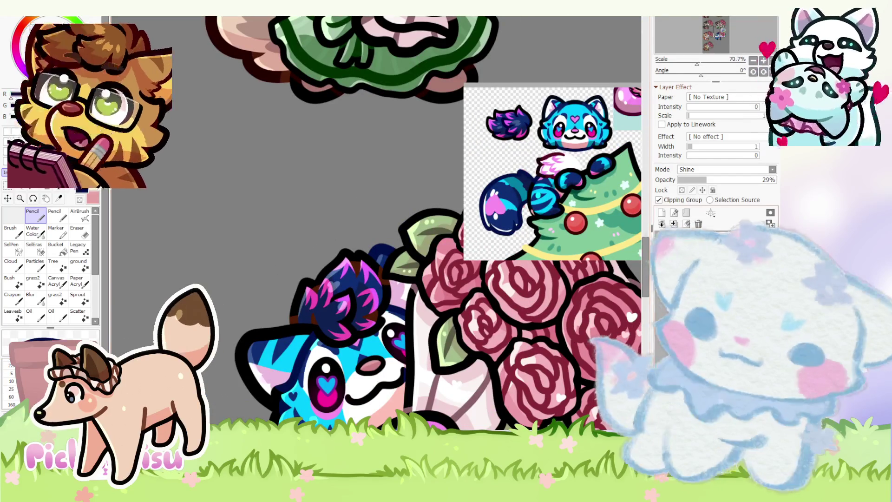
click(716, 242)
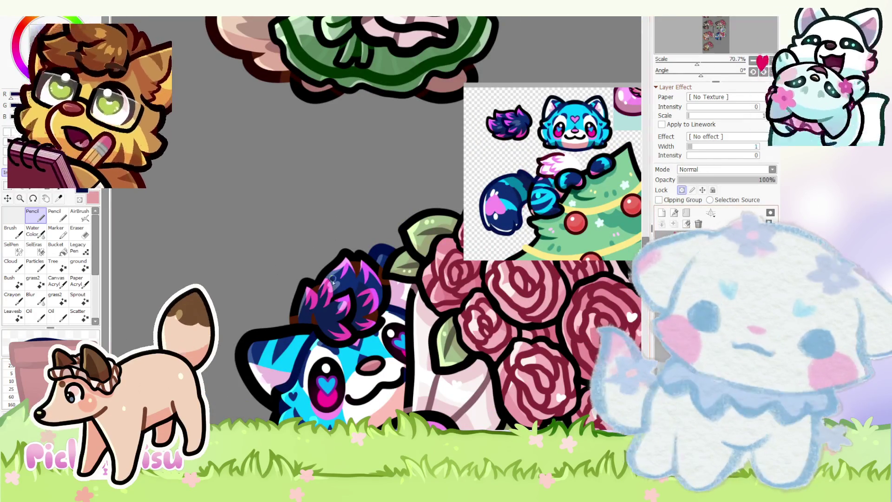
scroll(292, 320, up, 5)
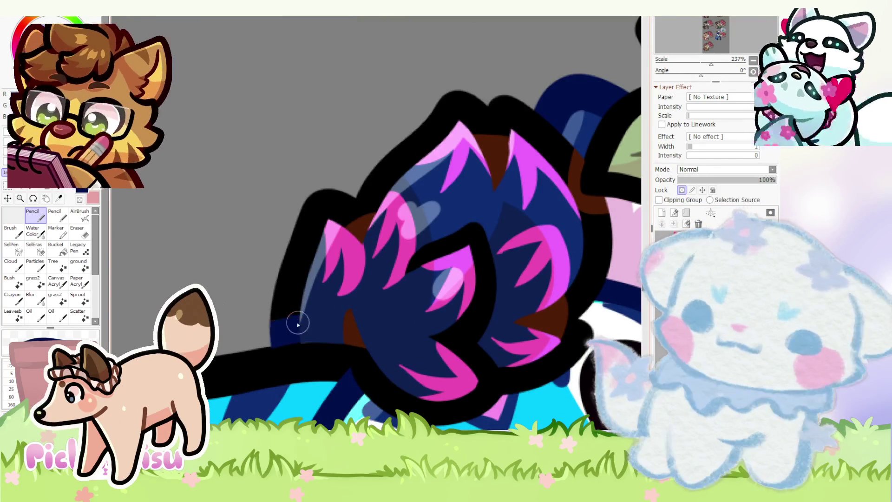
scroll(276, 331, up, 2)
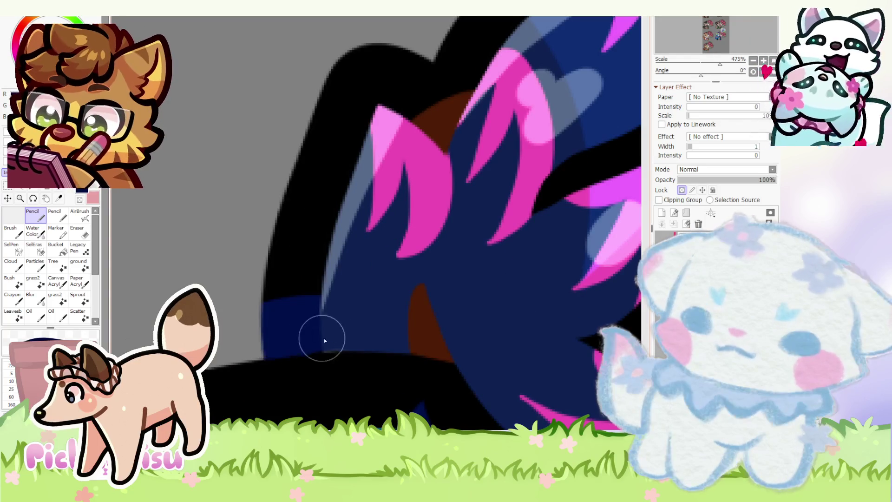
scroll(414, 294, down, 1)
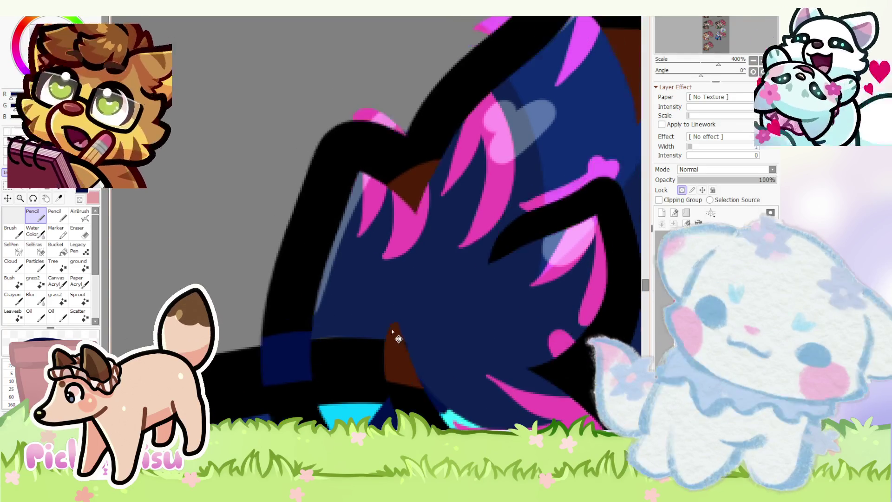
click(682, 195)
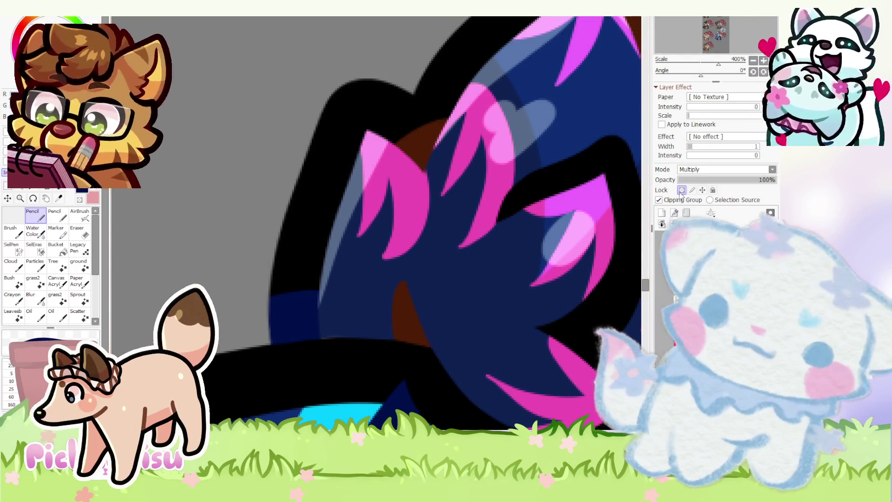
key(ctrl+z)
key(ctrl+z)
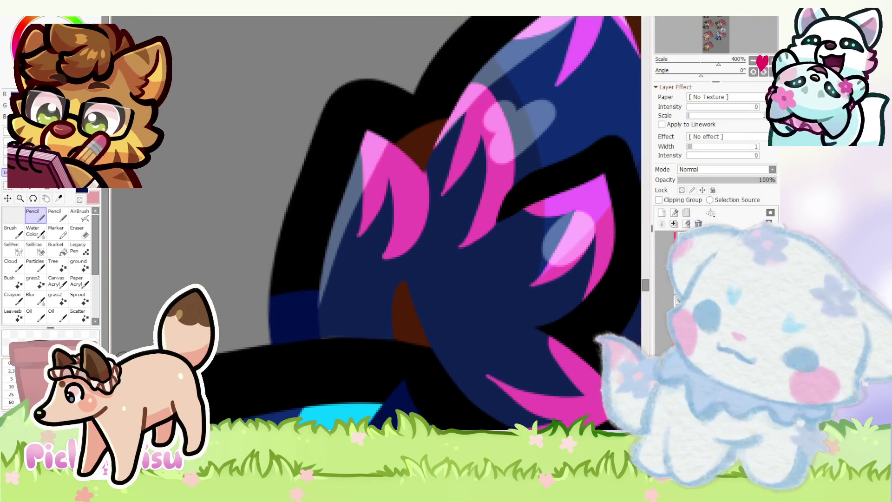
- Cover the stray black line inside the navy-and-pink hair tuft with dark blue
scroll(331, 330, up, 4)
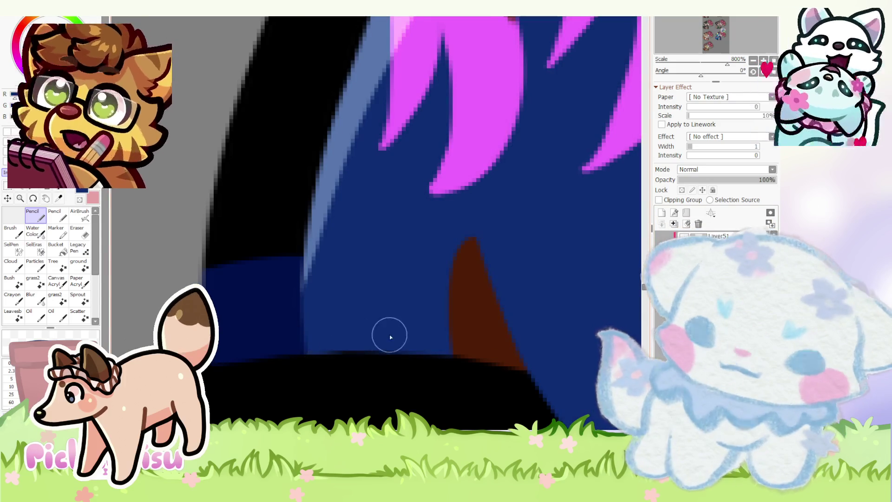
scroll(333, 343, down, 8)
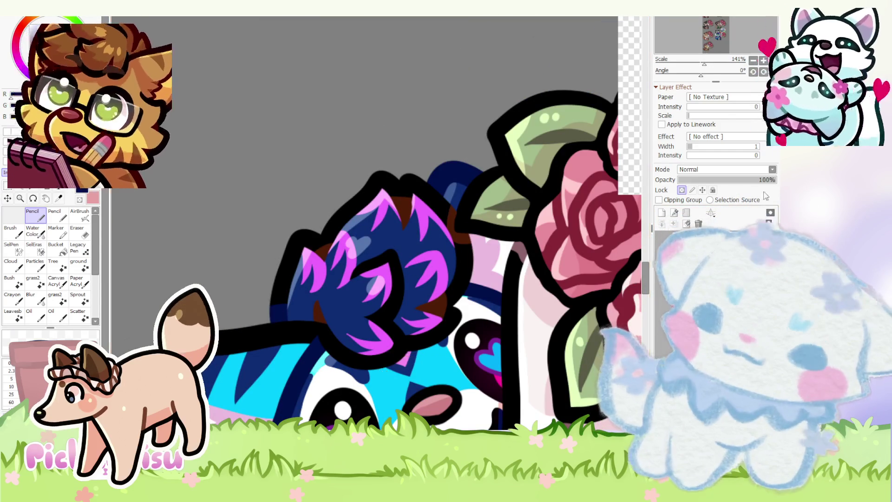
scroll(442, 322, up, 2)
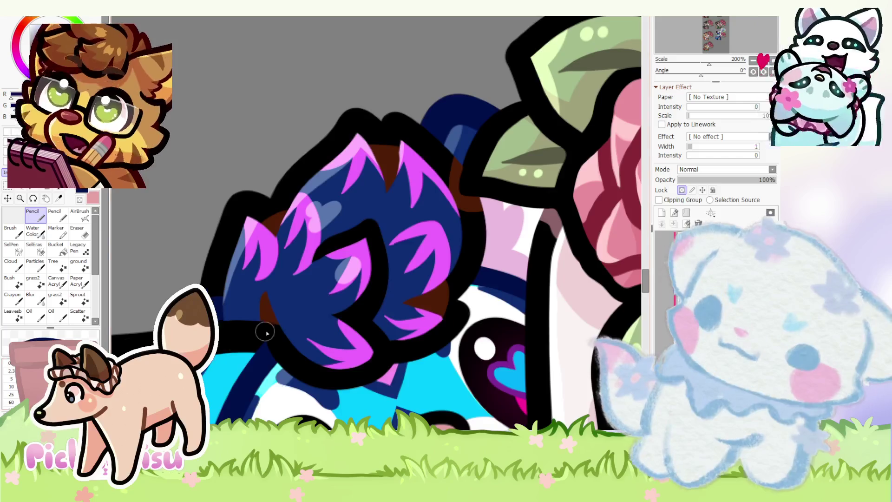
scroll(250, 342, up, 2)
scroll(296, 327, down, 3)
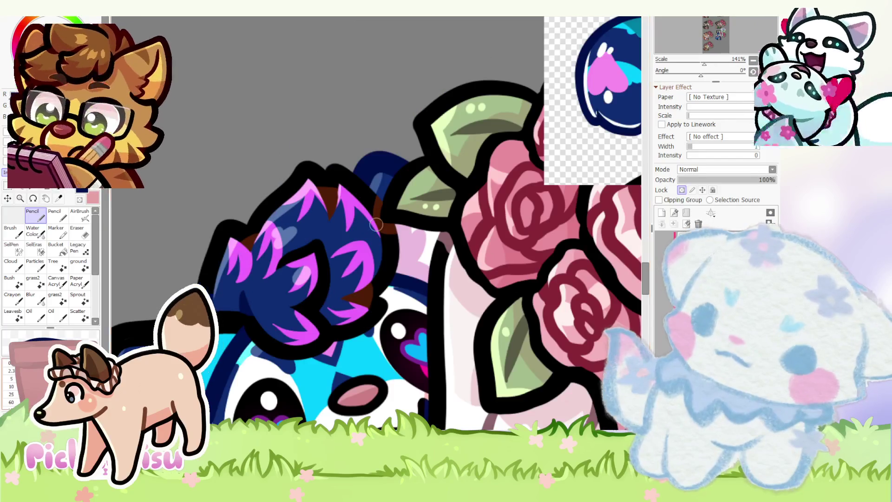
scroll(224, 312, up, 2)
scroll(237, 300, down, 2)
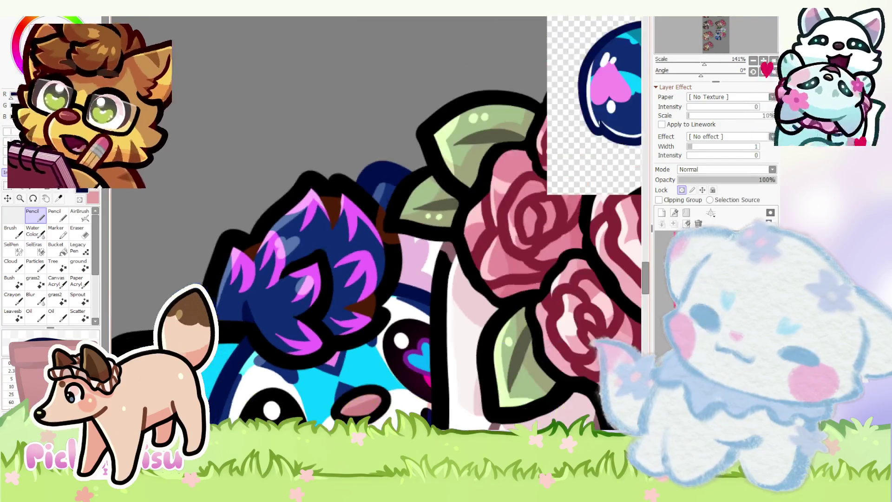
scroll(306, 346, up, 1)
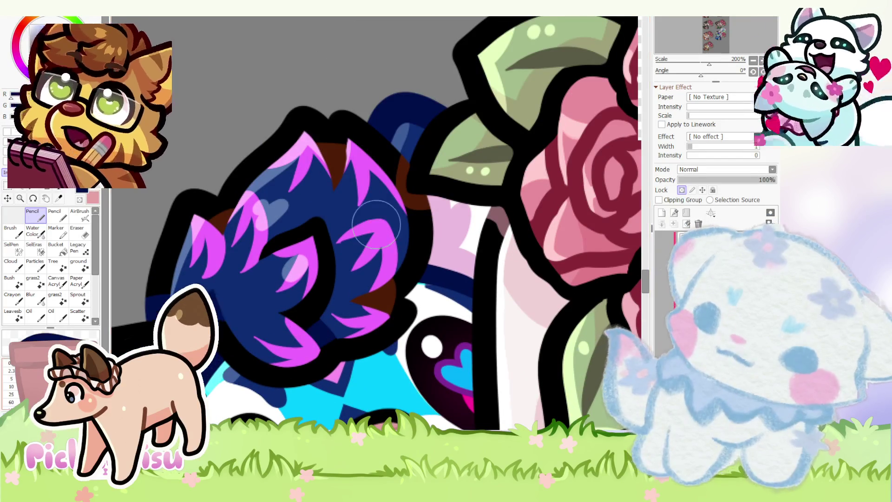
drag(320, 251, 299, 282)
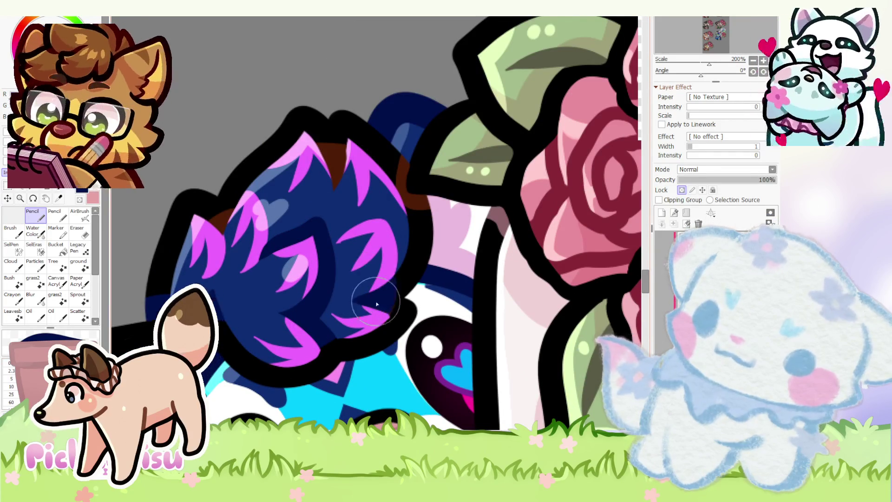
scroll(375, 307, down, 4)
scroll(388, 223, up, 3)
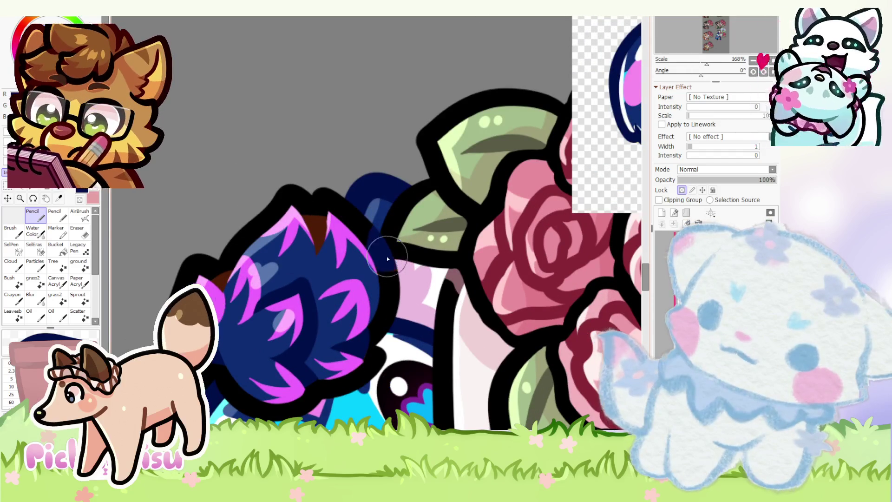
scroll(423, 236, up, 5)
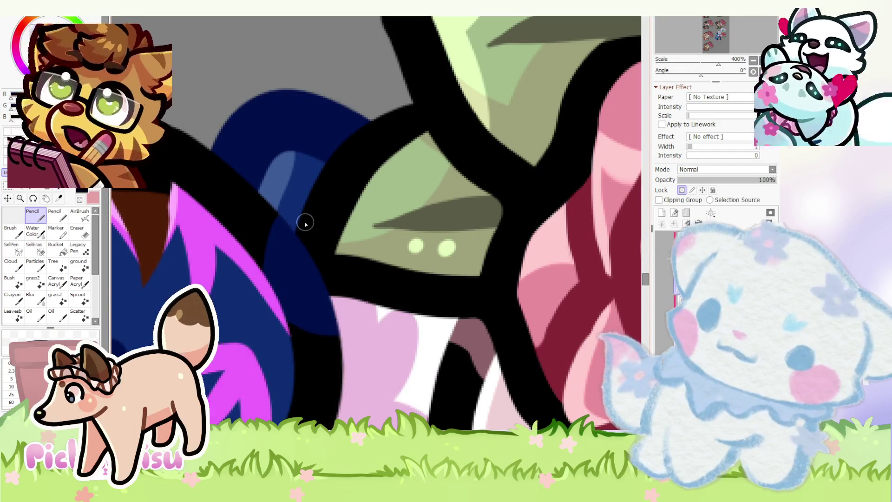
scroll(304, 260, down, 3)
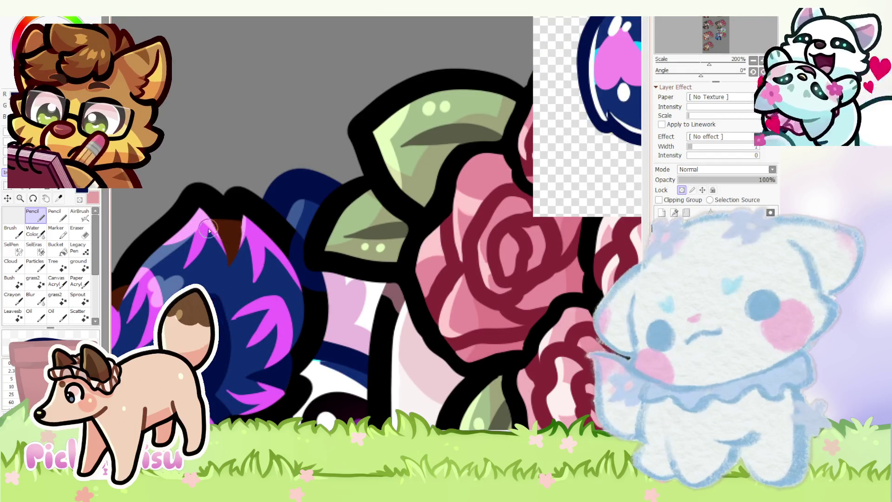
scroll(242, 247, up, 1)
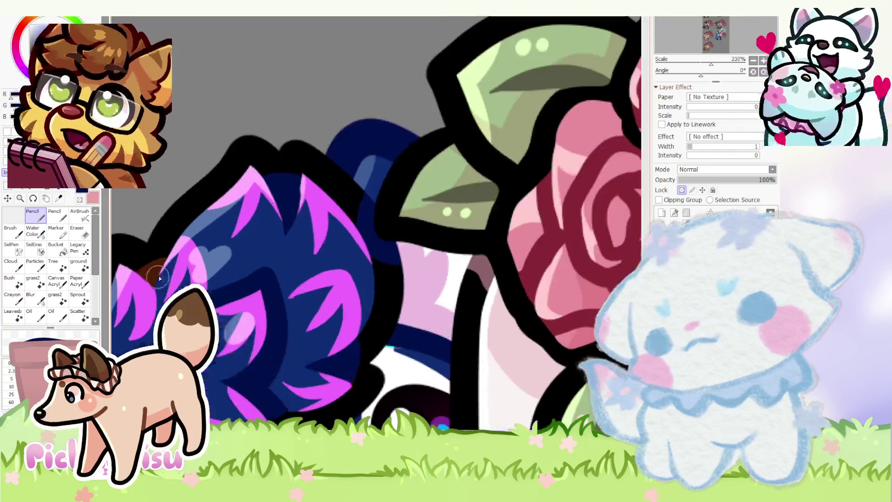
scroll(219, 263, down, 5)
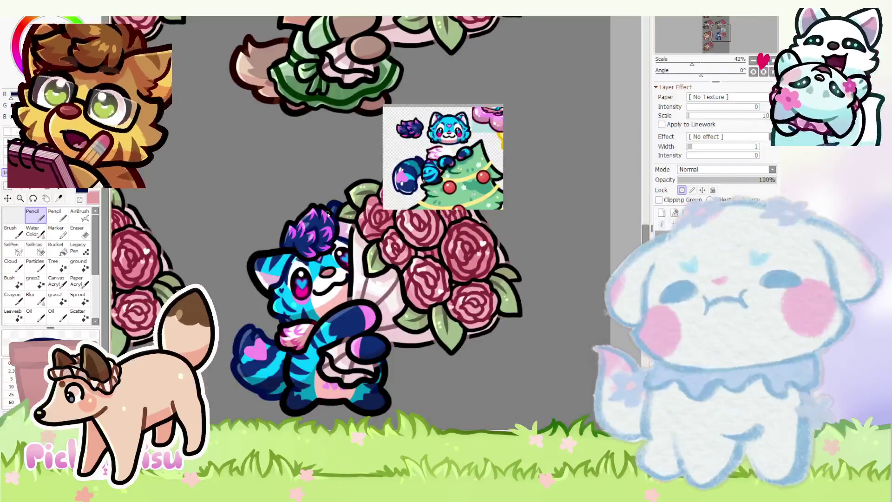
scroll(320, 223, up, 2)
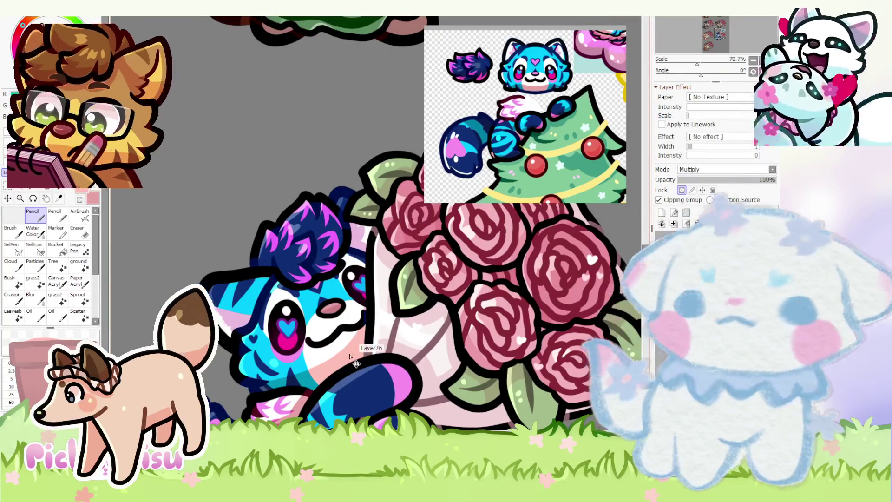
scroll(342, 265, up, 2)
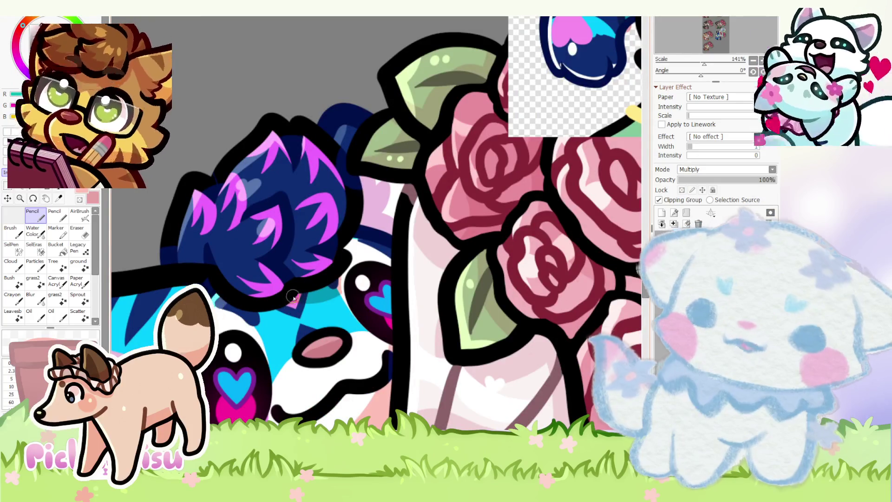
scroll(345, 240, down, 4)
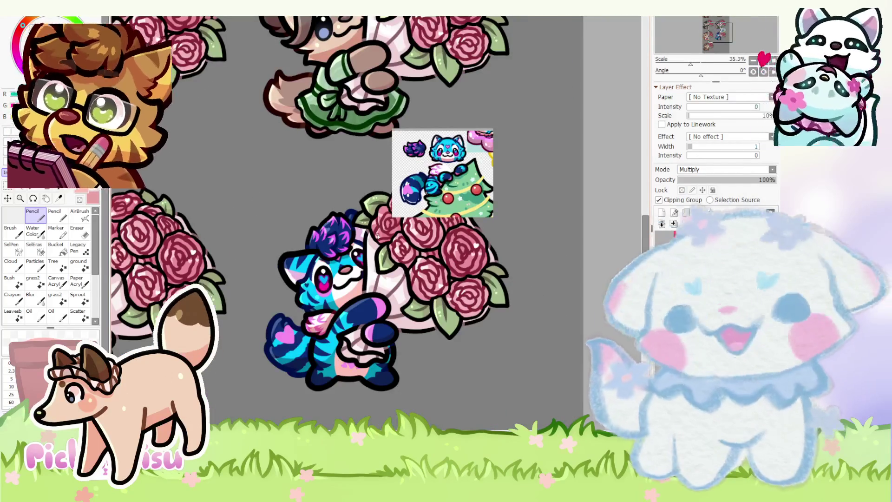
scroll(271, 300, up, 4)
key(Page_Down)
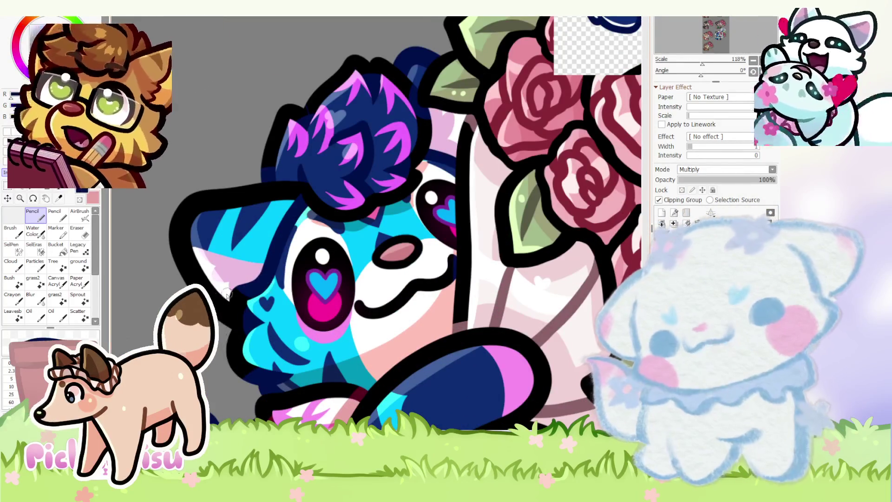
scroll(298, 274, up, 1)
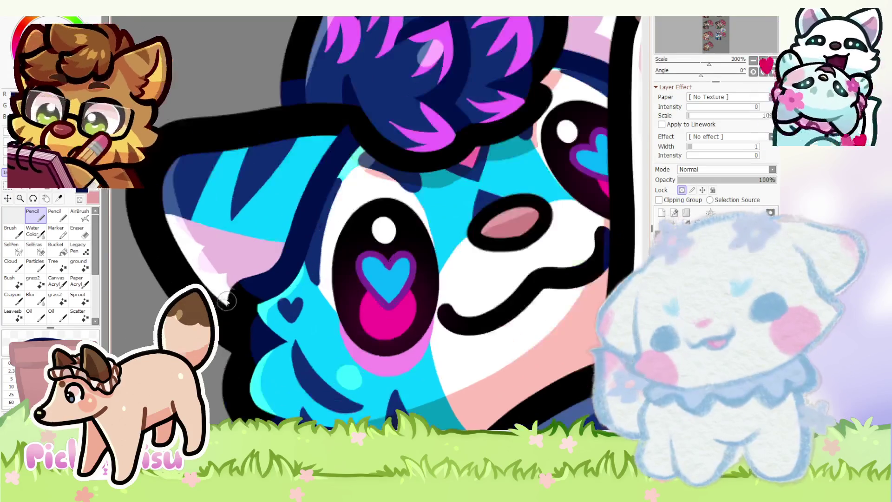
scroll(299, 274, down, 3)
scroll(298, 274, down, 4)
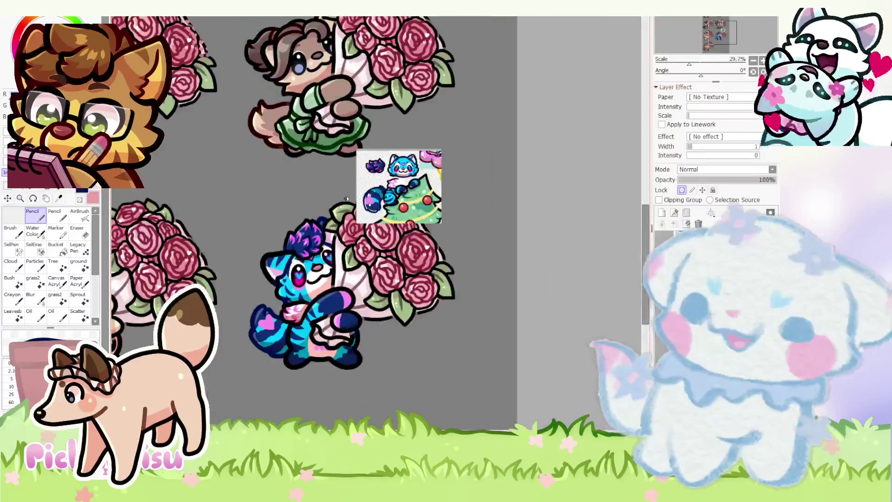
scroll(349, 196, down, 5)
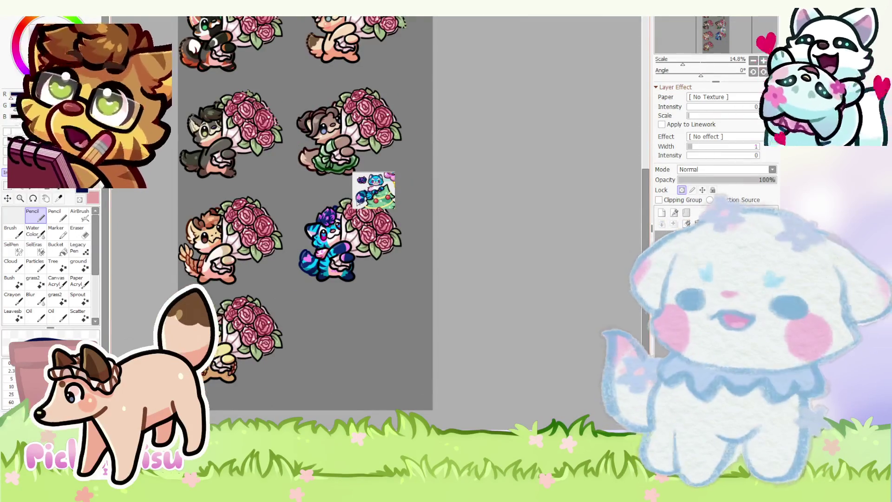
scroll(372, 223, up, 2)
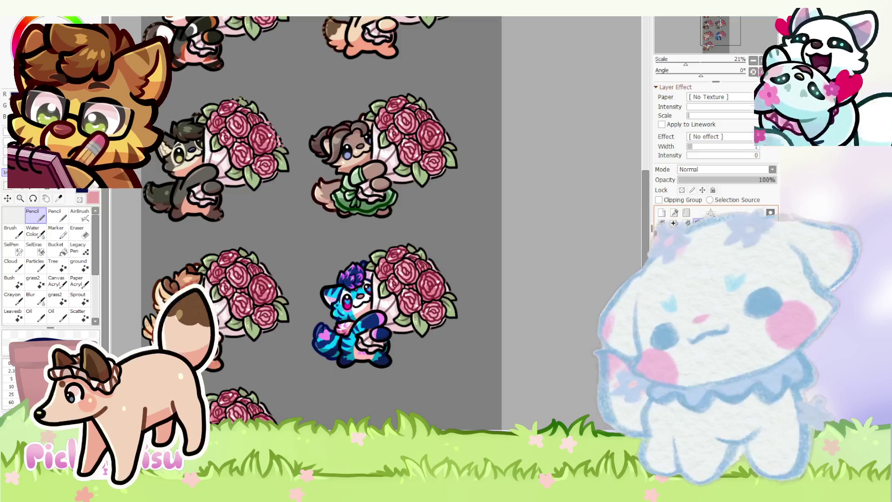
scroll(442, 253, down, 2)
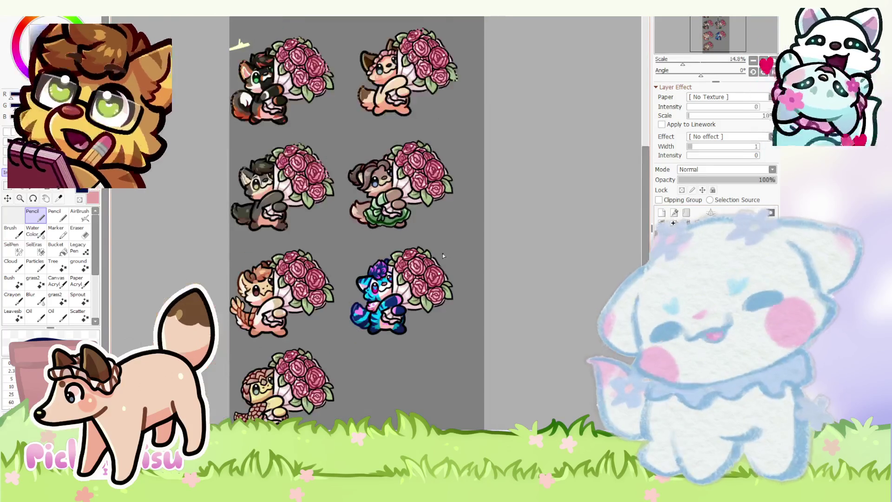
scroll(443, 253, down, 1)
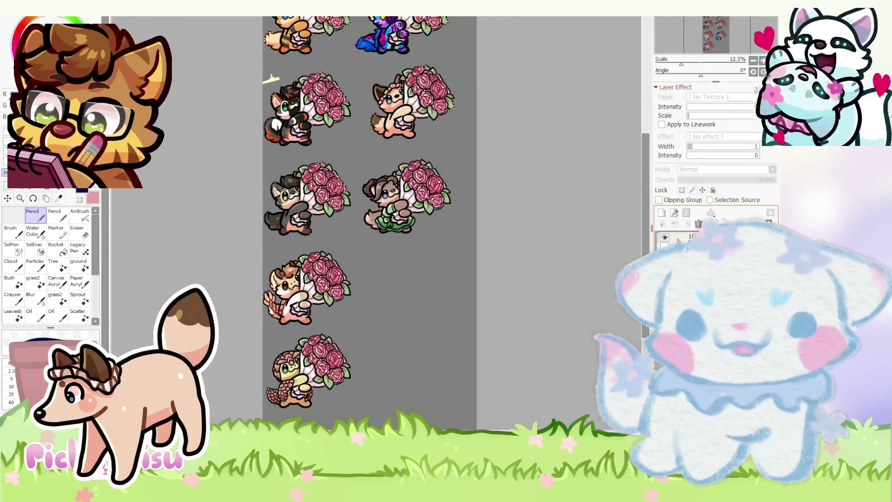
scroll(348, 249, down, 1)
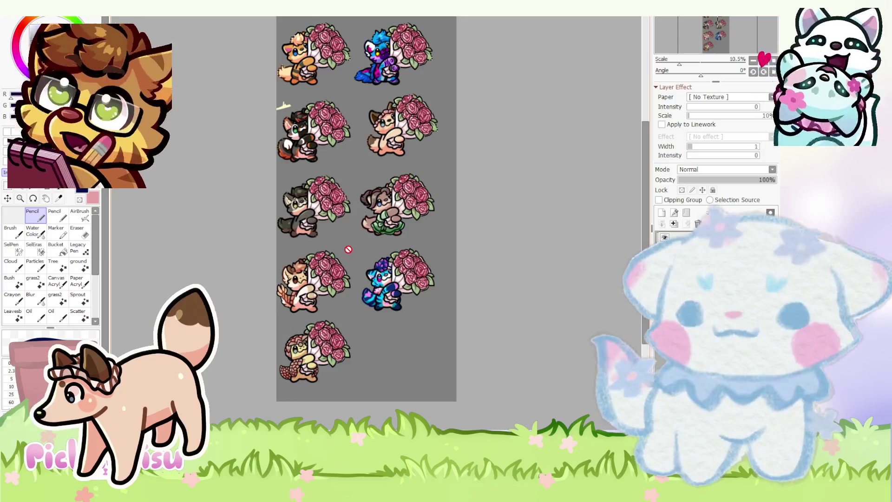
scroll(303, 58, up, 2)
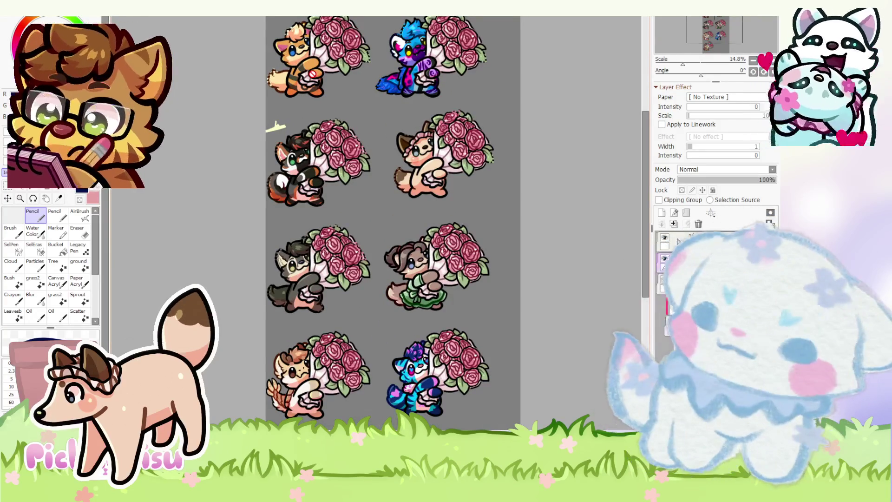
scroll(276, 127, down, 2)
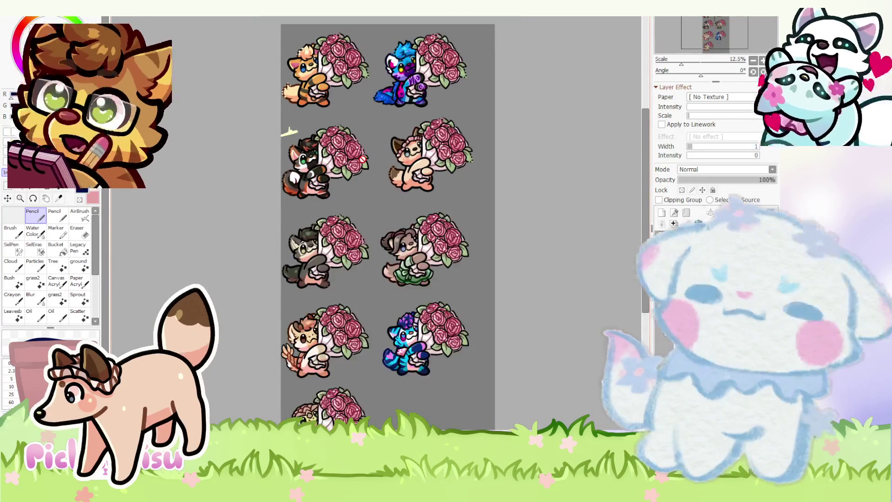
scroll(281, 173, up, 2)
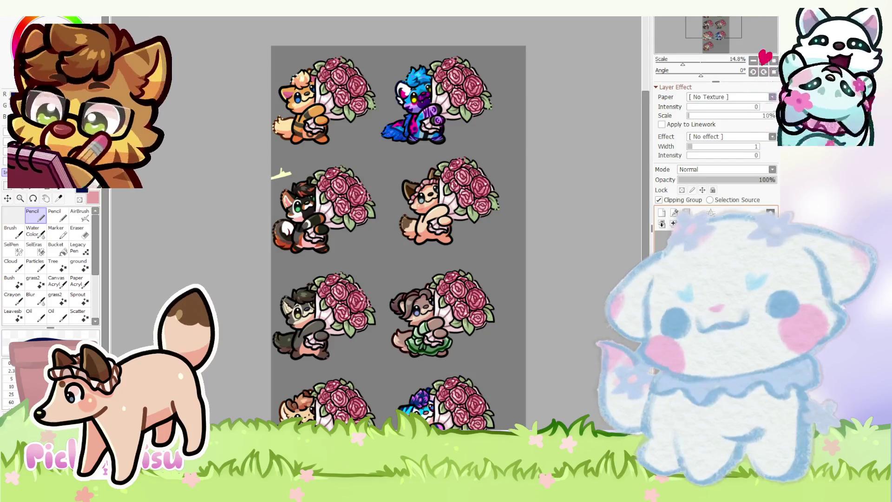
scroll(419, 246, down, 1)
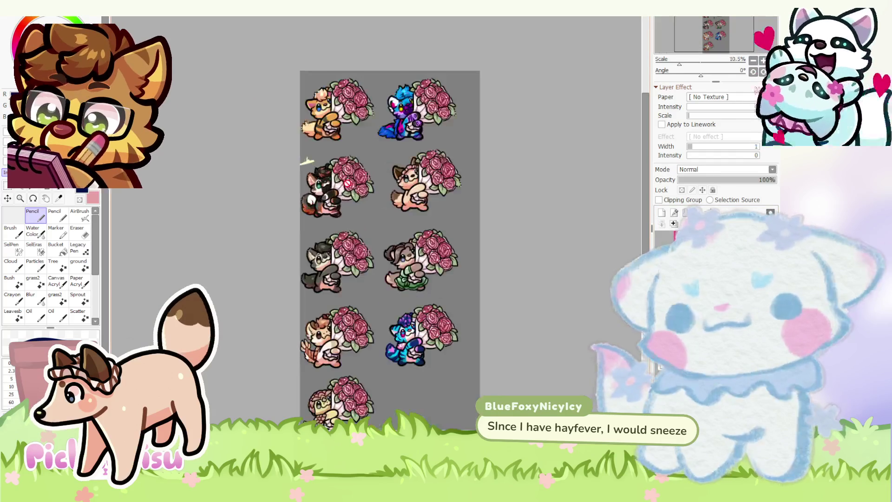
scroll(417, 279, down, 2)
scroll(416, 279, up, 2)
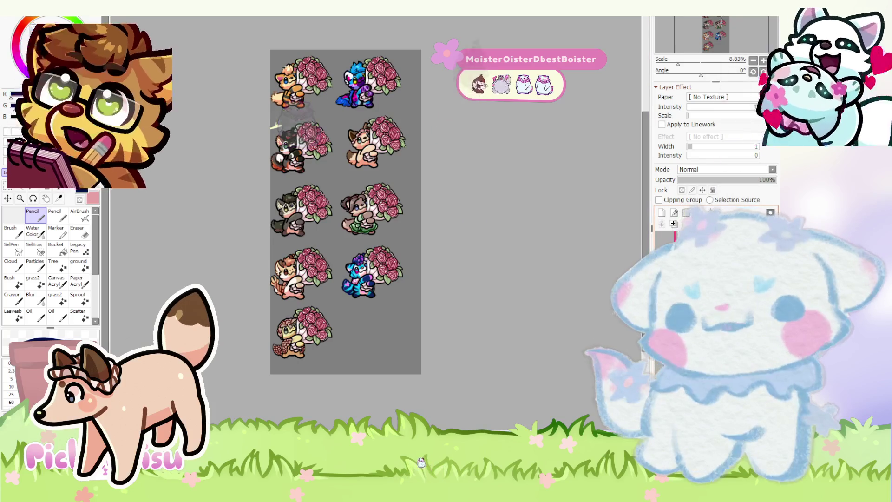
click(697, 260)
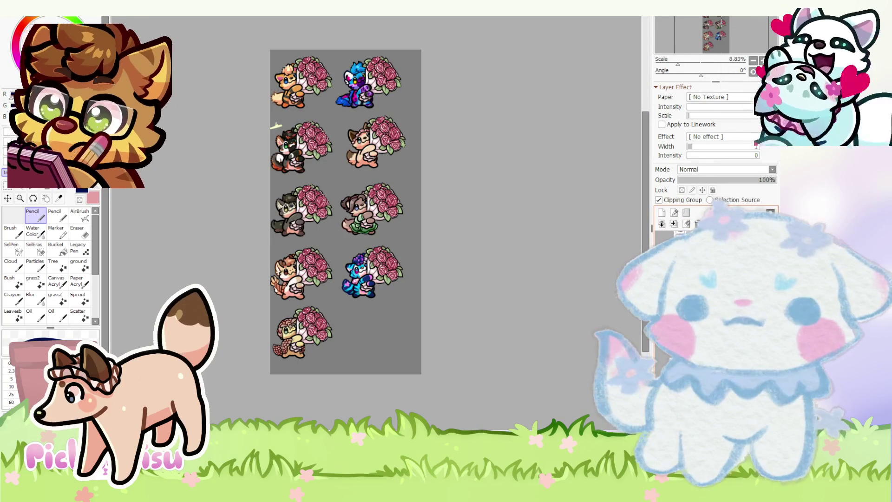
click(697, 251)
click(697, 260)
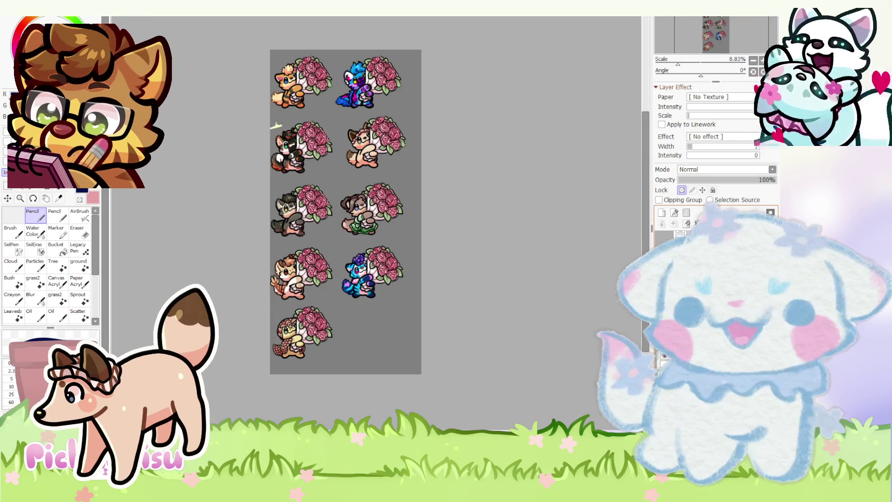
drag(300, 89, 373, 343)
- Commit the orange fox's position in the bottom-right slot and check the sheet at different zooms
scroll(368, 338, up, 2)
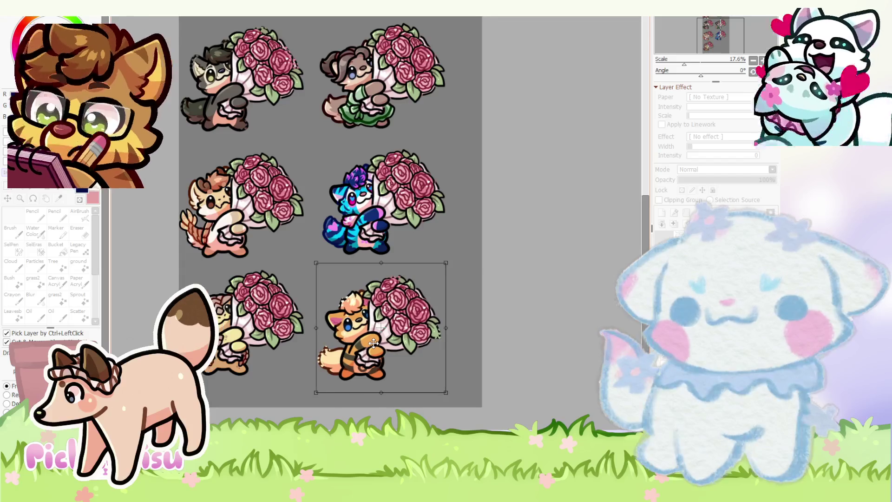
scroll(374, 344, down, 2)
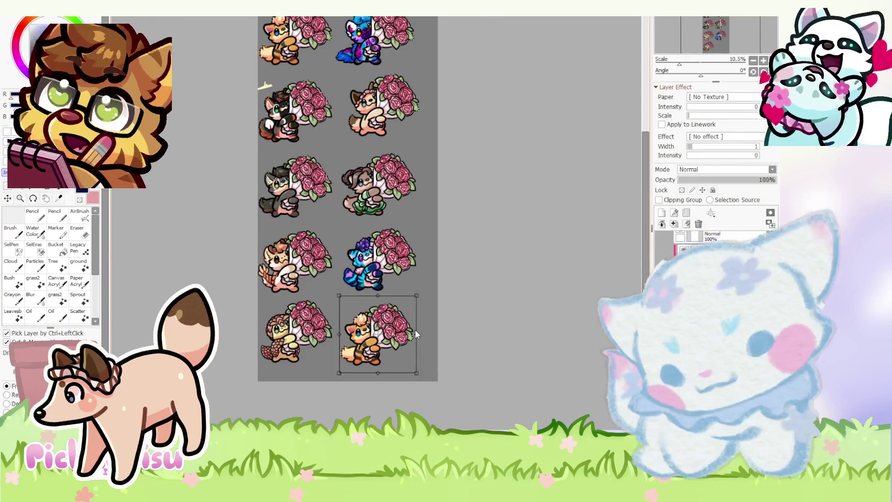
key(Return)
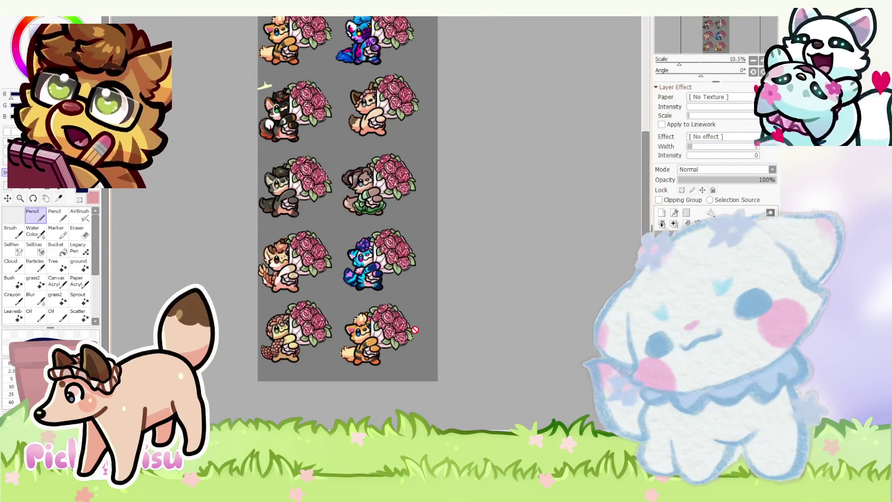
scroll(377, 204, down, 1)
scroll(378, 204, up, 5)
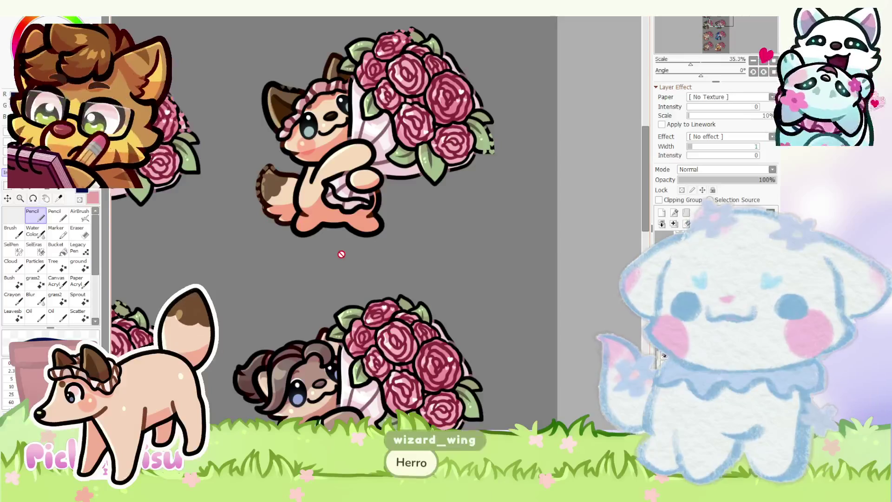
scroll(375, 179, down, 4)
scroll(387, 297, up, 1)
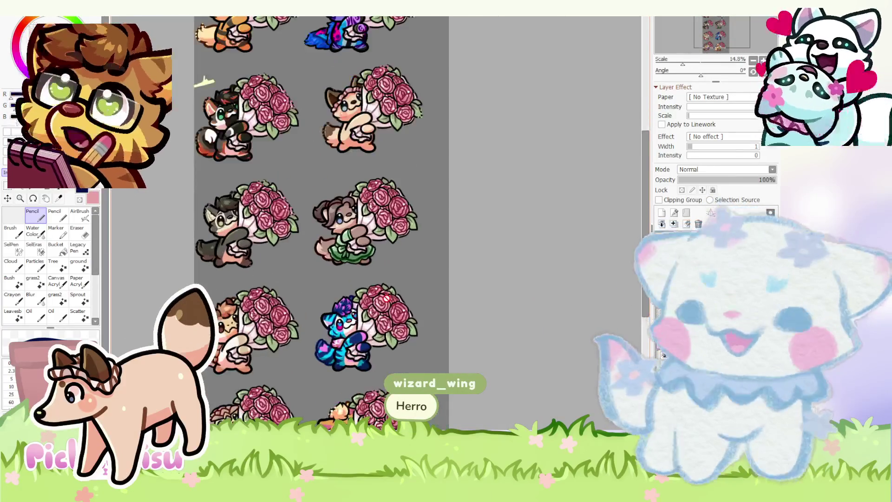
scroll(387, 297, up, 3)
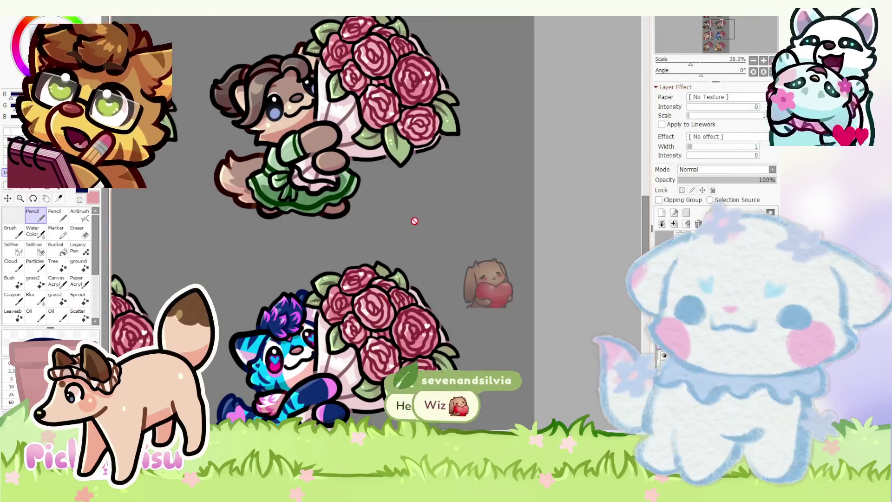
scroll(415, 219, down, 3)
scroll(415, 219, down, 2)
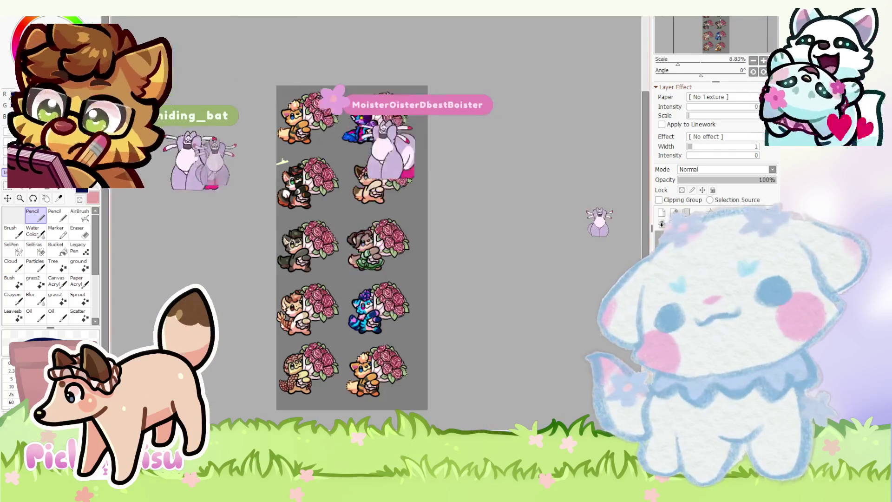
- Zoom out until all ten bouquet sticker figures are visible at once
scroll(423, 307, down, 1)
scroll(405, 369, up, 2)
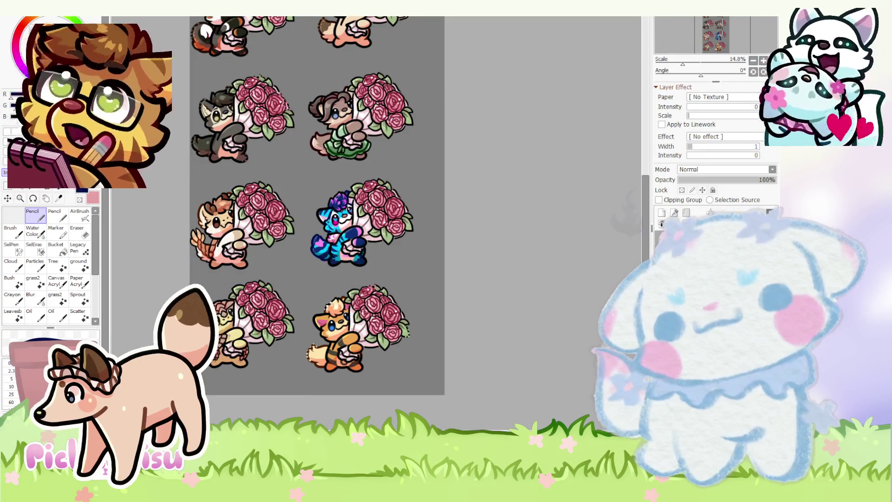
scroll(409, 326, up, 1)
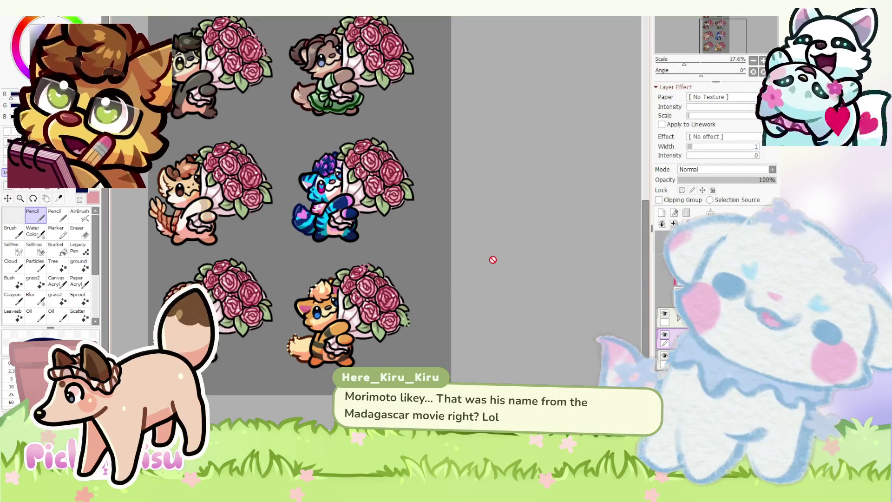
key(ctrl+minus)
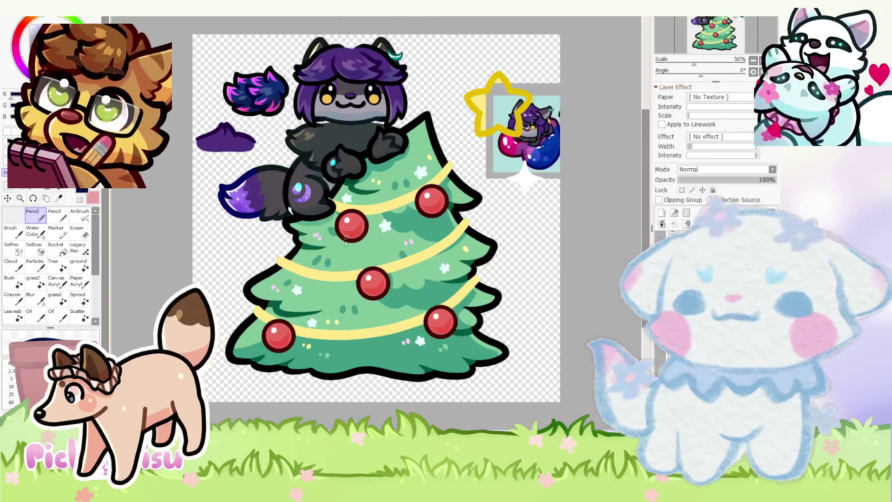
- Turn on Protect Transparency for the current layer of the Christmas-tree artwork
scroll(349, 209, up, 3)
scroll(349, 209, down, 3)
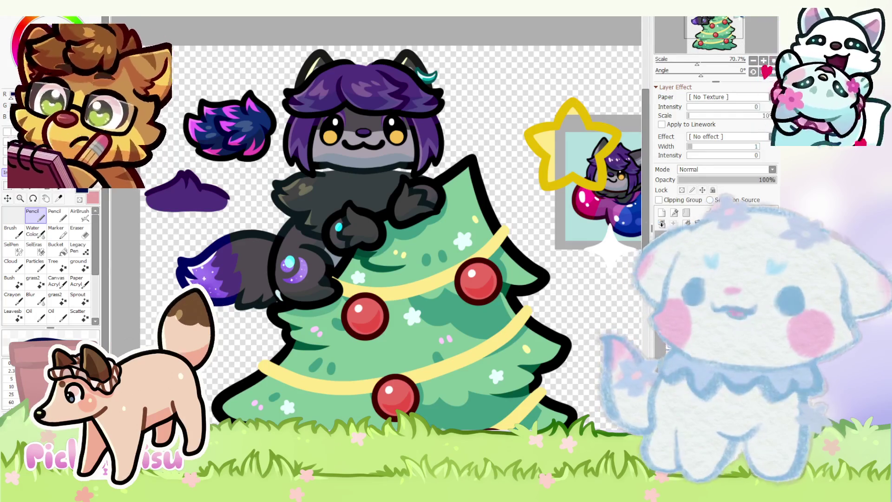
scroll(412, 246, up, 3)
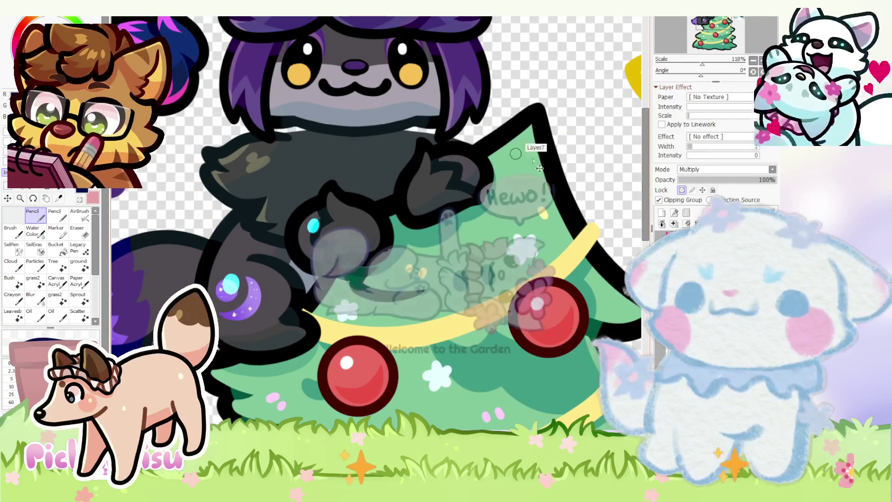
click(682, 190)
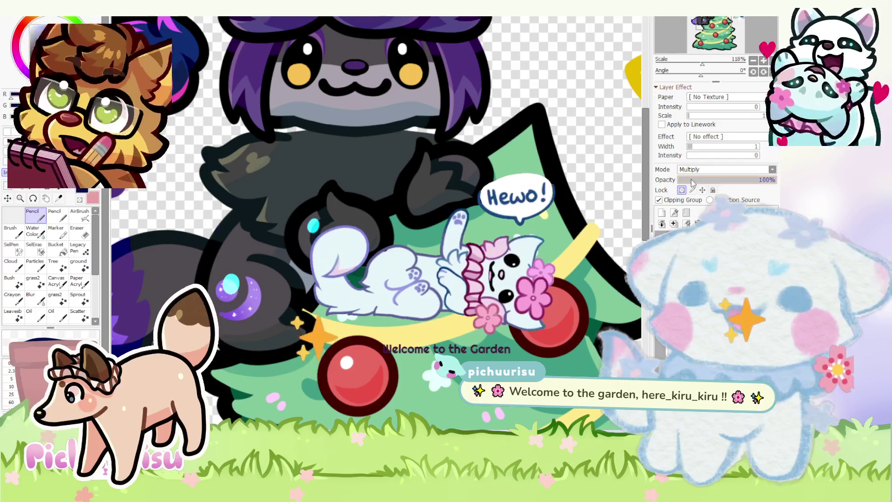
scroll(412, 246, down, 3)
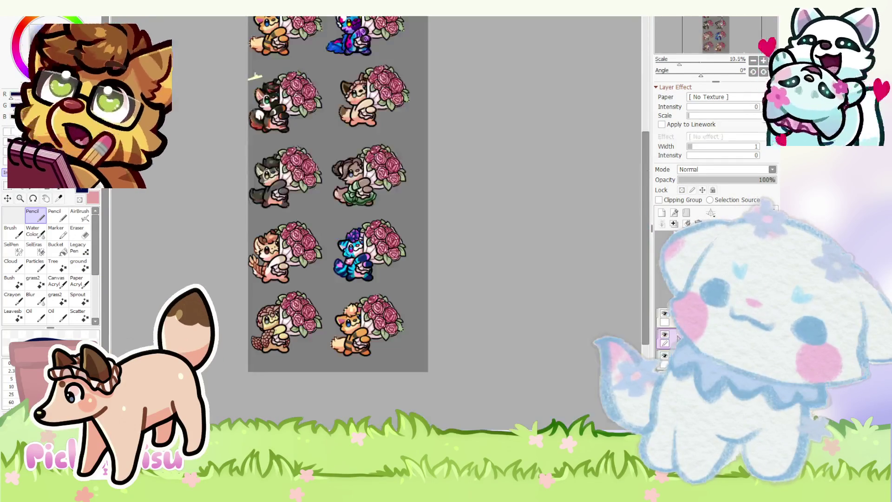
- Move the pasted purple-haired reference beside the orange fox and commit its position
scroll(382, 338, up, 2)
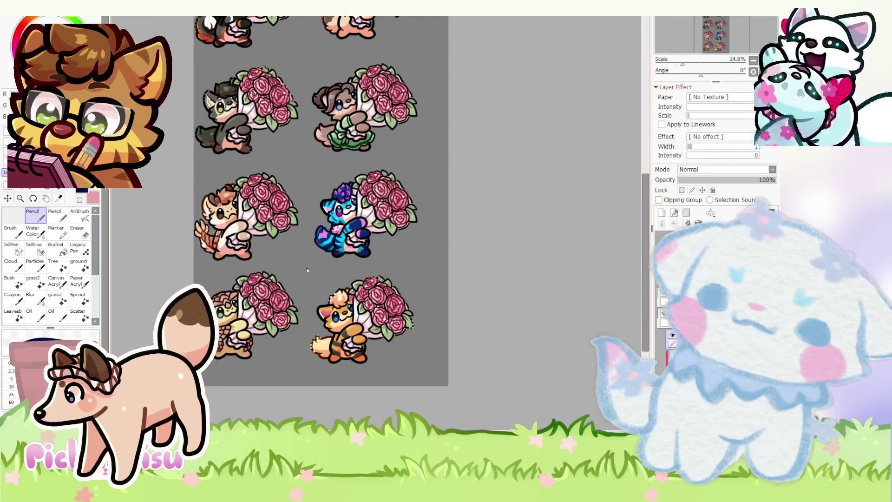
scroll(321, 262, down, 3)
drag(266, 60, 386, 310)
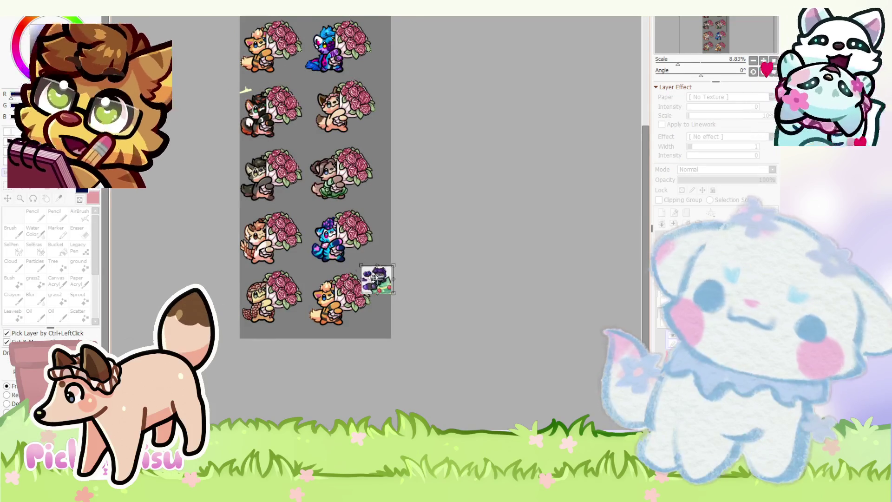
scroll(380, 257, up, 3)
key(Return)
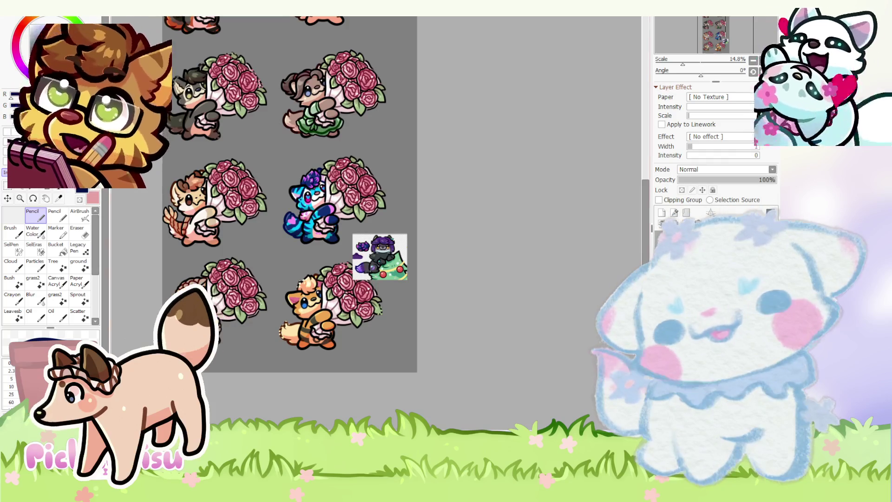
scroll(547, 268, down, 2)
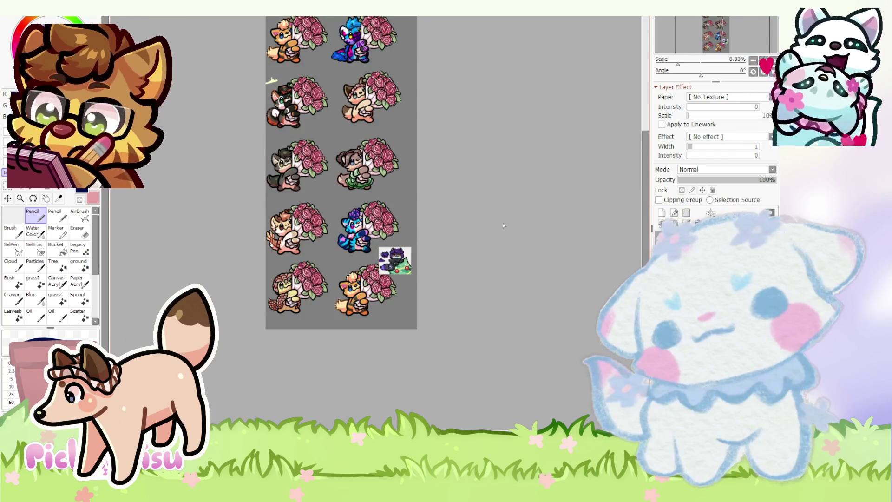
scroll(515, 229, up, 1)
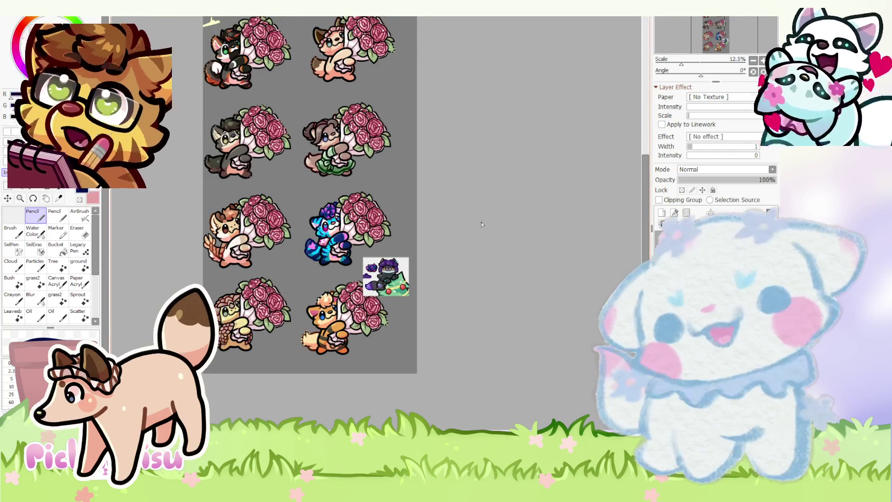
scroll(449, 276, down, 1)
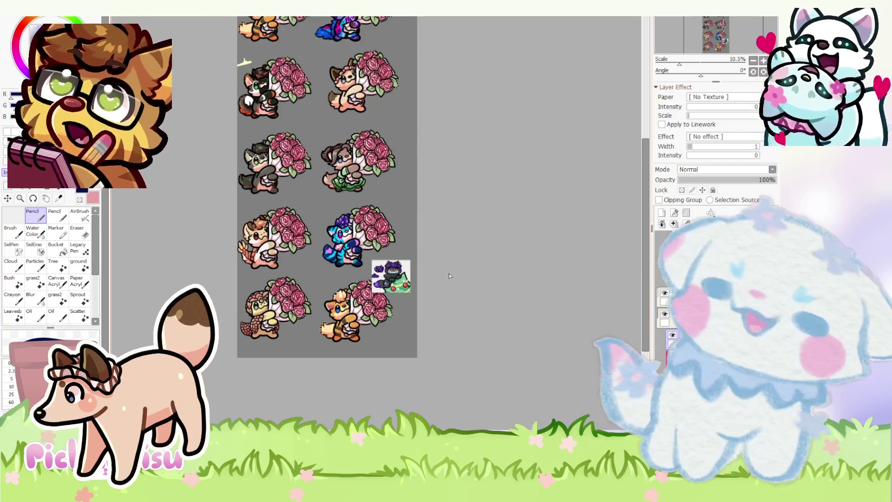
scroll(449, 275, down, 1)
scroll(449, 275, up, 2)
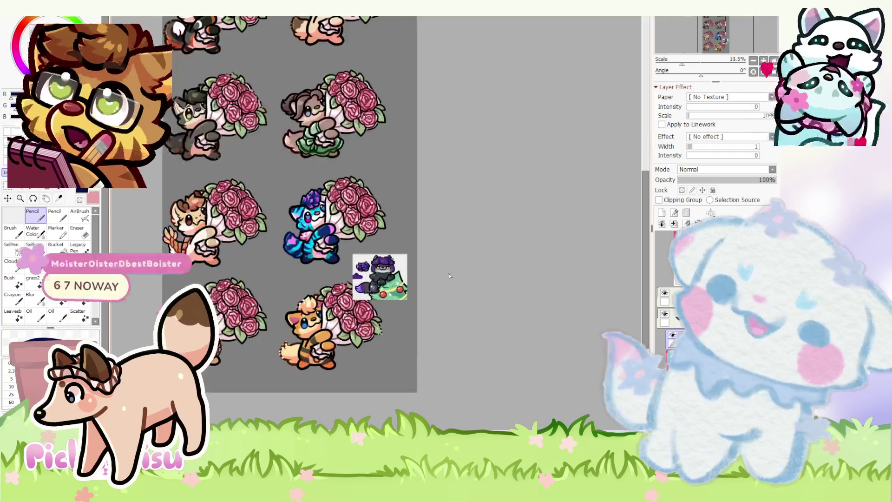
scroll(448, 275, up, 2)
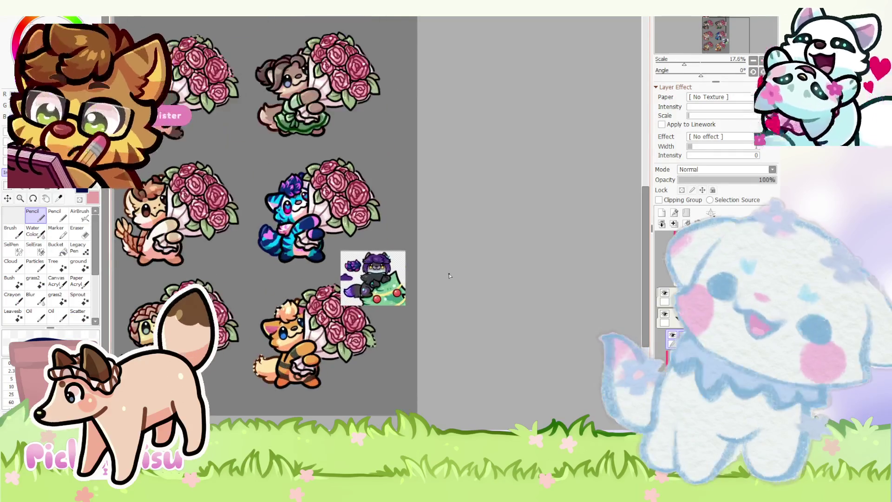
scroll(251, 379, up, 5)
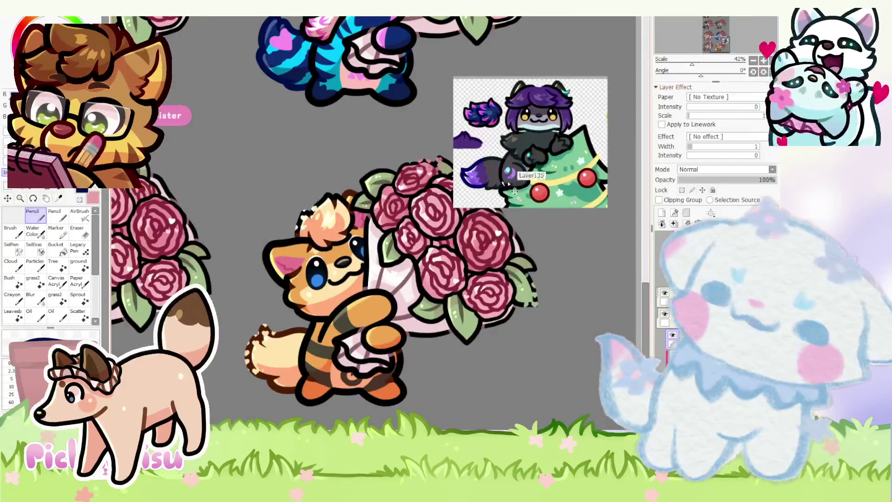
- Nudge the reference toward the fox's bouquet and delete the sketched ear outline on Layer49
mouse_move(514, 190)
mouse_down()
mouse_move(523, 288)
mouse_move(538, 289)
mouse_up()
scroll(340, 251, up, 2)
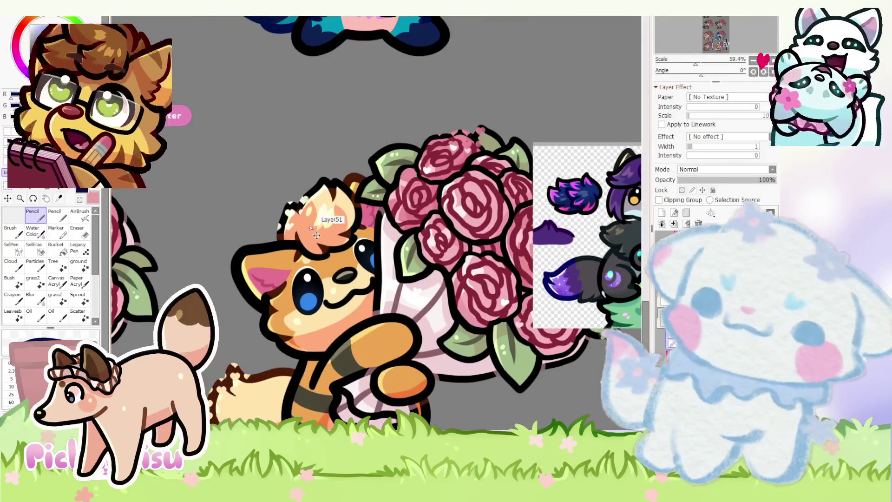
ctrl+click(317, 235)
scroll(316, 235, down, 1)
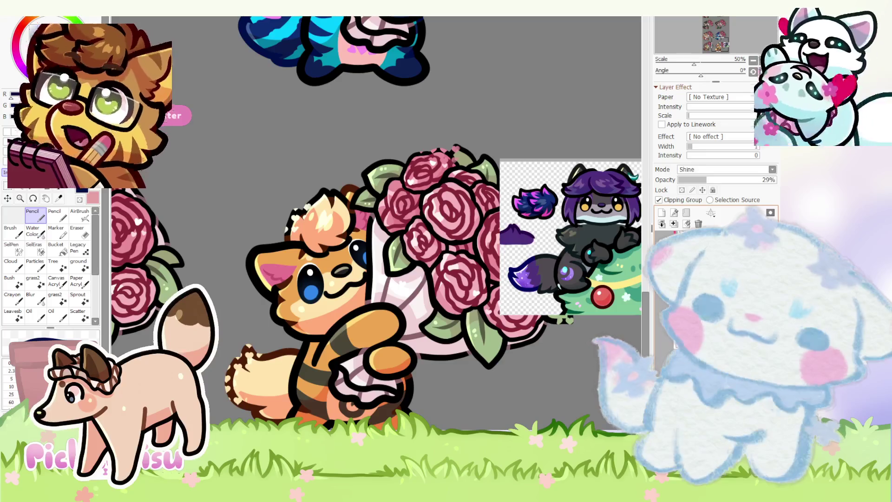
ctrl+click(353, 230)
scroll(353, 230, up, 1)
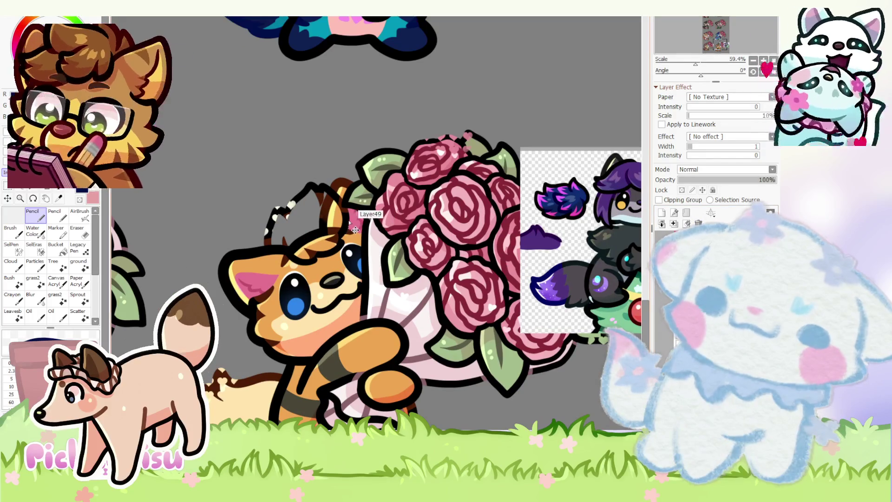
key(Delete)
scroll(250, 251, down, 1)
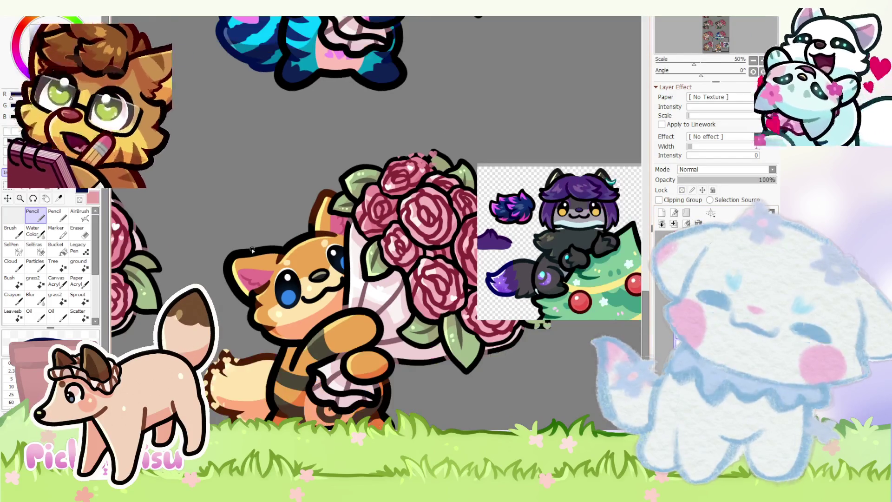
scroll(296, 247, down, 2)
scroll(294, 308, up, 1)
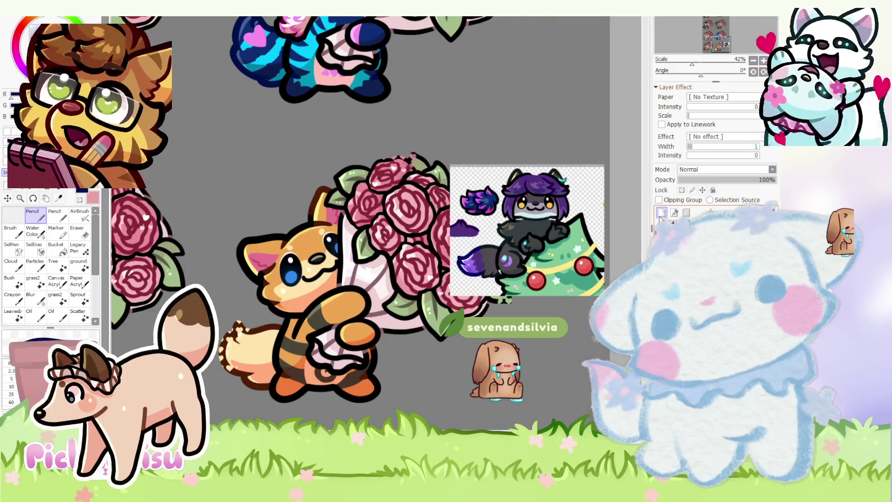
key(minus)
key(minus)
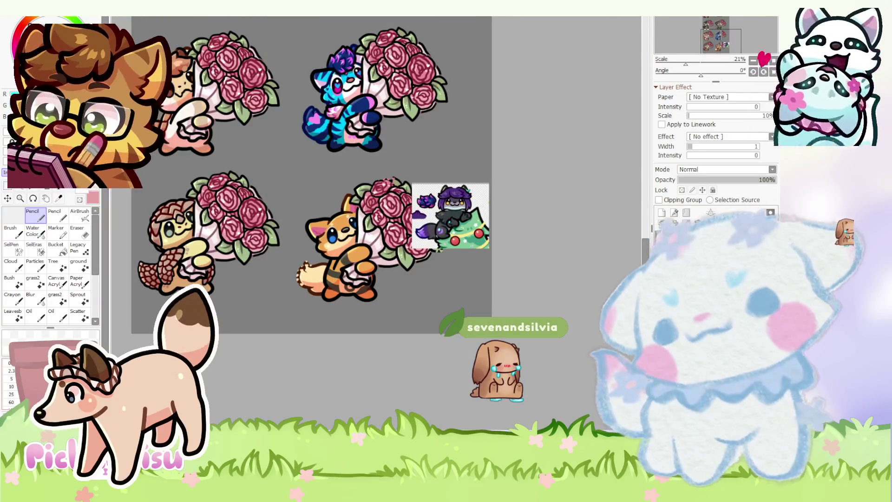
- Paint a broad white wash over the orange fox with a larger brush, at 31% layer opacity
key(bracketright)
mouse_move(376, 218)
mouse_down()
mouse_move(353, 283)
mouse_move(347, 255)
mouse_move(303, 263)
mouse_move(320, 290)
mouse_up()
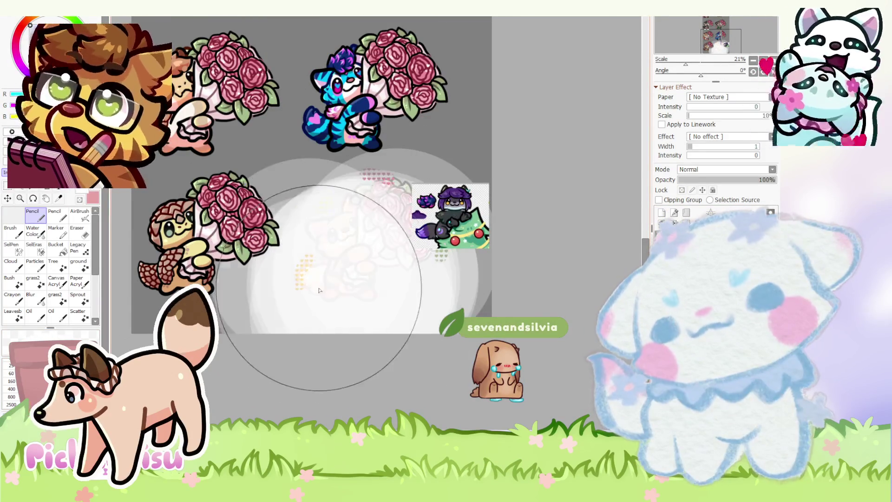
drag(714, 181, 708, 180)
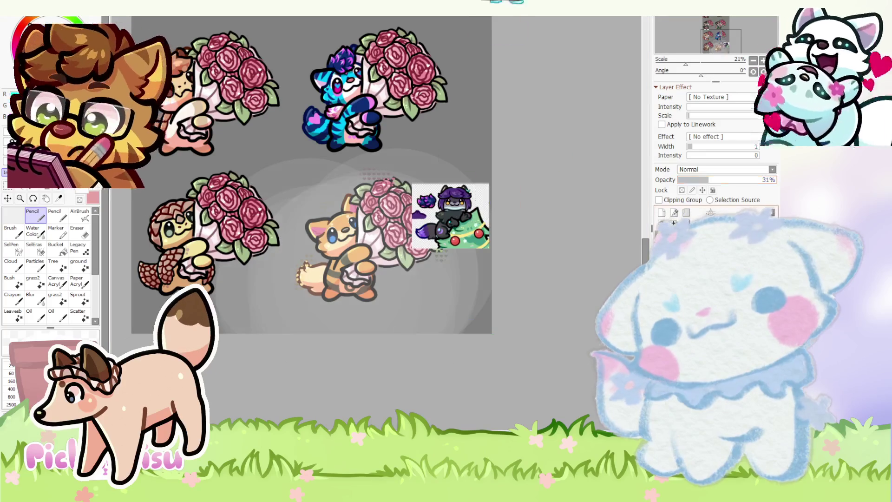
scroll(376, 375, down, 3)
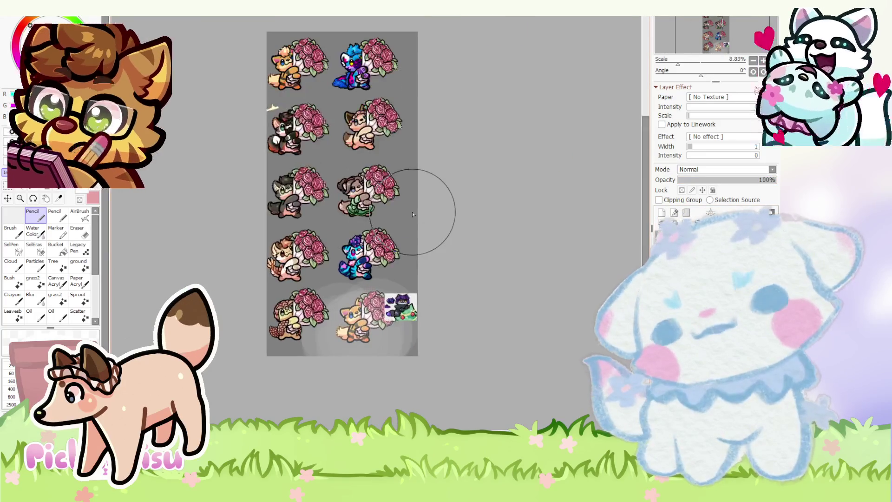
scroll(362, 137, up, 4)
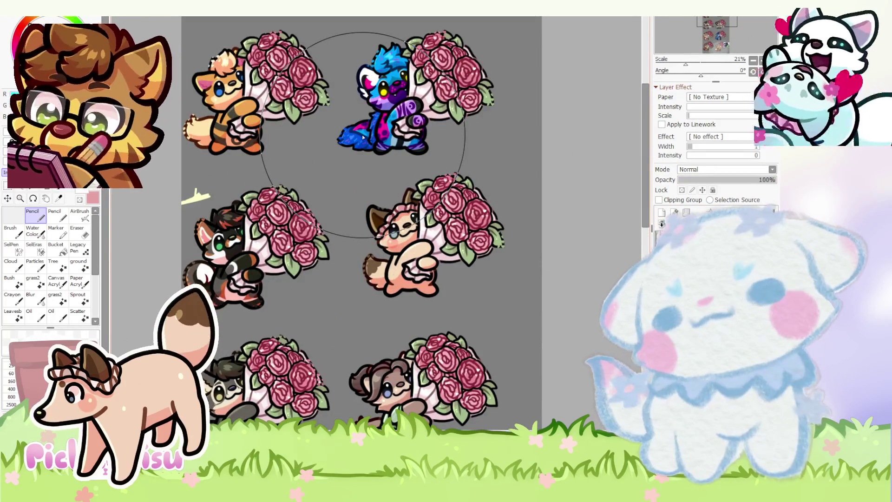
scroll(364, 137, down, 4)
scroll(432, 332, up, 2)
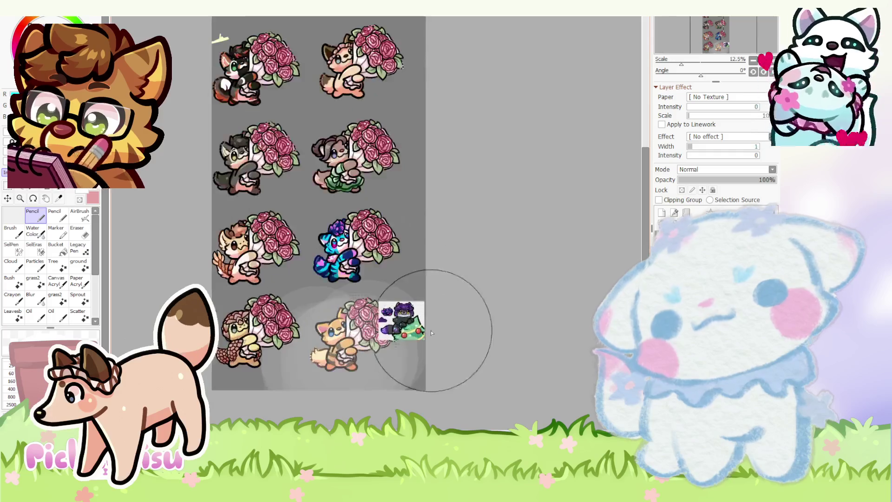
scroll(379, 339, up, 3)
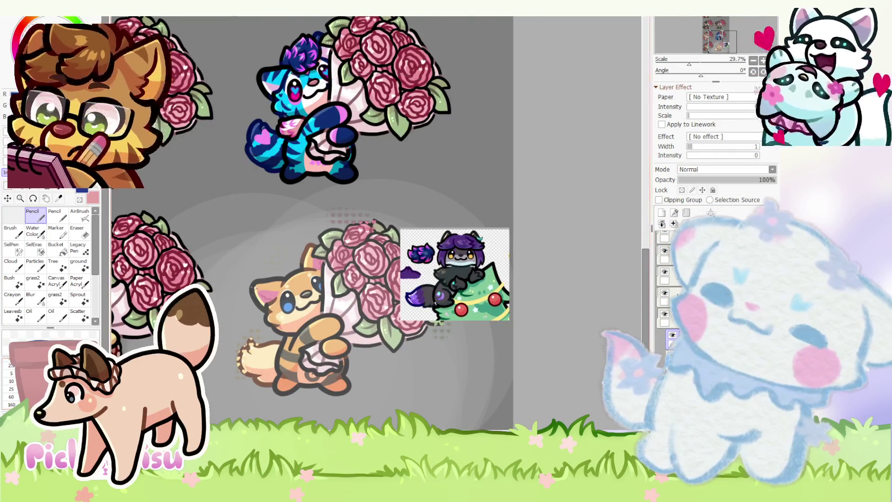
scroll(315, 287, up, 2)
scroll(315, 287, up, 1)
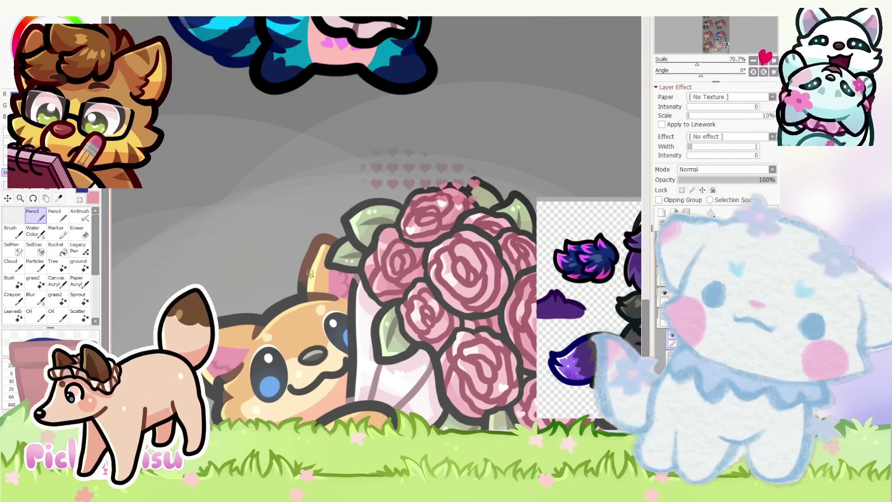
- Sketch blue hair locks over the fox's ear, extending out to the left
mouse_move(285, 275)
mouse_down()
mouse_move(325, 272)
mouse_move(331, 290)
mouse_move(265, 314)
mouse_move(276, 331)
mouse_move(237, 376)
mouse_up()
scroll(325, 274, down, 1)
scroll(288, 302, up, 2)
mouse_move(272, 285)
mouse_down()
mouse_move(331, 291)
mouse_move(299, 338)
mouse_up()
scroll(298, 338, down, 1)
drag(215, 304, 259, 294)
scroll(259, 293, down, 2)
scroll(260, 294, up, 2)
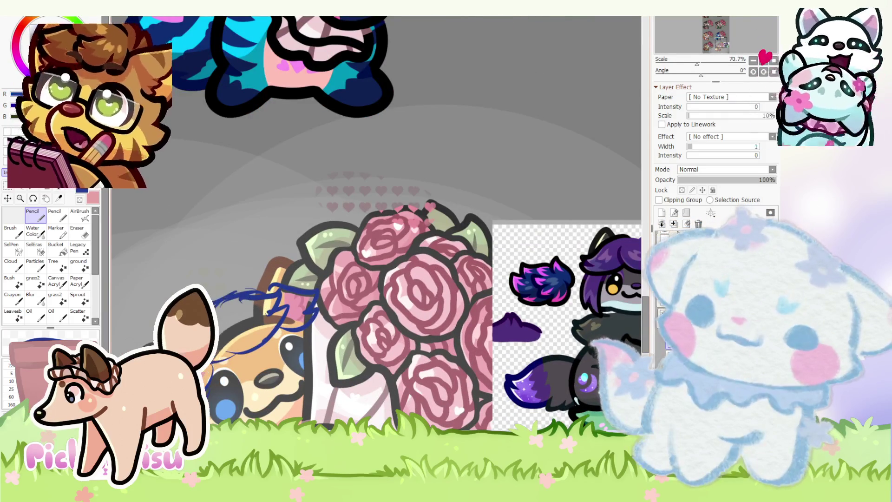
- Sketch blue hair strands running down the fox's side
scroll(207, 286, down, 2)
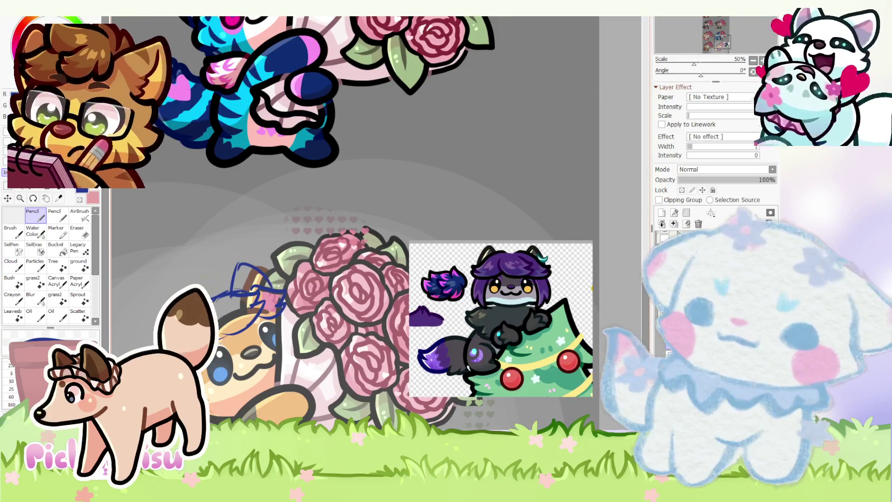
scroll(207, 286, up, 2)
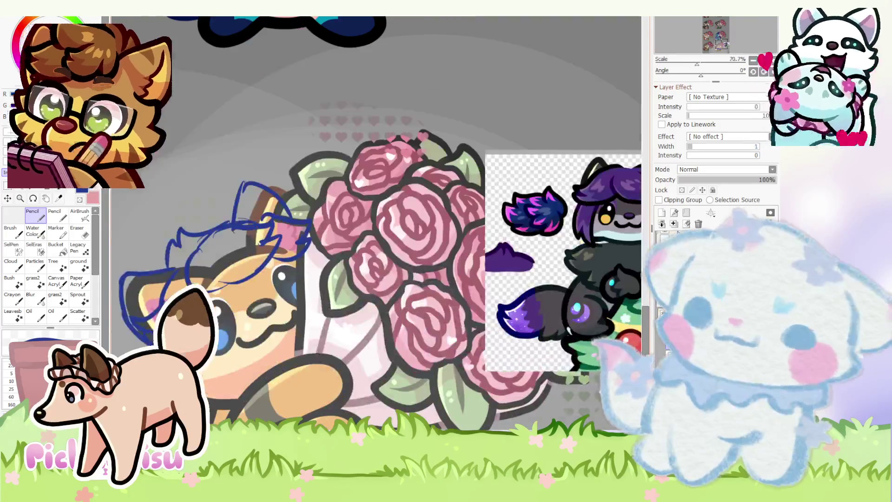
scroll(207, 286, down, 2)
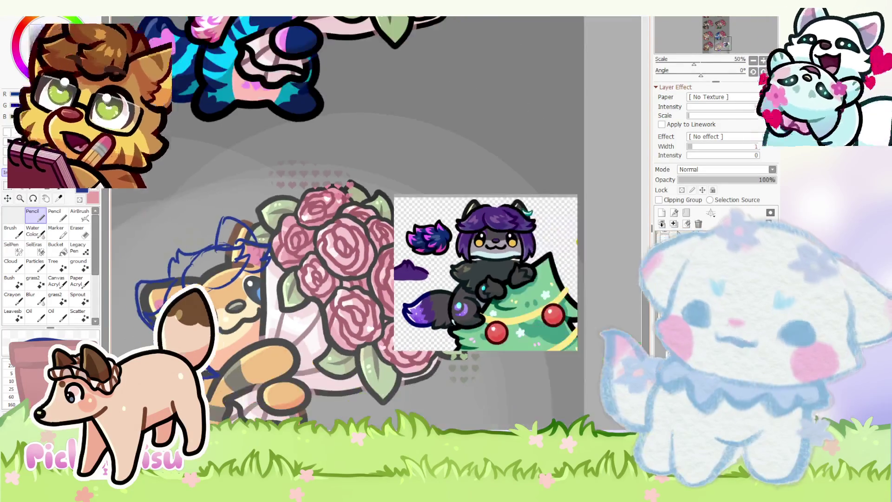
scroll(208, 285, up, 2)
scroll(176, 316, down, 1)
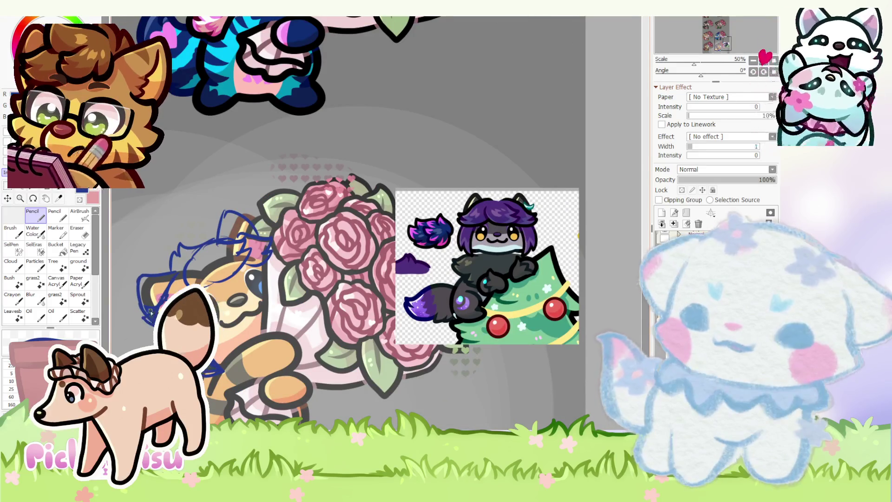
scroll(170, 284, up, 1)
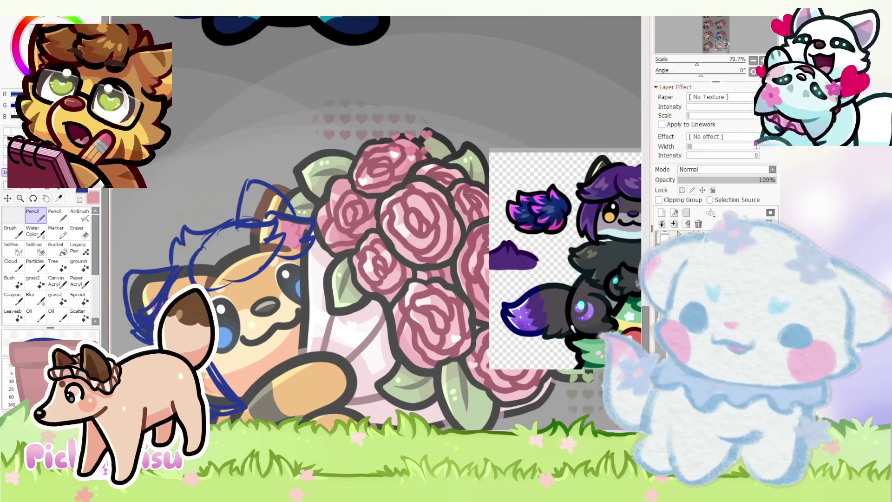
scroll(169, 281, down, 1)
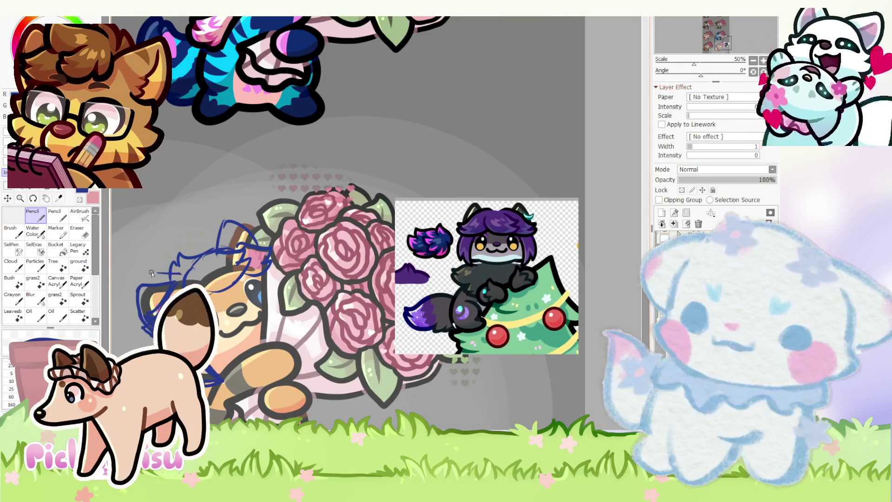
scroll(185, 268, down, 1)
scroll(185, 268, up, 3)
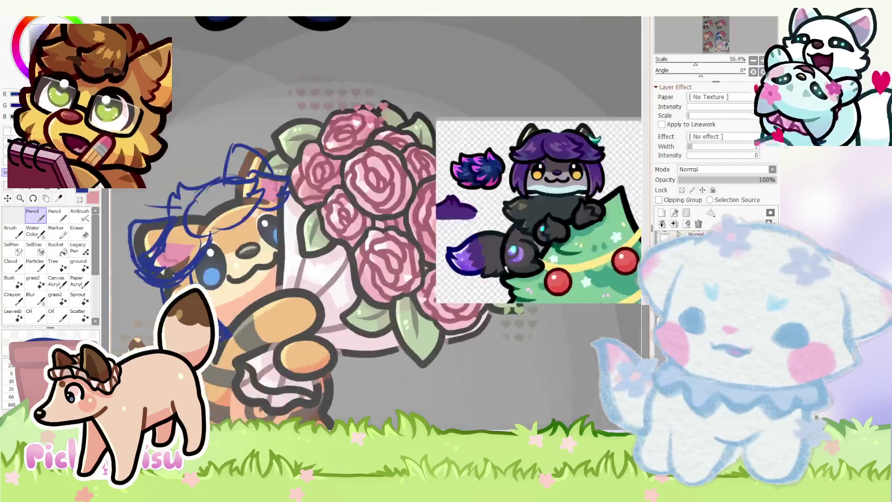
scroll(236, 306, down, 1)
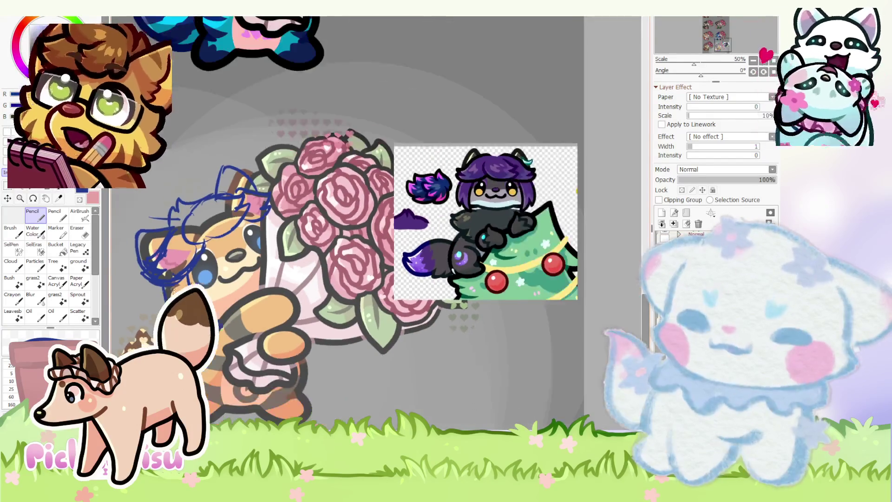
scroll(236, 305, up, 2)
drag(235, 306, 242, 355)
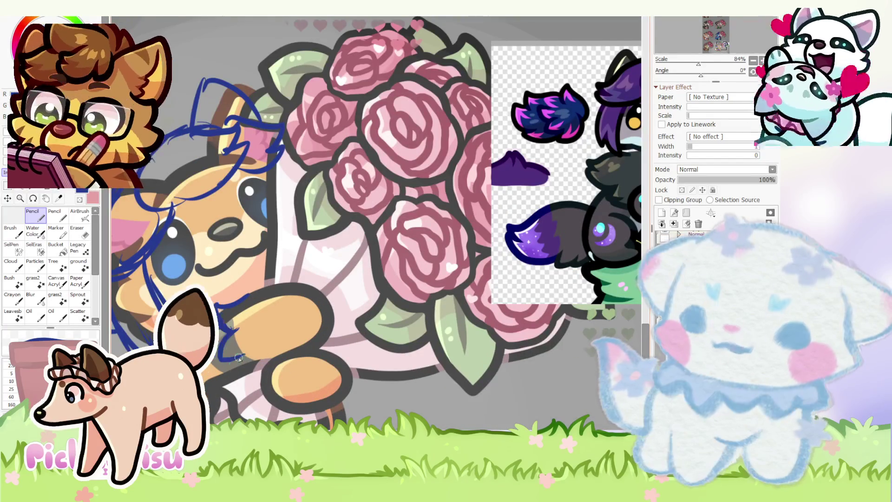
scroll(232, 299, down, 1)
scroll(232, 299, down, 2)
scroll(227, 301, up, 3)
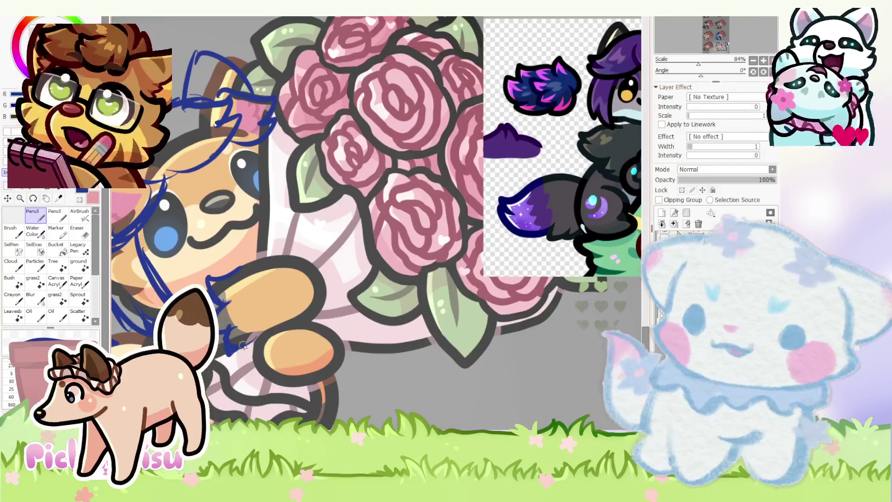
scroll(225, 301, down, 5)
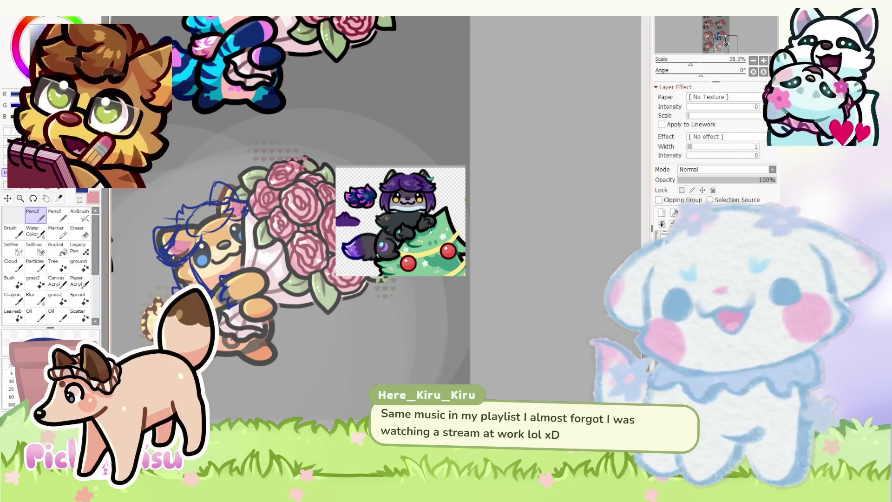
scroll(419, 239, down, 5)
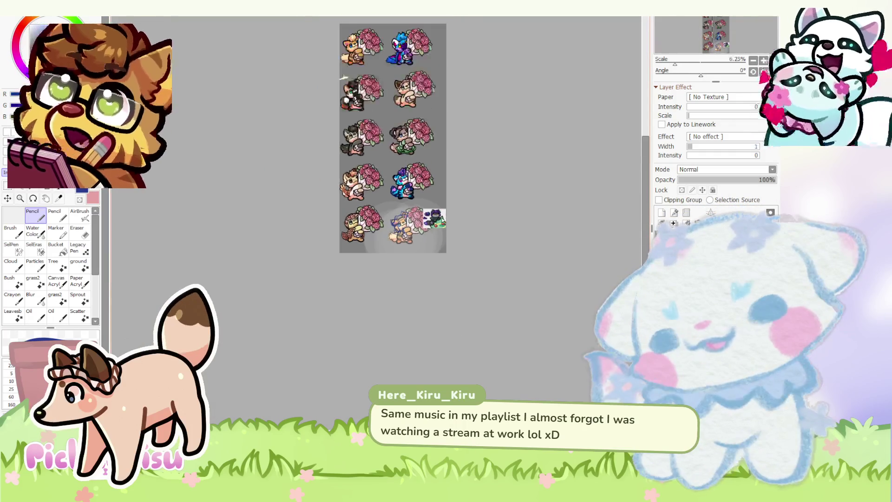
scroll(402, 46, up, 3)
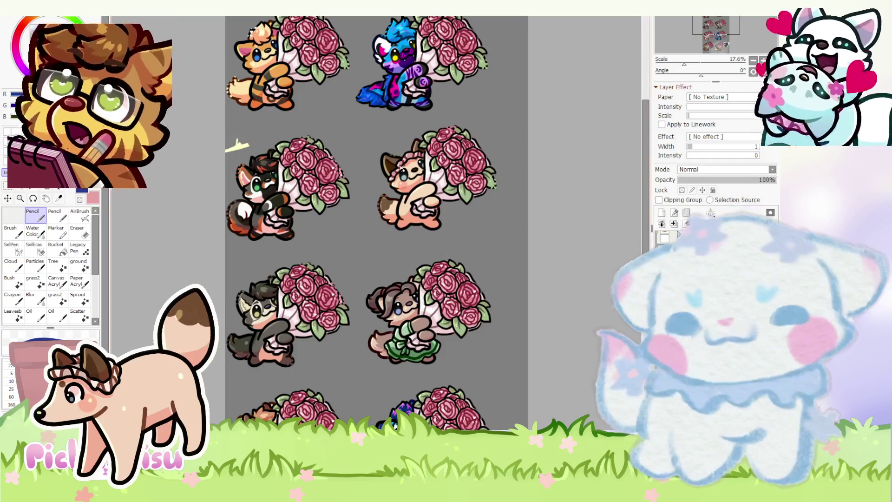
scroll(401, 163, down, 2)
scroll(465, 297, up, 2)
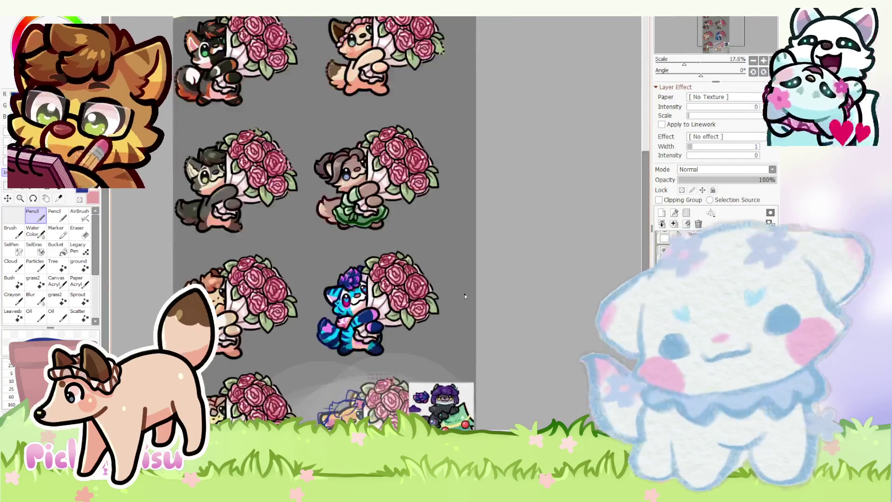
scroll(468, 283, down, 1)
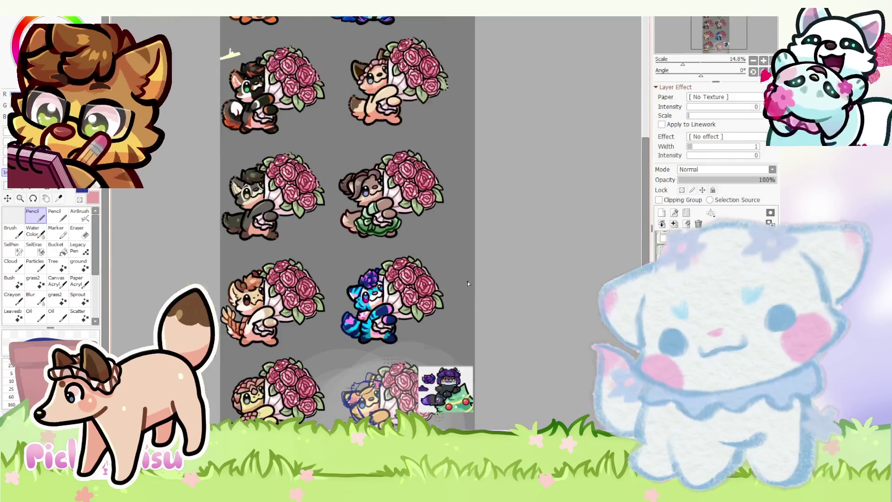
scroll(467, 282, down, 1)
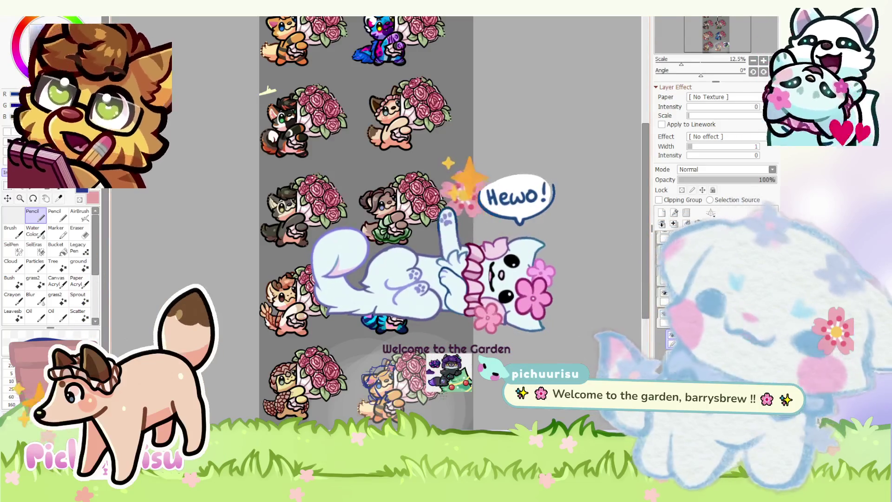
- Toggle the blue sketch layer's visibility and fade it to 31% opacity
scroll(433, 235, down, 1)
scroll(433, 236, up, 3)
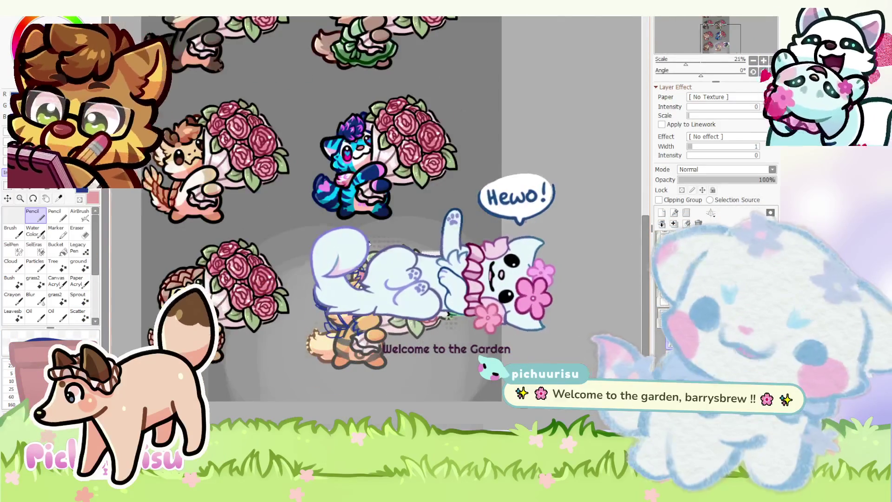
scroll(369, 242, up, 4)
scroll(345, 219, down, 2)
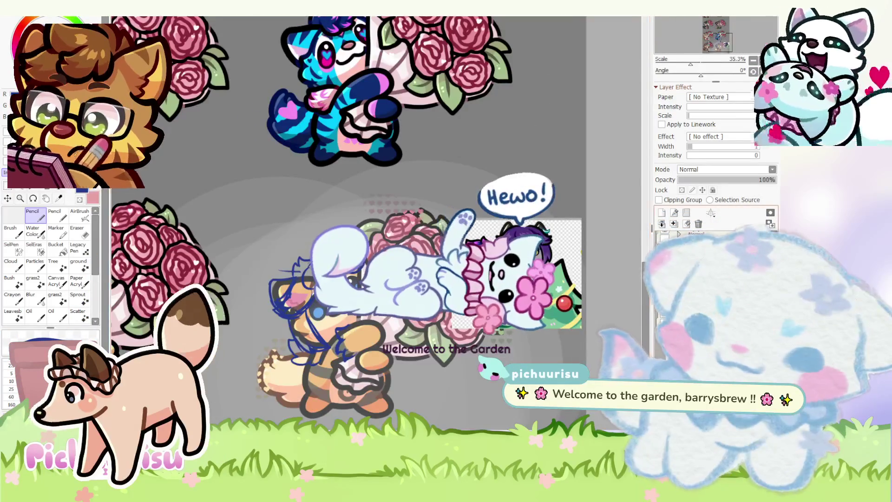
click(662, 239)
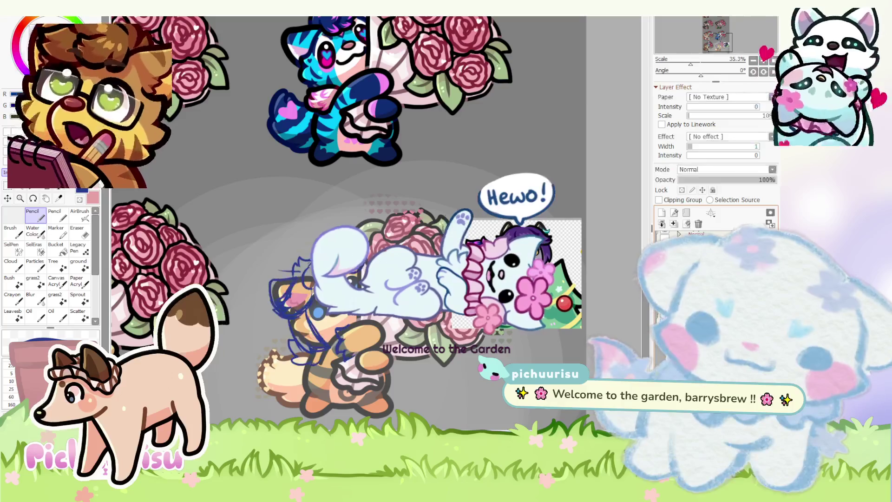
click(662, 239)
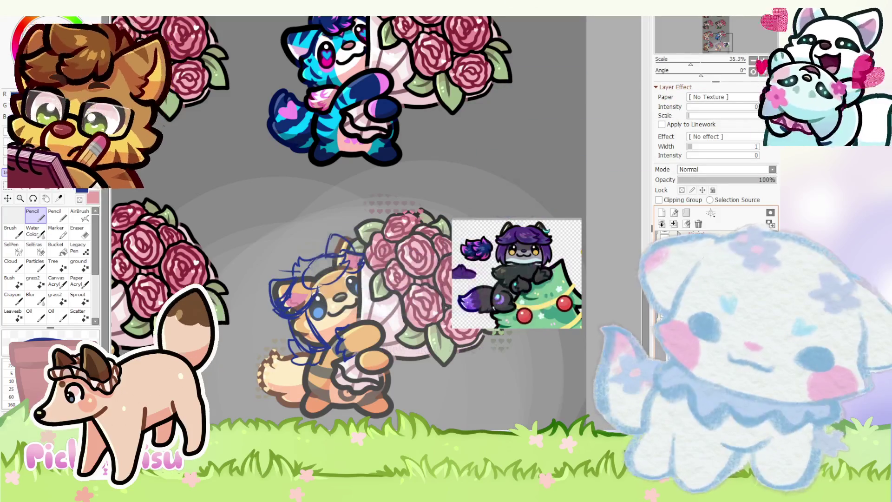
scroll(440, 328, down, 2)
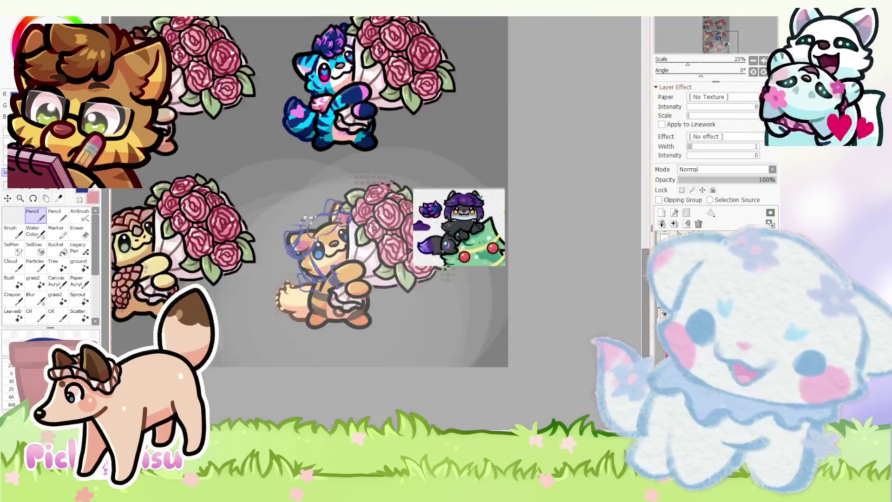
click(708, 179)
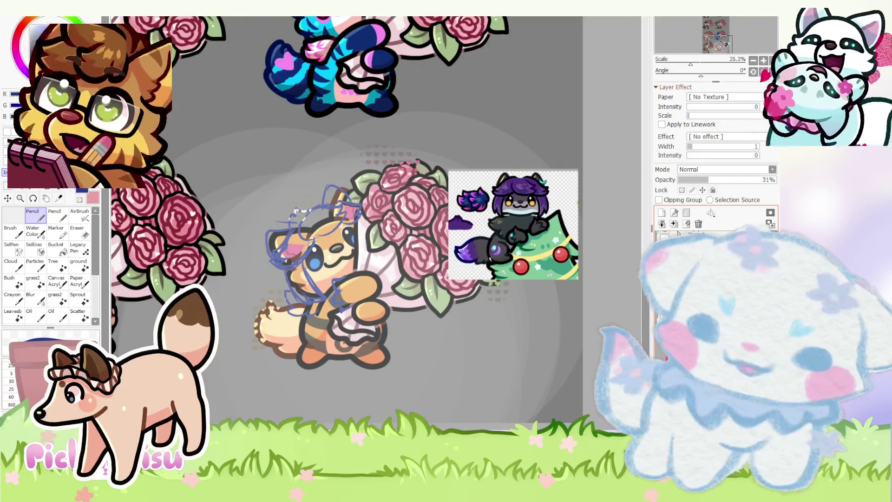
- Select the layer to be used for inking the hair
click(696, 235)
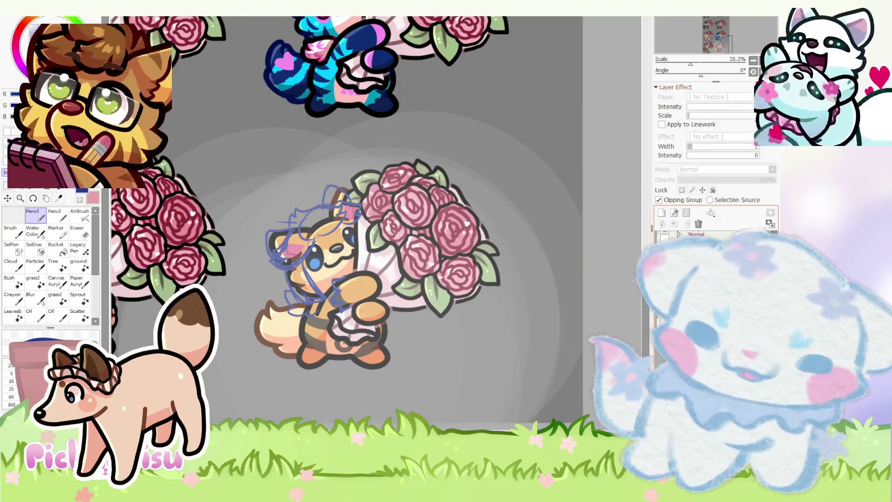
click(697, 246)
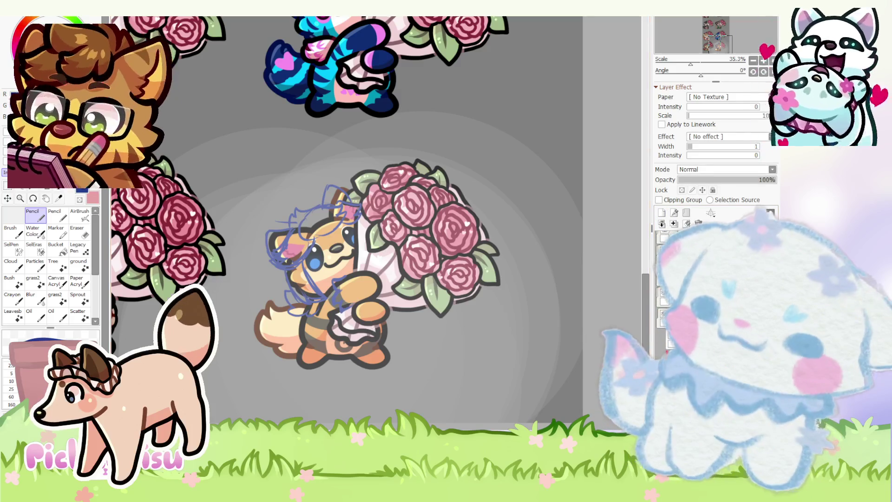
scroll(413, 146, up, 1)
scroll(414, 146, up, 1)
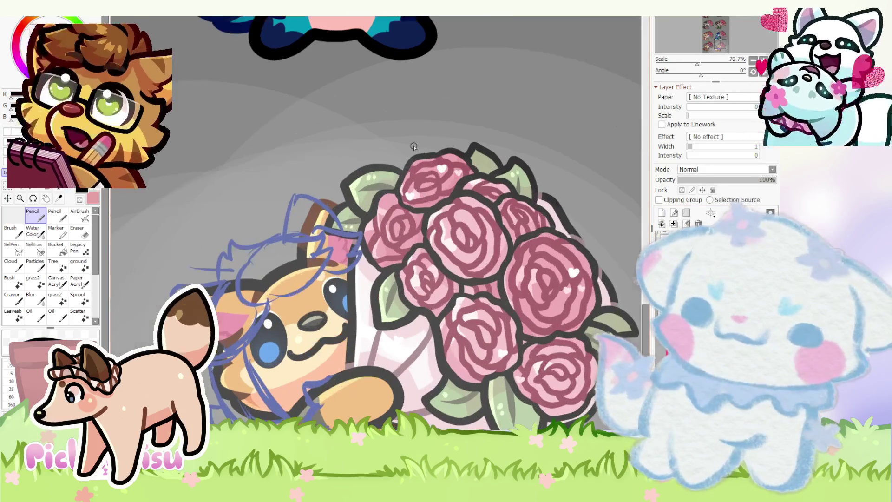
- Ink the hooked black hair outline over the sketched head, extending it down and left
scroll(254, 256, up, 1)
scroll(255, 256, down, 1)
mouse_move(240, 267)
mouse_down()
mouse_move(325, 219)
mouse_move(402, 260)
mouse_up()
scroll(395, 194, down, 1)
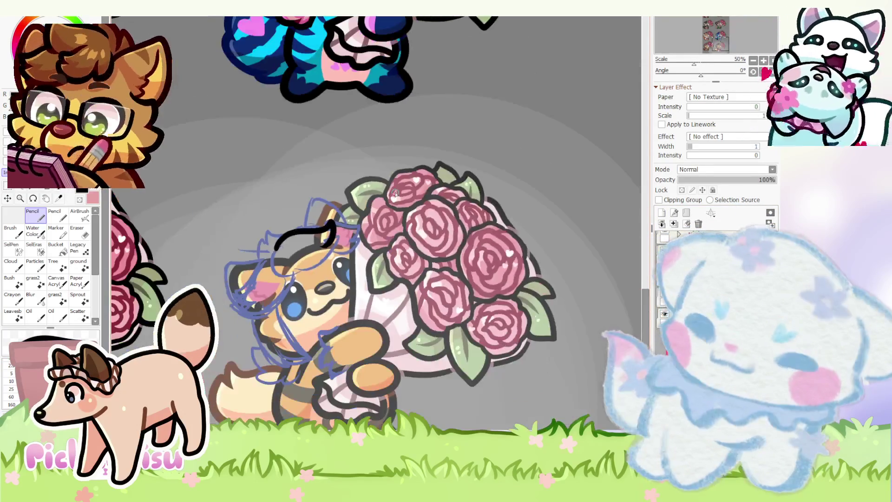
scroll(395, 194, up, 1)
key(ctrl+z)
scroll(376, 219, up, 2)
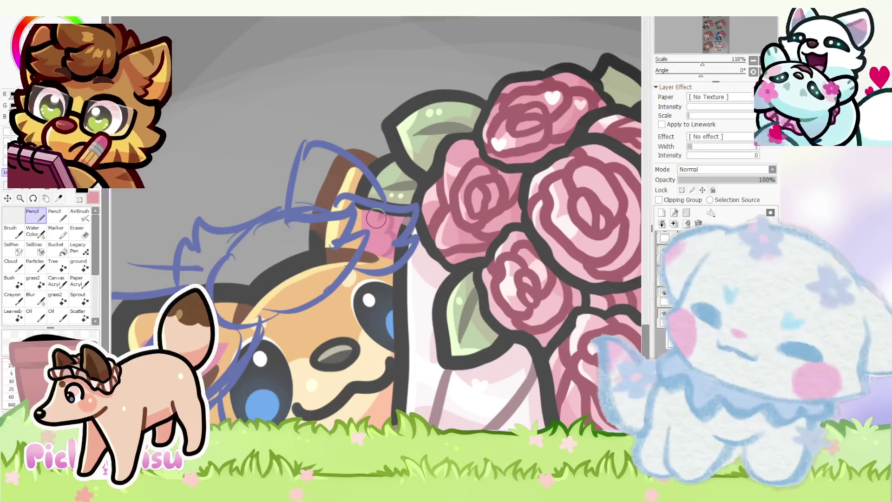
scroll(377, 219, up, 2)
mouse_move(207, 258)
mouse_down()
mouse_move(270, 222)
mouse_move(397, 219)
mouse_move(356, 264)
mouse_move(363, 335)
mouse_move(278, 367)
mouse_up()
scroll(353, 242, up, 2)
mouse_move(346, 234)
mouse_down()
mouse_move(436, 353)
mouse_move(339, 372)
mouse_up()
scroll(325, 204, down, 3)
scroll(279, 184, down, 1)
scroll(302, 209, up, 2)
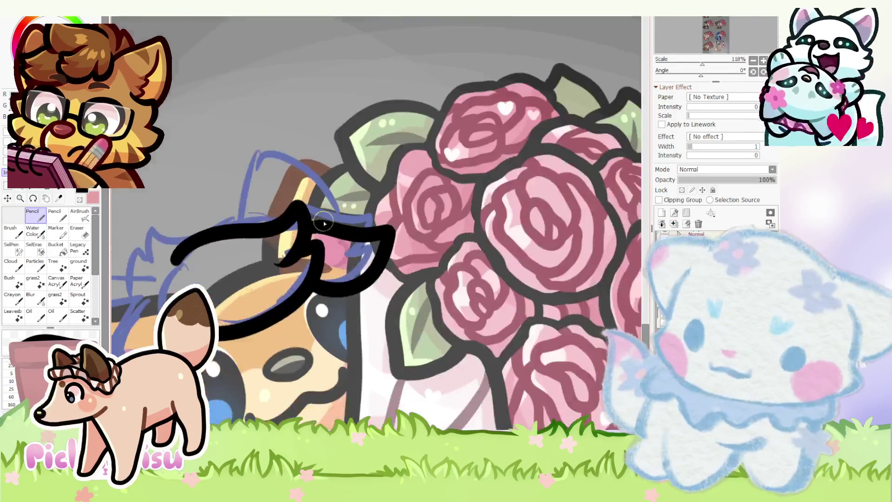
scroll(327, 222, down, 3)
scroll(302, 209, up, 4)
- Draw a hair strand curving down-left across the face, redrawing it until it fits
drag(267, 223, 207, 292)
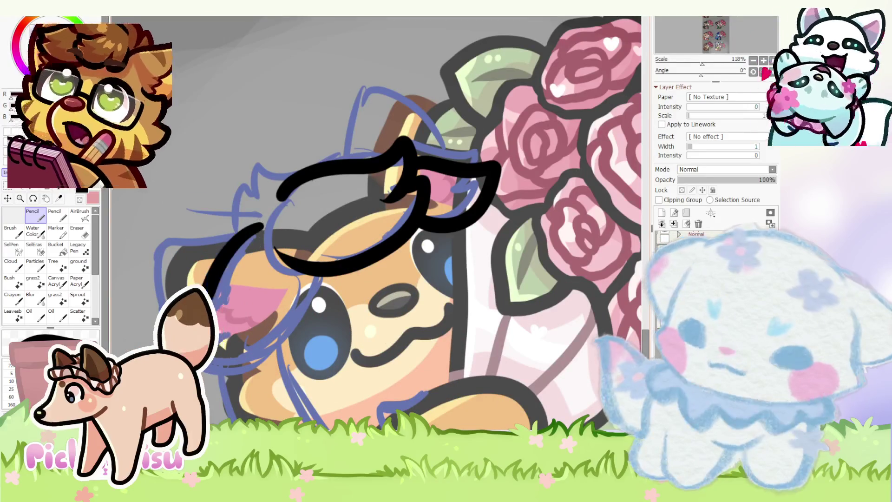
scroll(285, 241, up, 2)
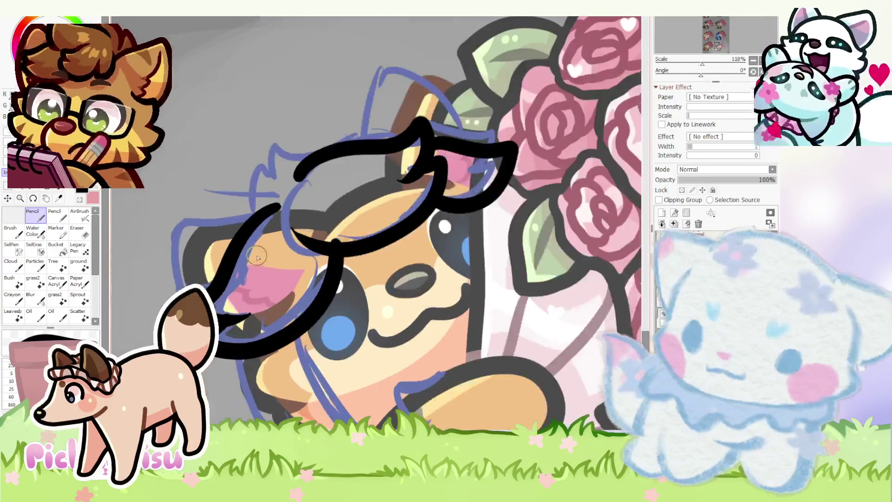
key(ctrl+z)
drag(278, 197, 179, 284)
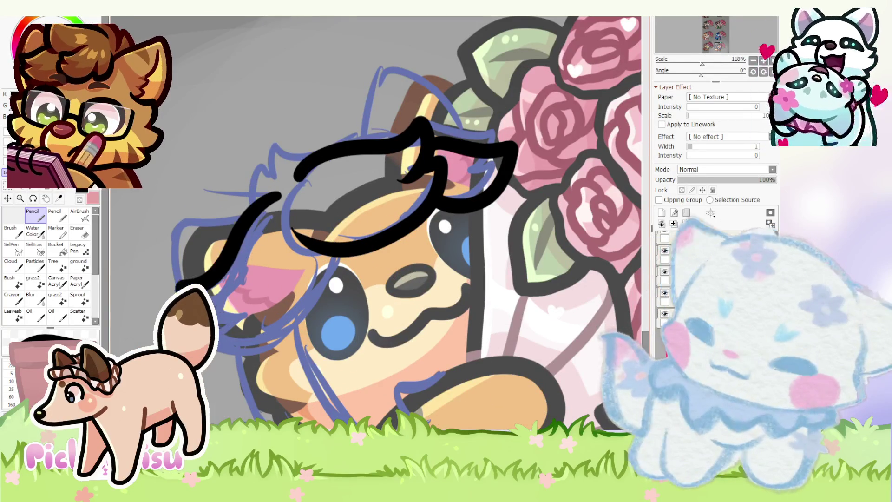
key(ctrl+z)
key(ctrl+z)
mouse_move(283, 189)
mouse_down()
mouse_move(249, 216)
mouse_move(207, 297)
mouse_up()
drag(215, 358, 327, 253)
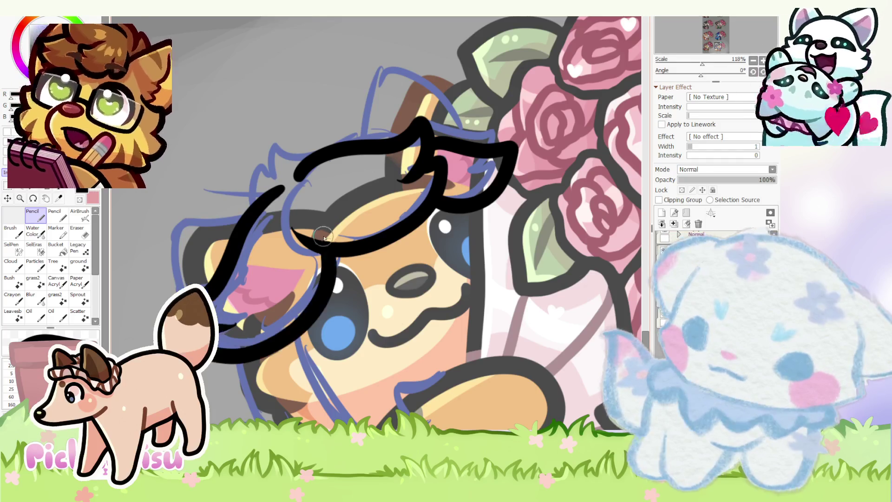
key(ctrl+z)
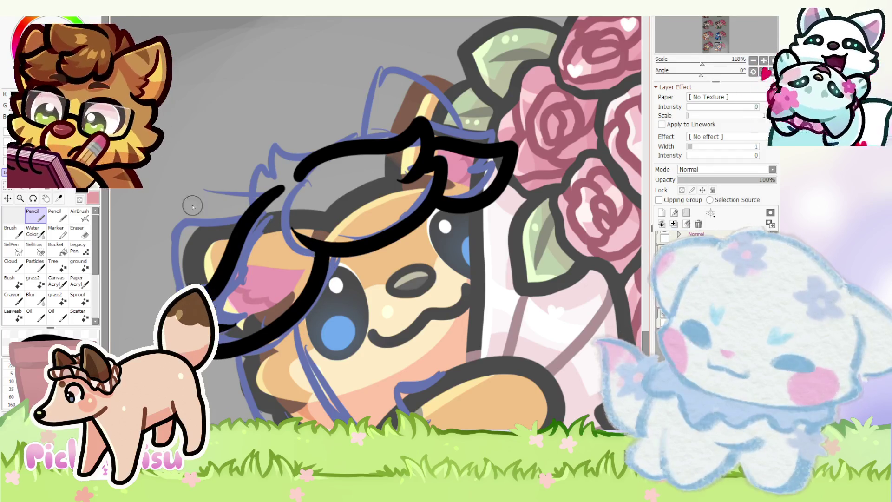
- Transform the inked hair lines, narrowing them slightly from the right
click(78, 231)
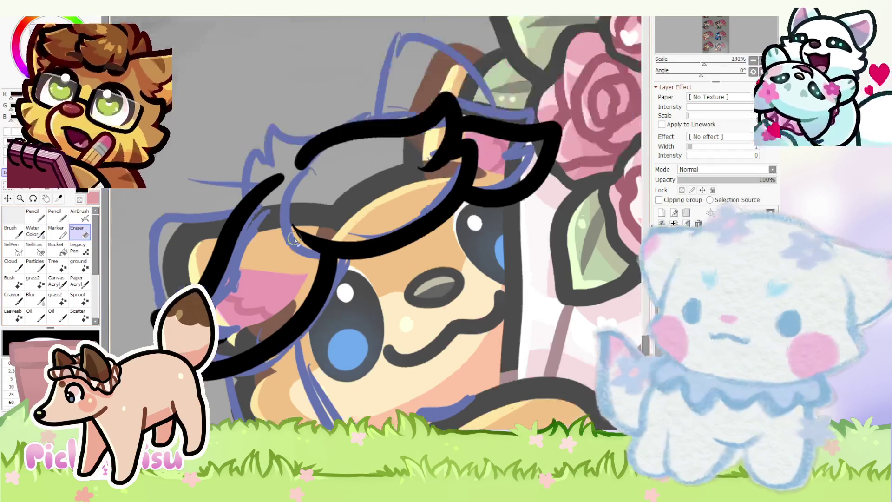
scroll(428, 239, up, 5)
scroll(219, 190, down, 5)
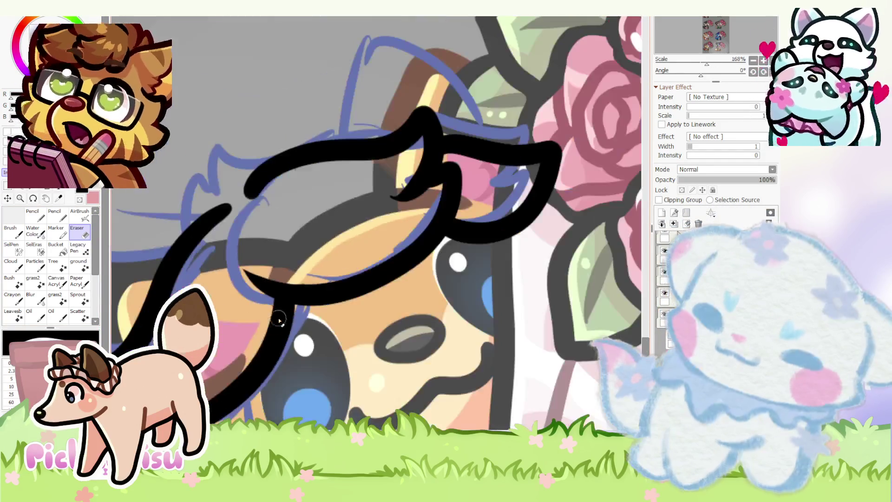
scroll(360, 275, up, 4)
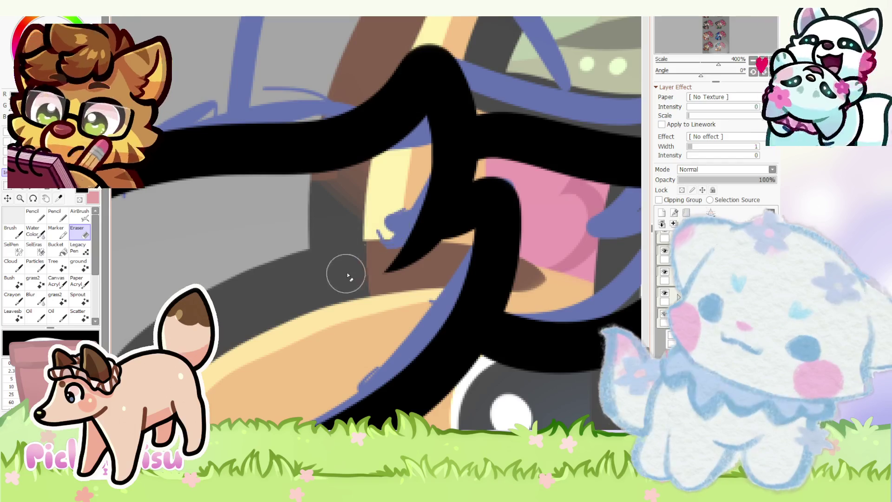
scroll(349, 273, down, 5)
scroll(269, 246, up, 5)
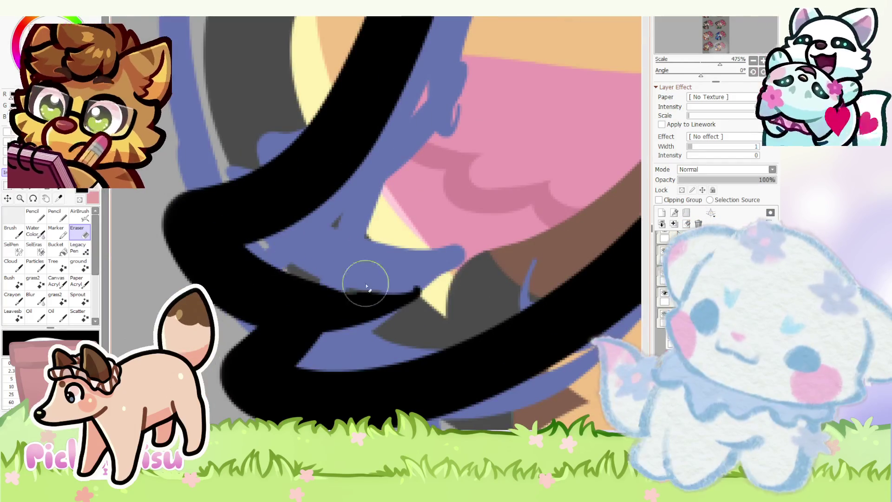
scroll(350, 280, down, 6)
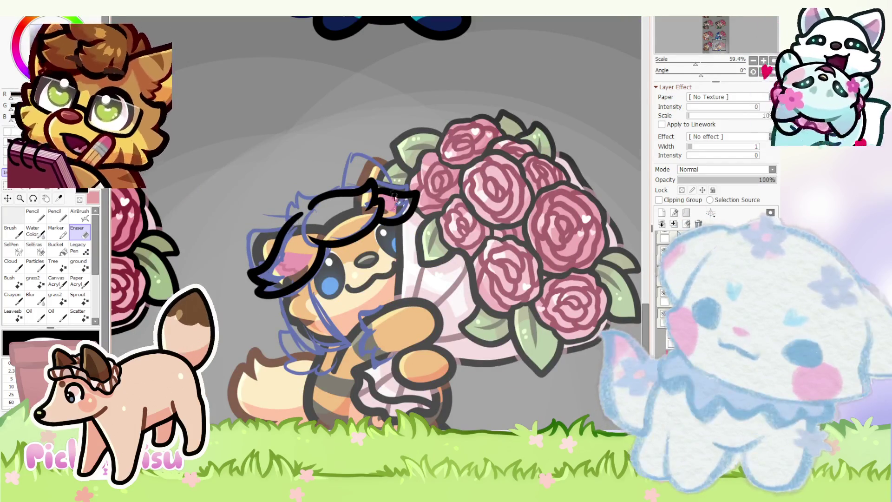
scroll(268, 189, down, 1)
scroll(276, 199, down, 1)
scroll(325, 209, up, 2)
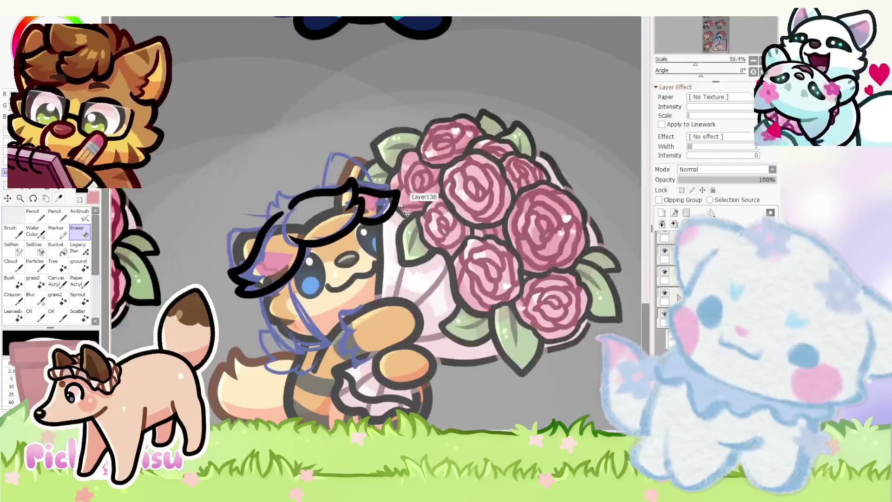
key(ctrl+t)
drag(413, 261, 398, 244)
drag(225, 237, 223, 237)
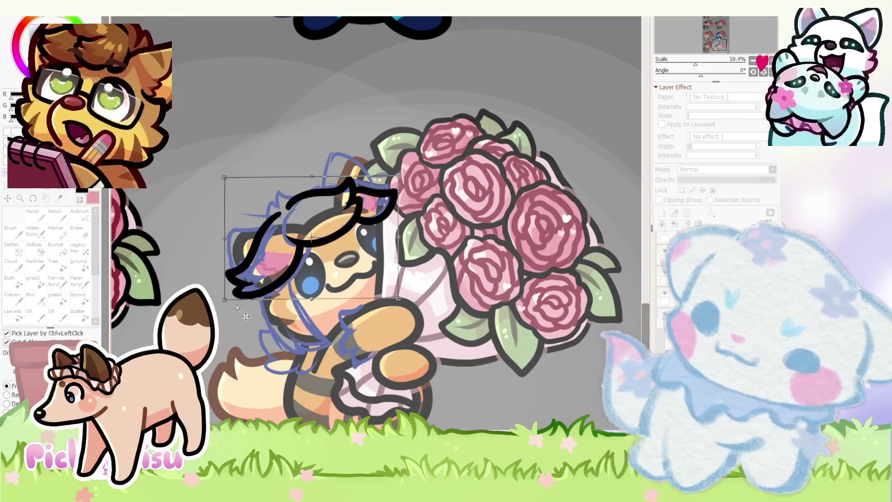
key(Return)
- Ink another black hair line across the head
scroll(270, 199, up, 4)
key(e)
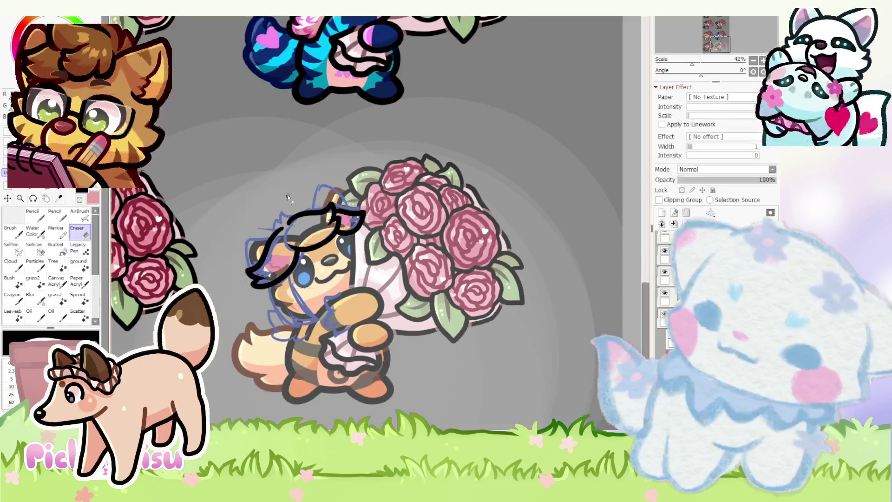
key(n)
scroll(402, 264, up, 2)
mouse_move(416, 260)
mouse_down()
mouse_move(235, 233)
mouse_move(215, 298)
mouse_up()
scroll(209, 205, down, 5)
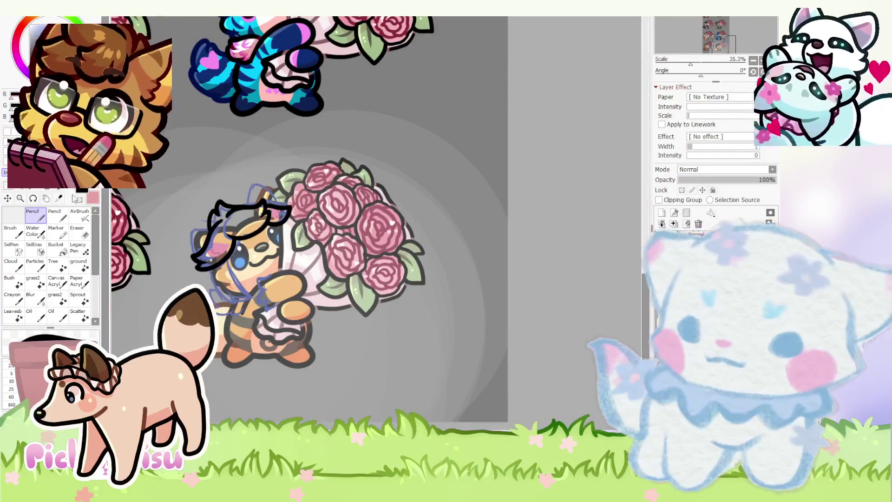
scroll(152, 200, up, 2)
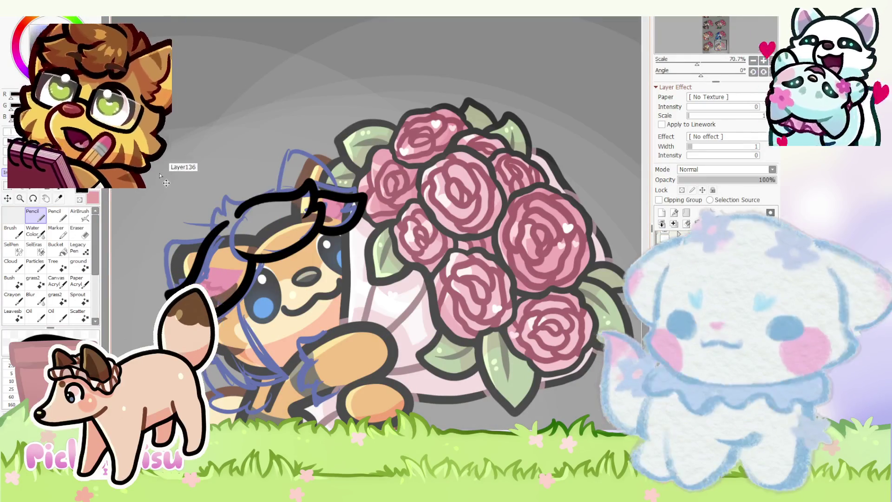
scroll(286, 172, up, 2)
- Outline the right and left ears in black, including the left ear's top and outer edges
mouse_move(275, 200)
mouse_down()
mouse_move(292, 90)
mouse_move(462, 201)
mouse_up()
scroll(258, 147, down, 2)
scroll(259, 147, up, 2)
mouse_move(297, 182)
mouse_down()
mouse_move(216, 175)
mouse_move(176, 242)
mouse_up()
scroll(178, 178, down, 3)
scroll(178, 177, up, 3)
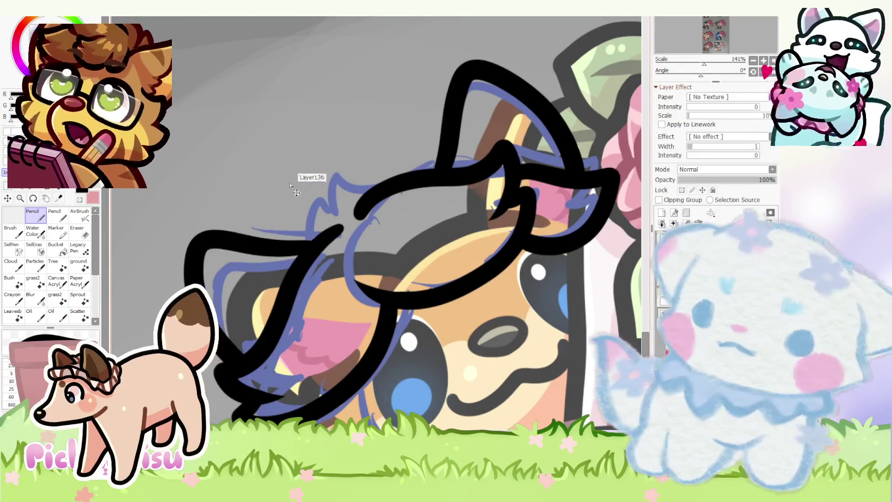
key(ctrl+z)
drag(478, 148, 592, 175)
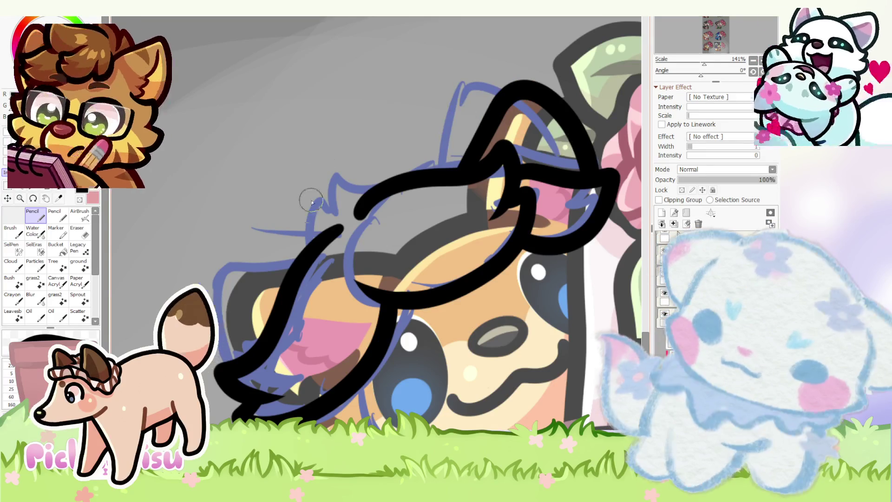
drag(339, 231, 217, 305)
key(ctrl+z)
mouse_move(334, 230)
mouse_down()
mouse_move(209, 255)
mouse_move(202, 284)
mouse_up()
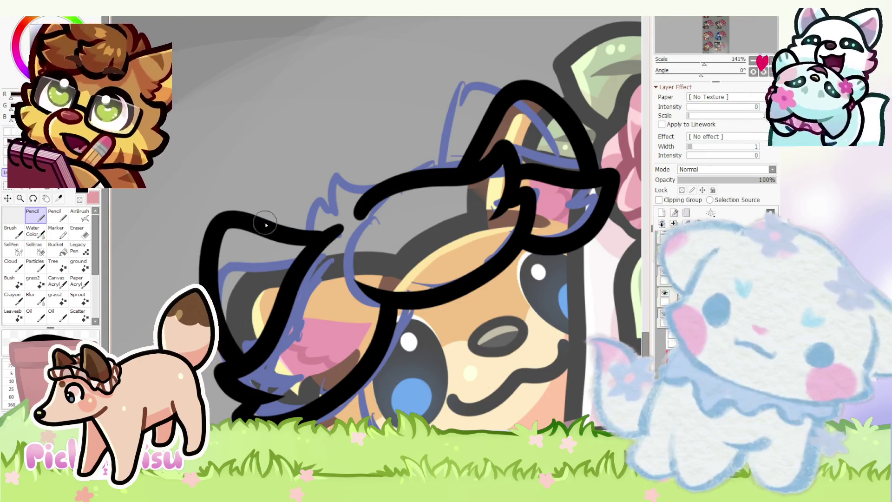
scroll(429, 179, up, 4)
drag(441, 173, 278, 232)
drag(246, 189, 214, 269)
- Erase the lower-left hair tip into a tapered point
key(e)
scroll(283, 195, up, 4)
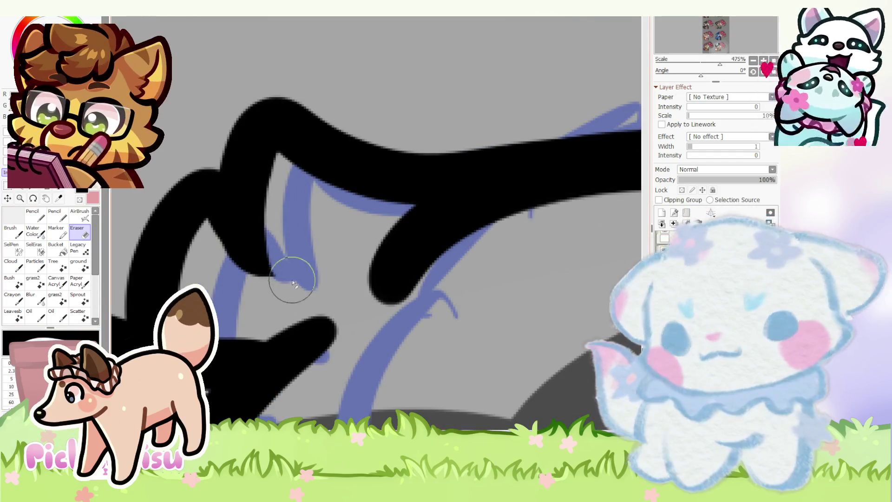
scroll(260, 224, down, 5)
scroll(341, 210, up, 5)
mouse_move(342, 211)
mouse_down()
mouse_move(318, 239)
mouse_move(263, 274)
mouse_up()
scroll(255, 281, down, 3)
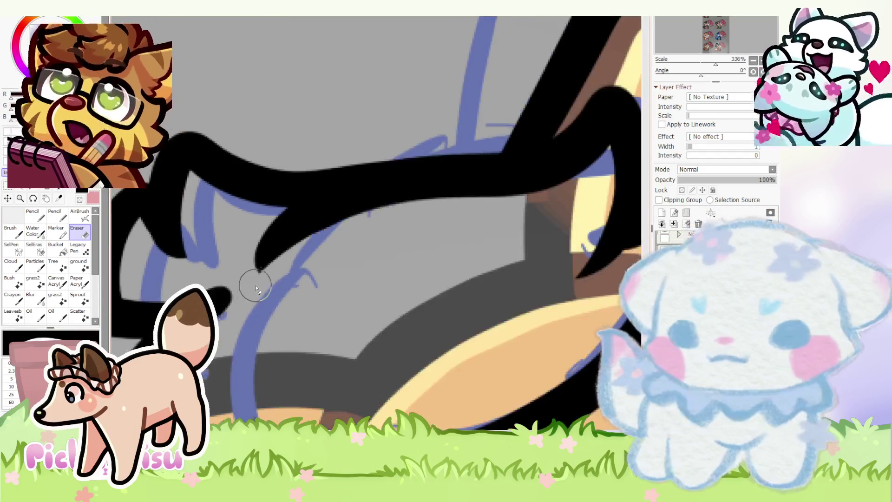
scroll(308, 242, up, 1)
scroll(461, 194, down, 2)
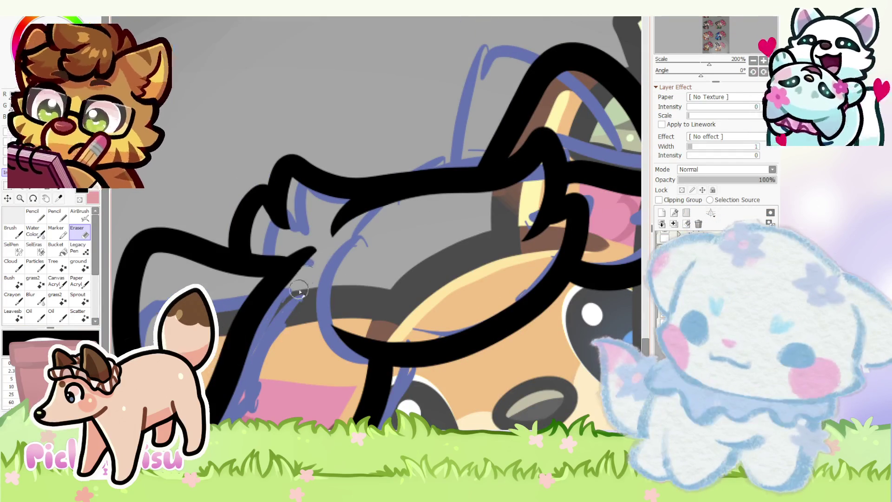
scroll(295, 294, down, 4)
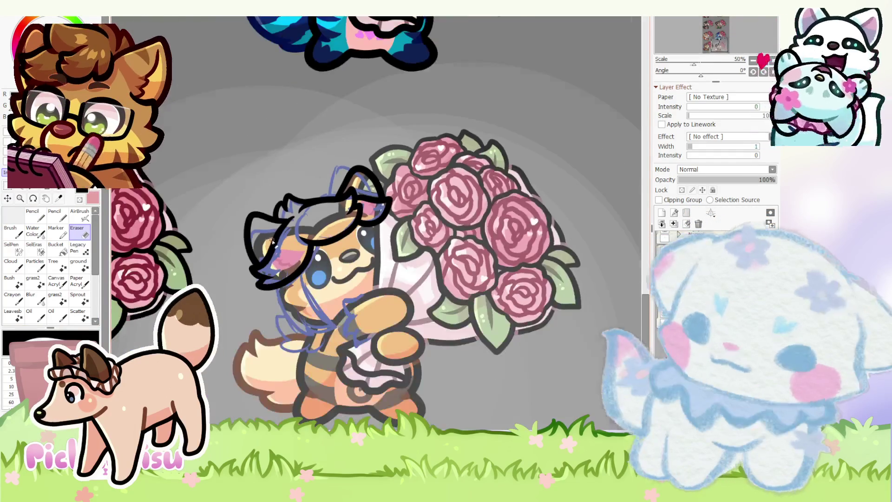
scroll(299, 201, up, 1)
- Draw a long hair lock beside the cheek with a hooked tip, erasing a stray line
click(44, 220)
scroll(283, 226, up, 2)
drag(284, 223, 370, 367)
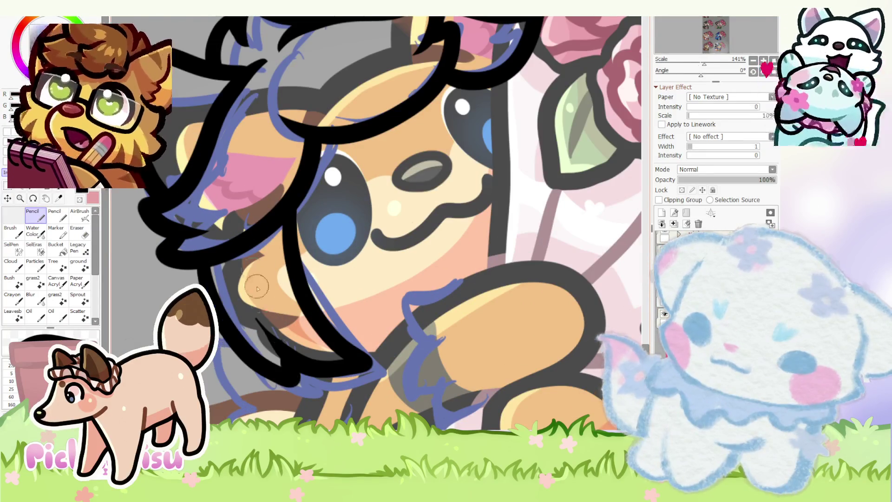
scroll(246, 261, down, 5)
scroll(246, 262, up, 4)
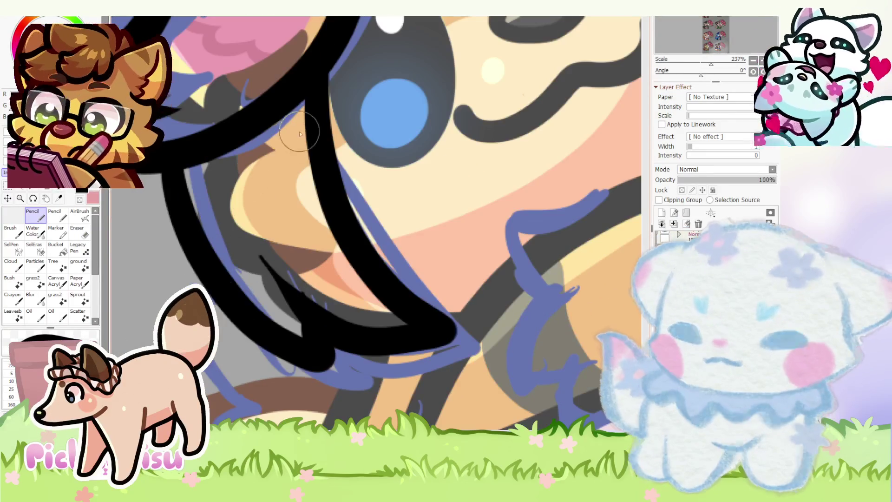
mouse_move(316, 67)
mouse_down()
mouse_move(418, 321)
mouse_move(270, 258)
mouse_up()
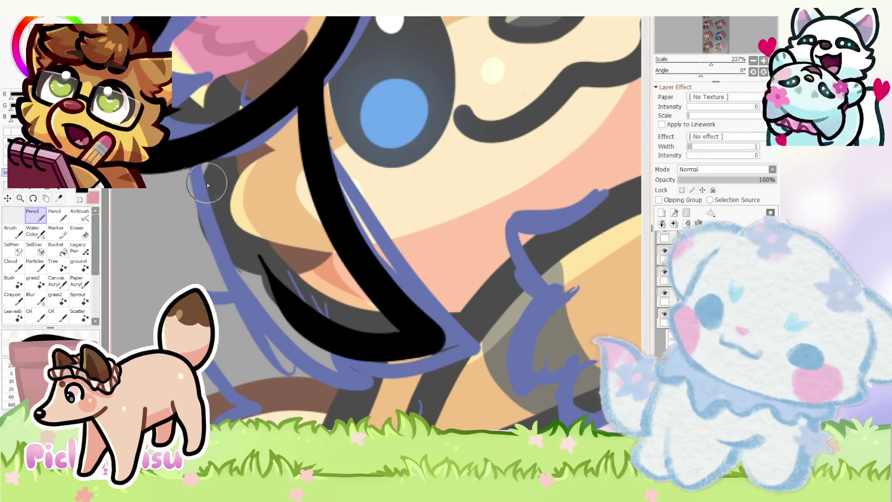
drag(172, 154, 292, 365)
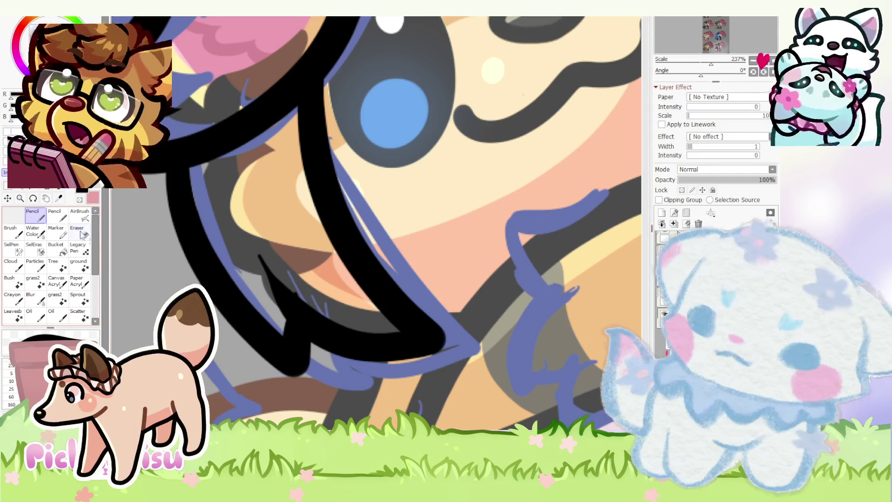
key(e)
scroll(280, 317, up, 2)
drag(281, 317, 243, 249)
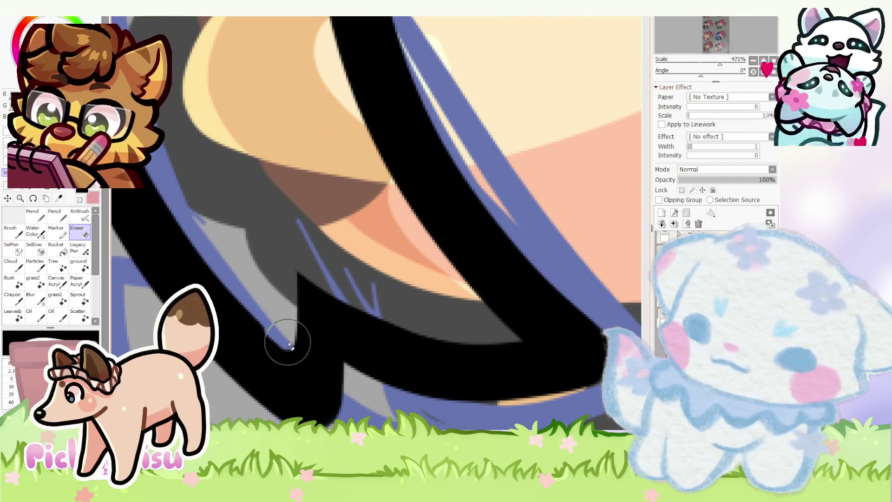
scroll(206, 238, down, 5)
scroll(206, 238, down, 4)
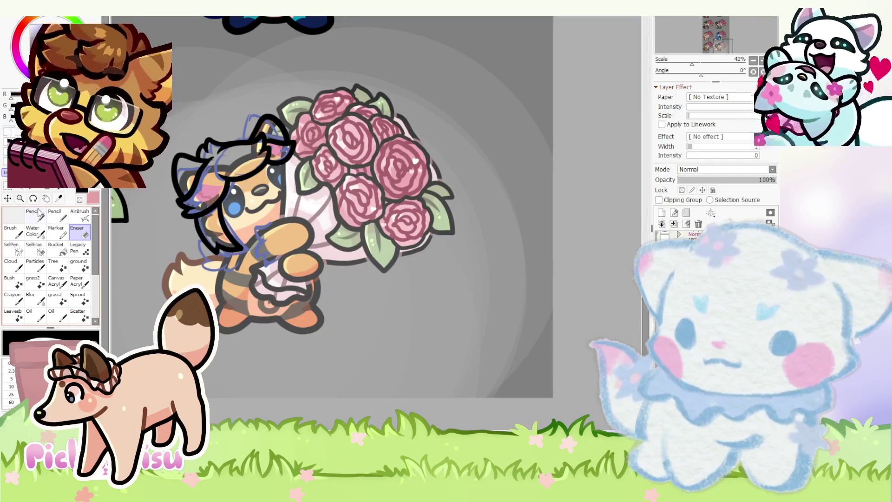
- Ink the black lineart along the cheek and arm edge
click(45, 217)
scroll(247, 248, up, 2)
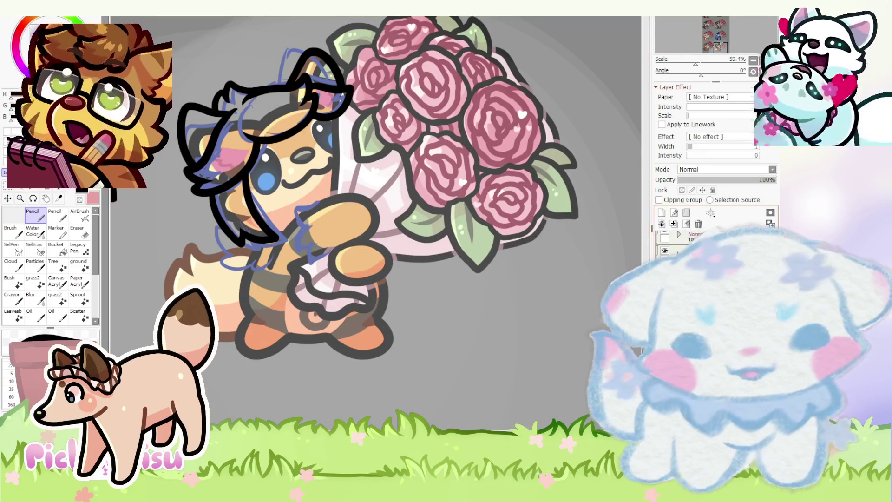
scroll(247, 247, up, 2)
scroll(410, 251, down, 3)
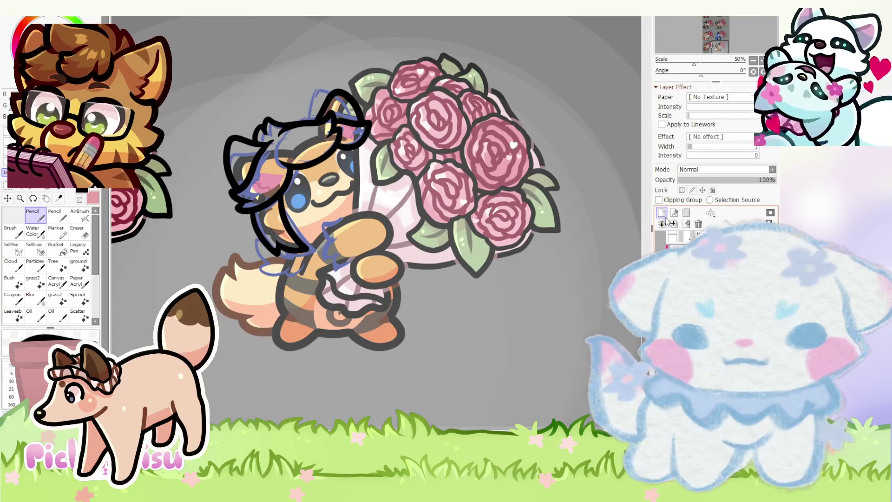
scroll(291, 251, up, 6)
scroll(291, 252, up, 2)
mouse_move(330, 214)
mouse_down()
mouse_move(239, 263)
mouse_move(281, 312)
mouse_move(361, 339)
mouse_up()
scroll(458, 297, down, 7)
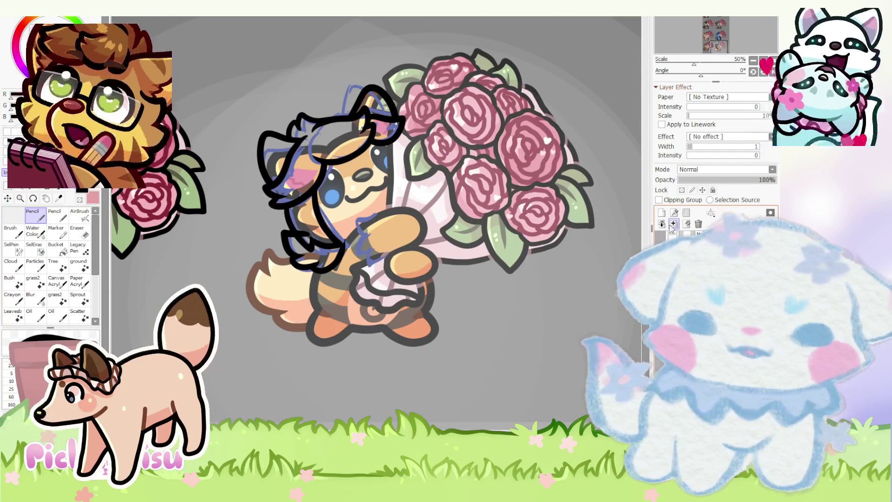
scroll(427, 247, up, 3)
- Outline the raised paw in black from its top down the side
scroll(428, 247, up, 2)
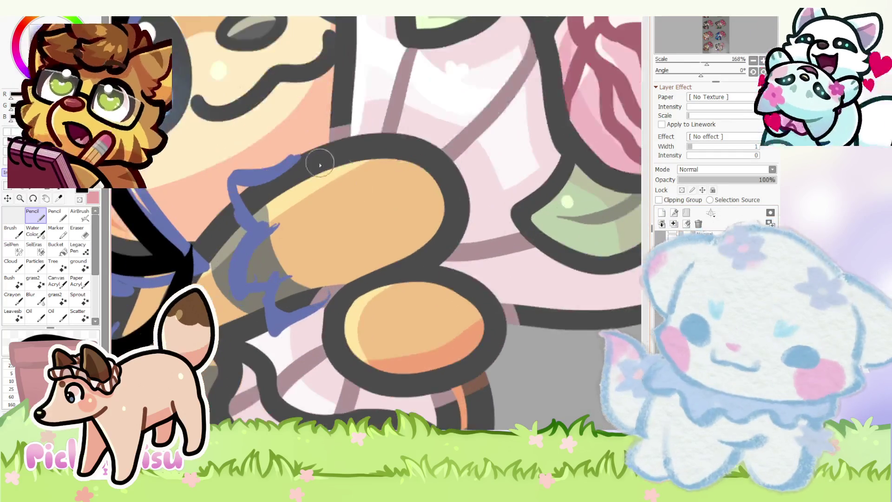
scroll(321, 160, up, 2)
mouse_move(334, 151)
mouse_down()
mouse_move(212, 184)
mouse_move(240, 252)
mouse_move(218, 302)
mouse_up()
mouse_move(279, 288)
mouse_down()
mouse_move(321, 334)
mouse_move(260, 381)
mouse_up()
scroll(261, 381, down, 3)
scroll(118, 229, up, 3)
- Erase the excess paw outline, then magic-wand select the canvas around the hair lineart
key(e)
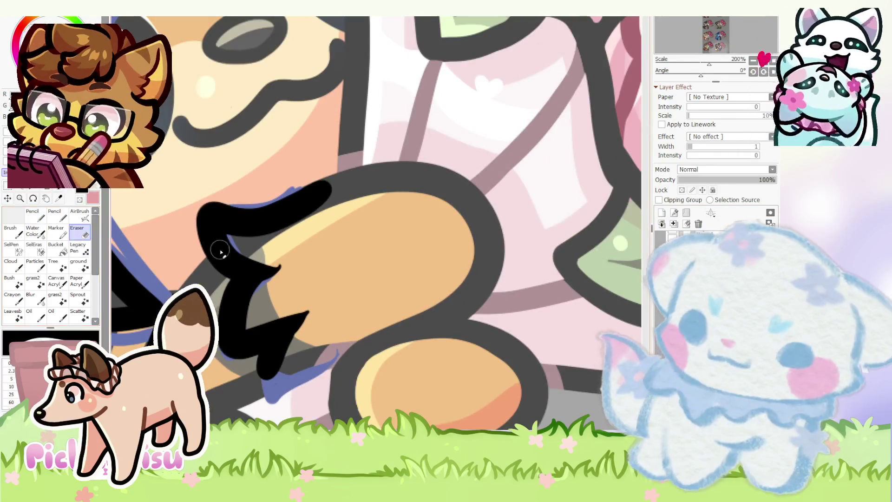
scroll(200, 239, up, 3)
scroll(282, 206, down, 2)
drag(290, 260, 284, 273)
scroll(323, 319, down, 2)
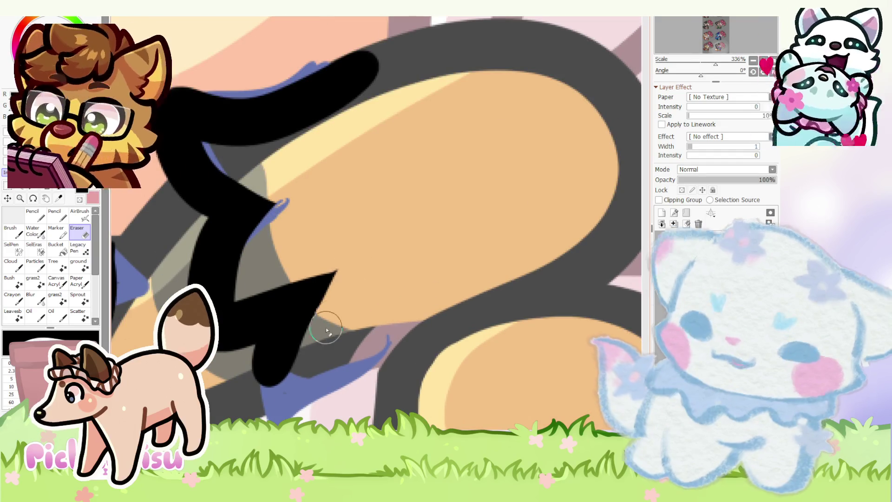
scroll(325, 298, down, 2)
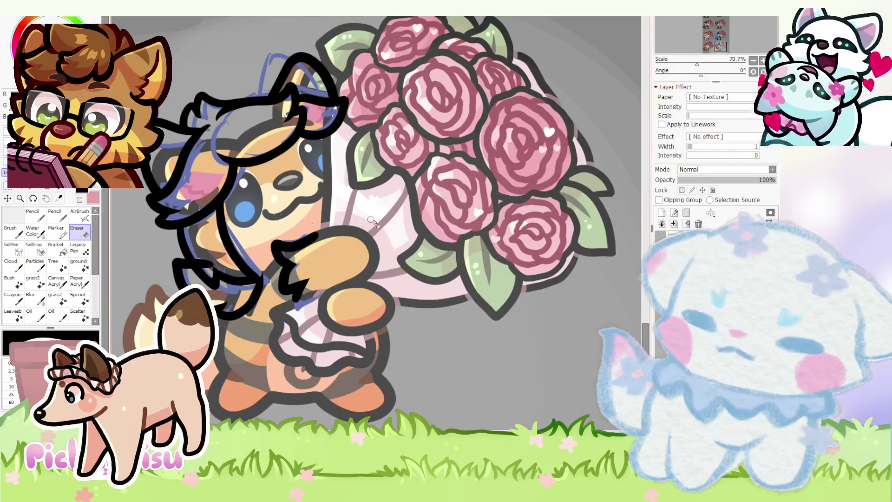
scroll(448, 232, down, 1)
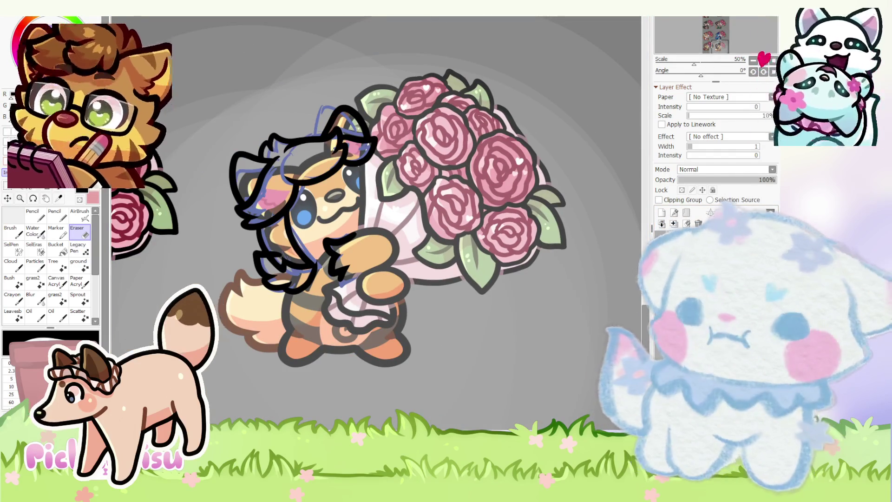
key(w)
click(381, 225)
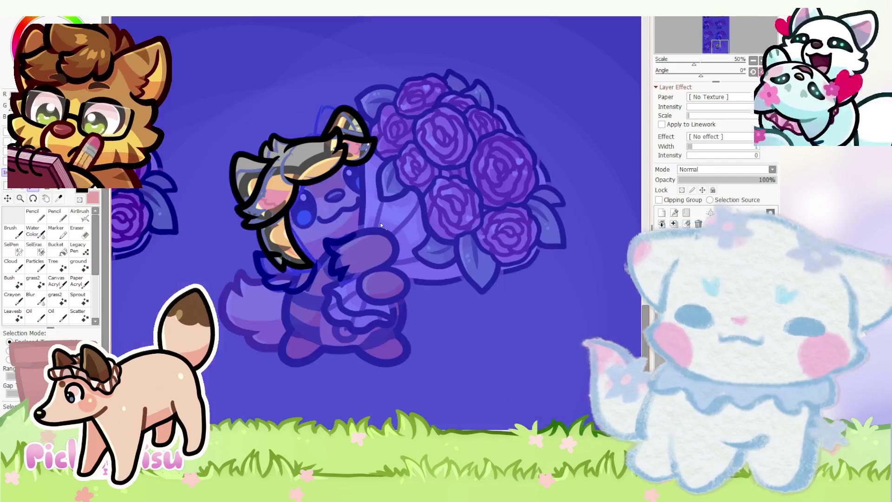
- Invert the selection to the hair, apply Hue/Saturation, and paint it solid navy blue, then deselect
key(ctrl+i)
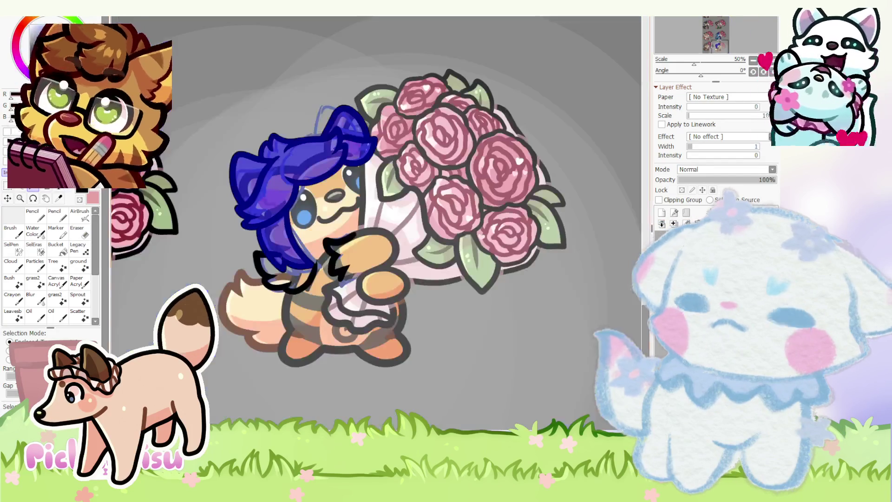
key(ctrl+u)
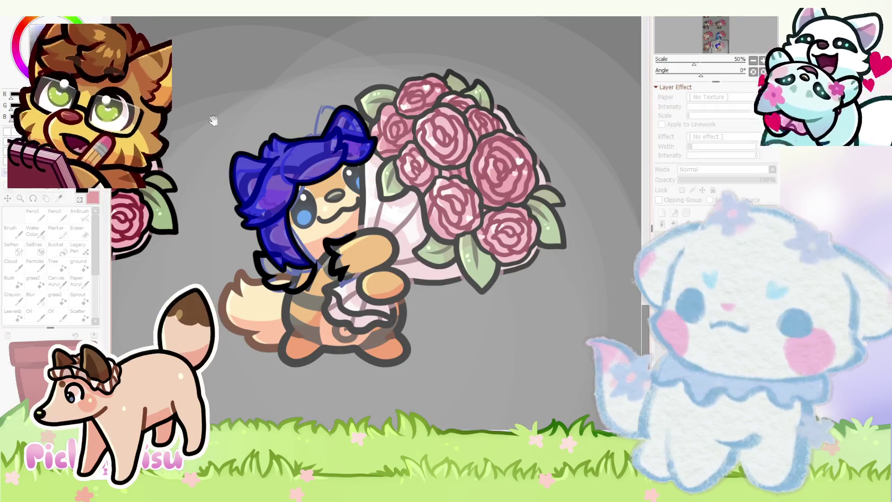
key(Return)
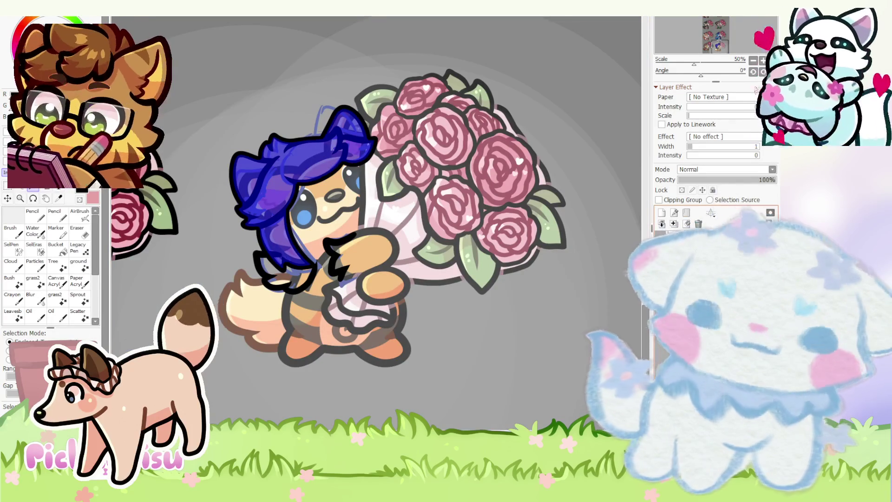
click(35, 216)
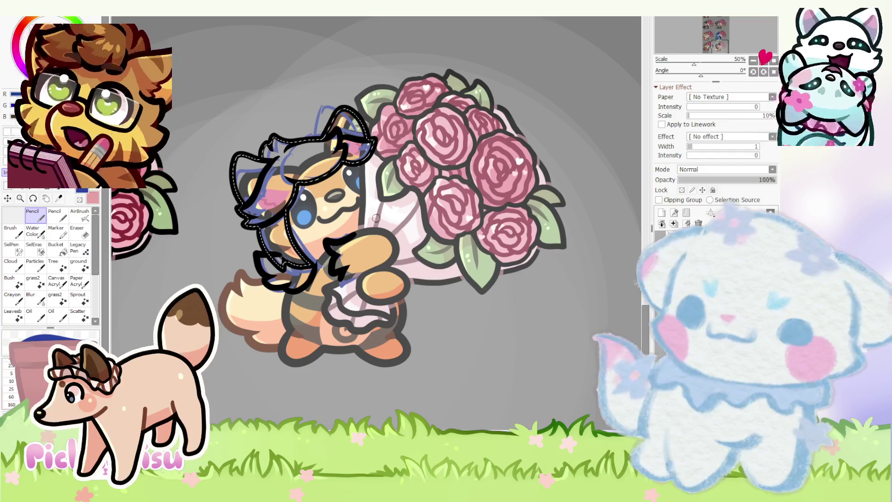
mouse_move(376, 219)
mouse_down()
mouse_move(298, 186)
mouse_move(240, 136)
mouse_up()
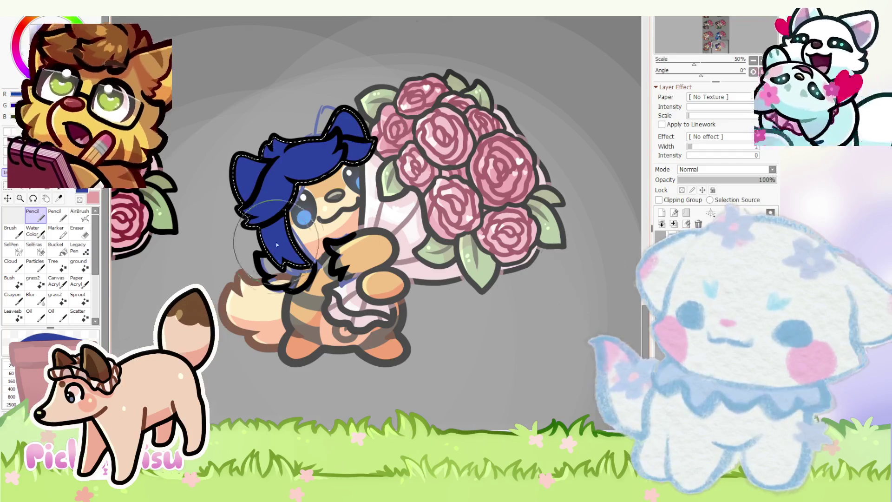
scroll(274, 253, down, 5)
click(8, 186)
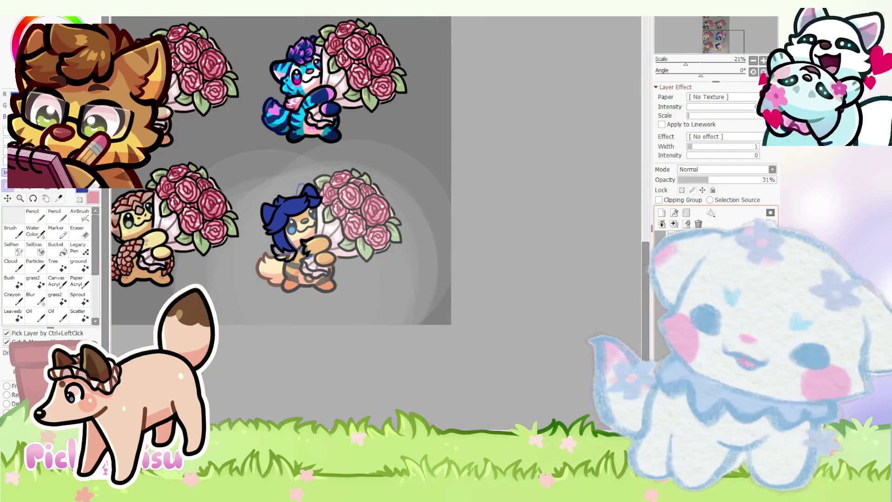
- Try sketching guide lines along the character's arm, then undo them
scroll(318, 265, up, 10)
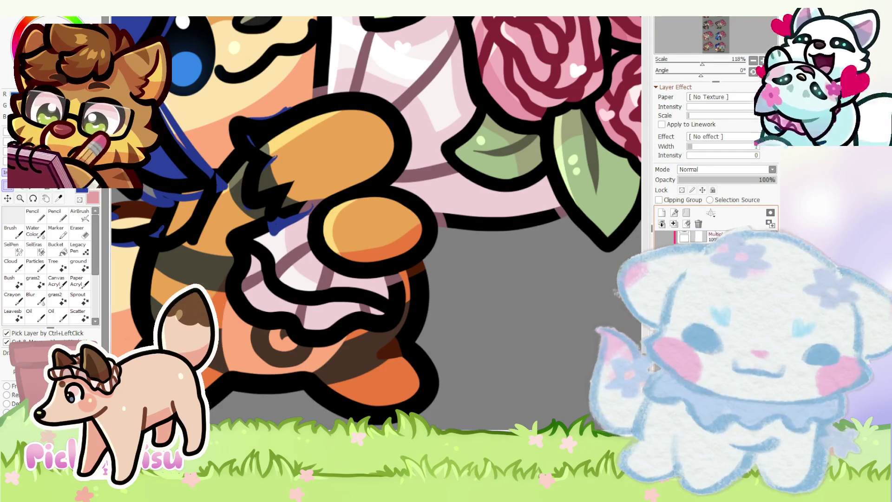
drag(288, 109, 275, 230)
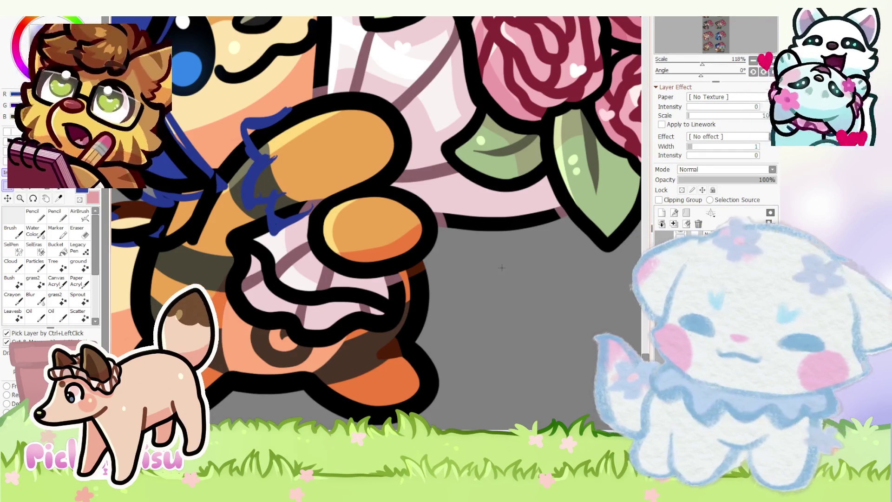
key(ctrl+z)
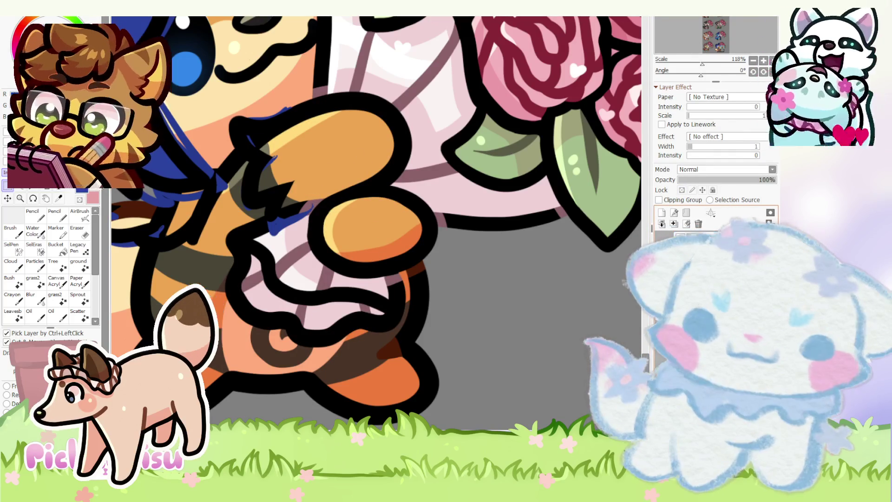
drag(244, 119, 276, 223)
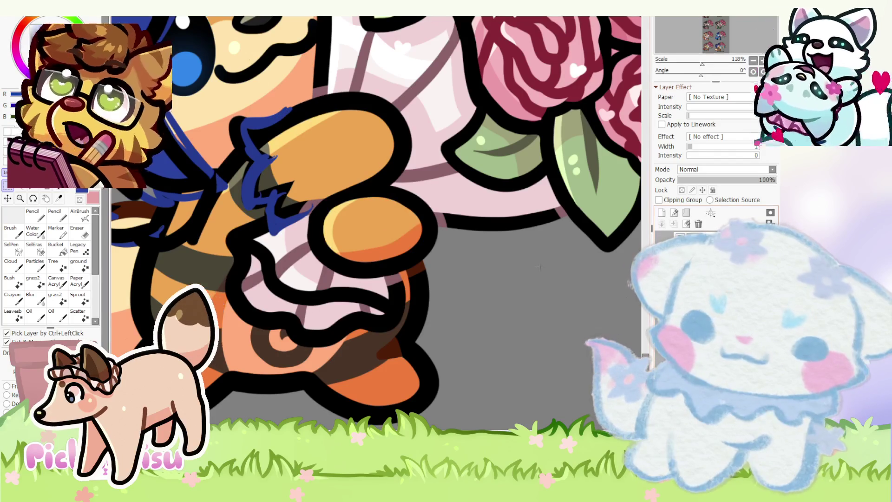
key(ctrl+z)
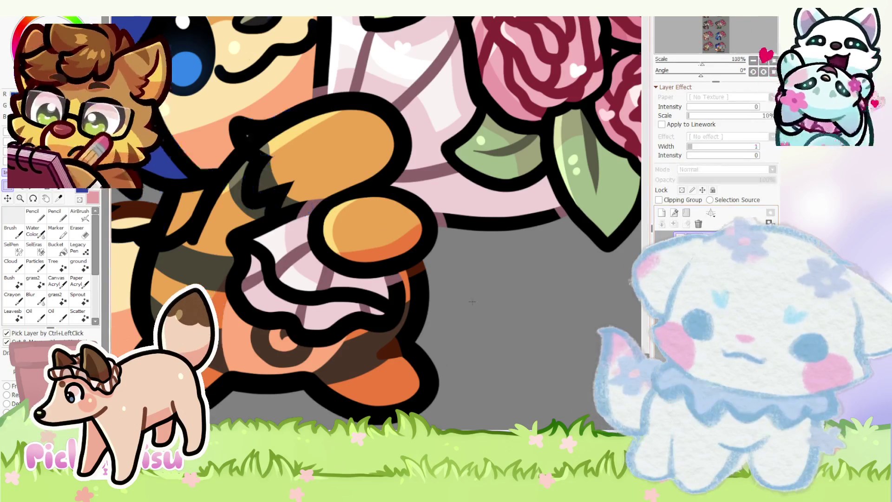
- Turn off clipping for the texture layer
scroll(297, 267, up, 3)
scroll(302, 263, down, 2)
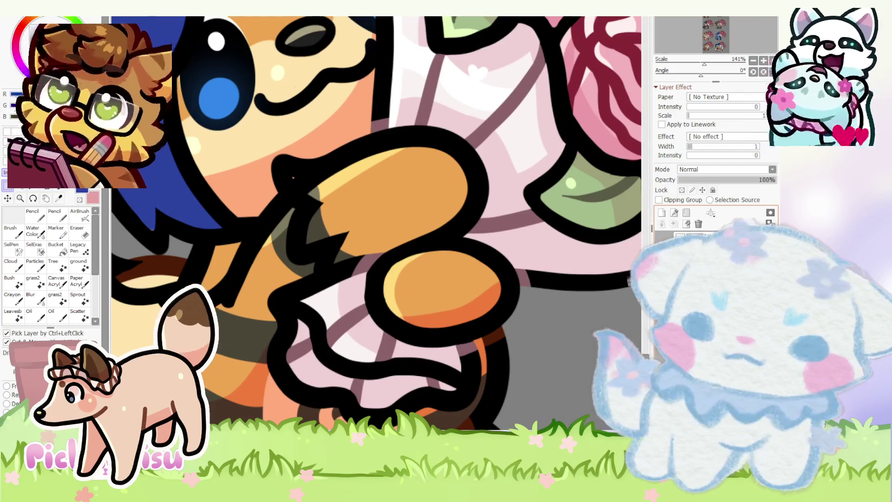
scroll(293, 178, down, 3)
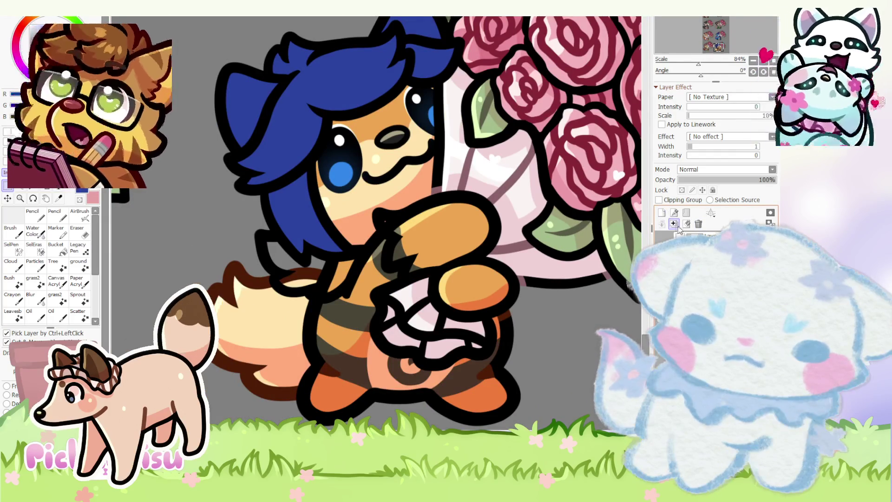
click(692, 201)
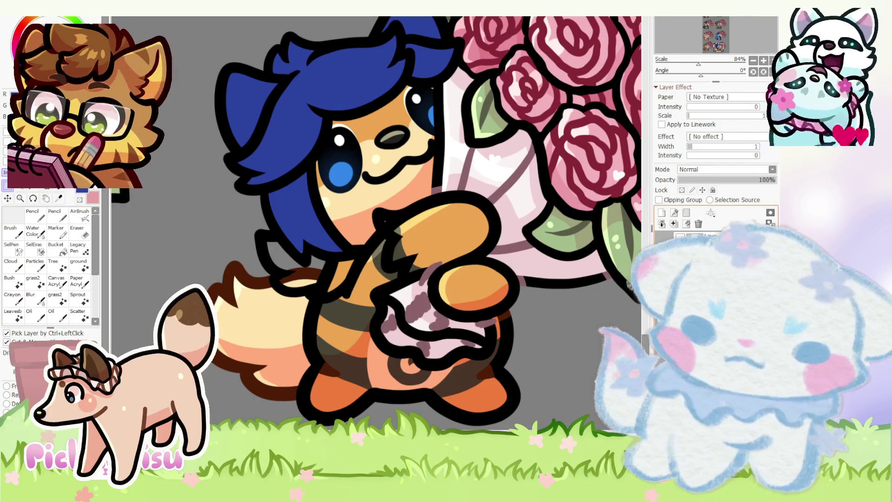
scroll(422, 188, up, 5)
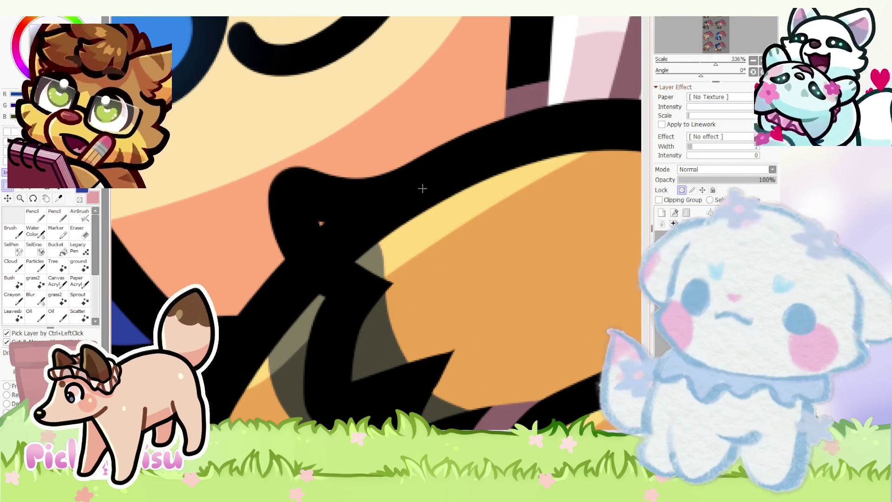
- Erase a gap through the black outline shape with the Eraser
key(e)
scroll(354, 233, up, 1)
mouse_move(285, 225)
mouse_down()
mouse_move(355, 240)
mouse_move(465, 235)
mouse_up()
key(ctrl+z)
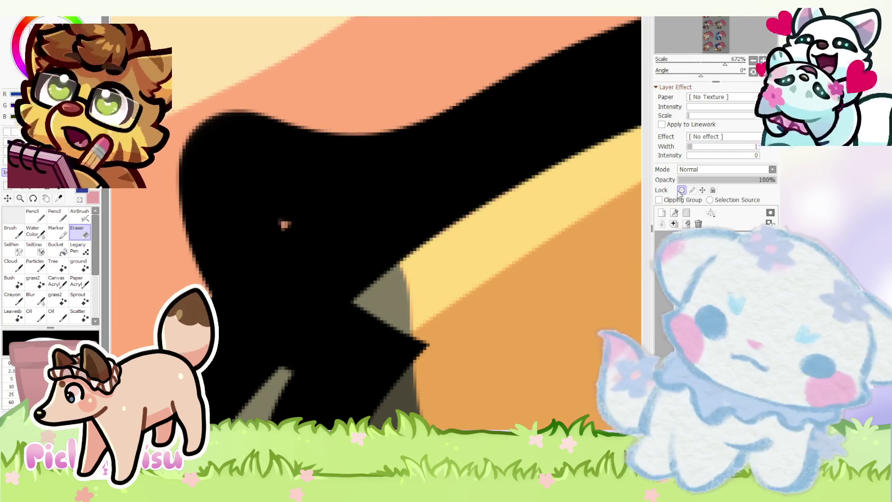
mouse_move(285, 225)
mouse_down()
mouse_move(335, 235)
mouse_move(407, 231)
mouse_up()
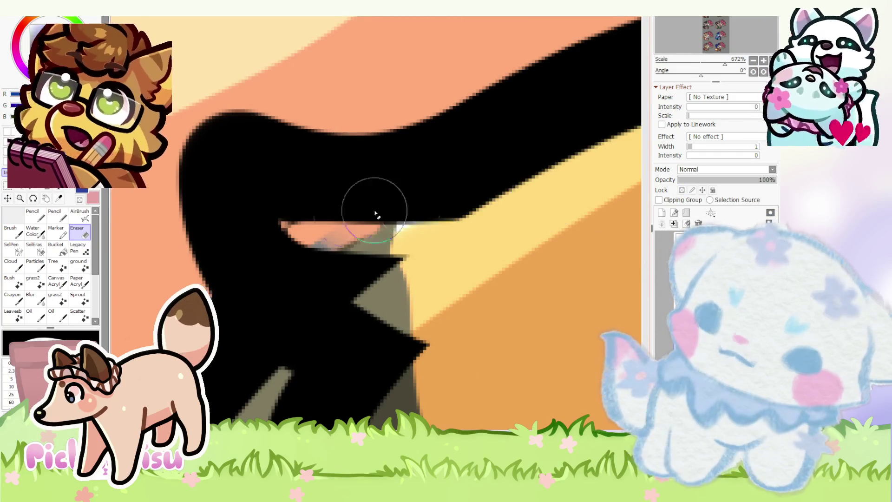
drag(287, 228, 395, 226)
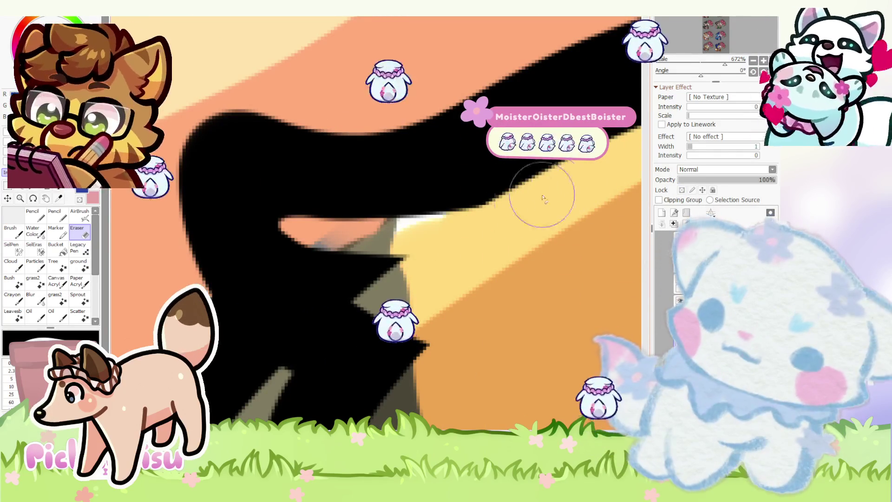
drag(279, 216, 418, 284)
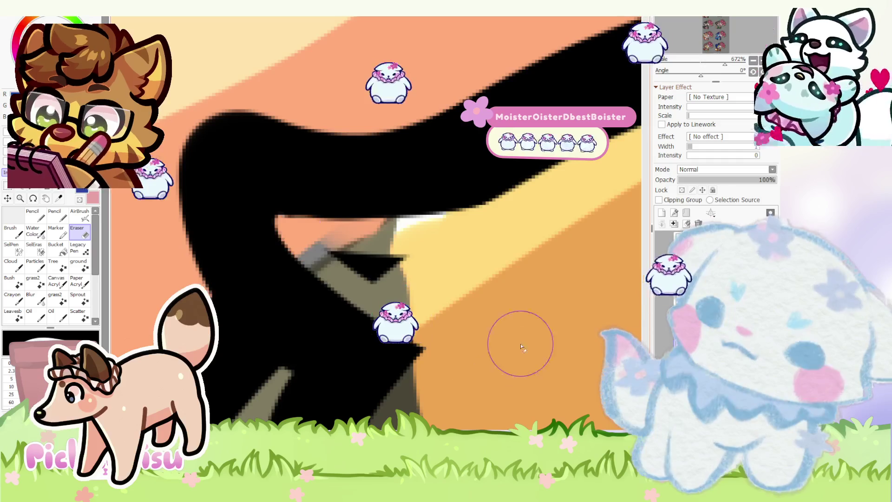
drag(464, 215, 273, 201)
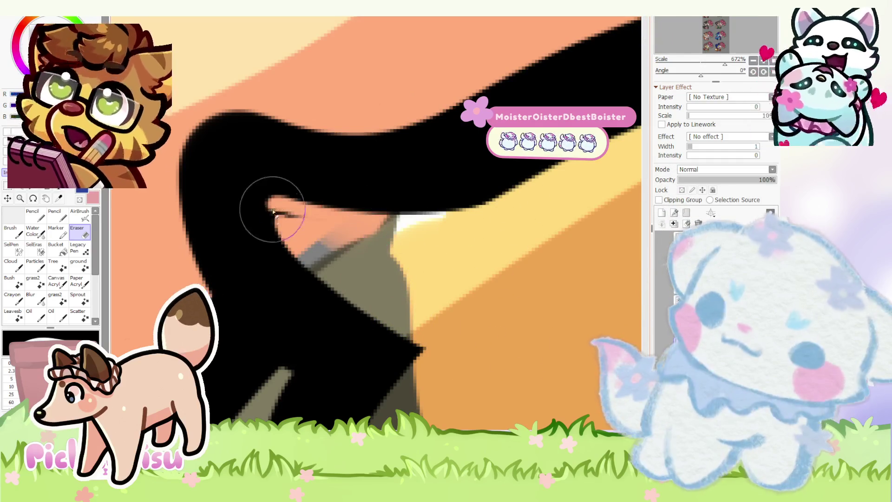
- Redraw the lower edge of the black outline with the Pencil
key(n)
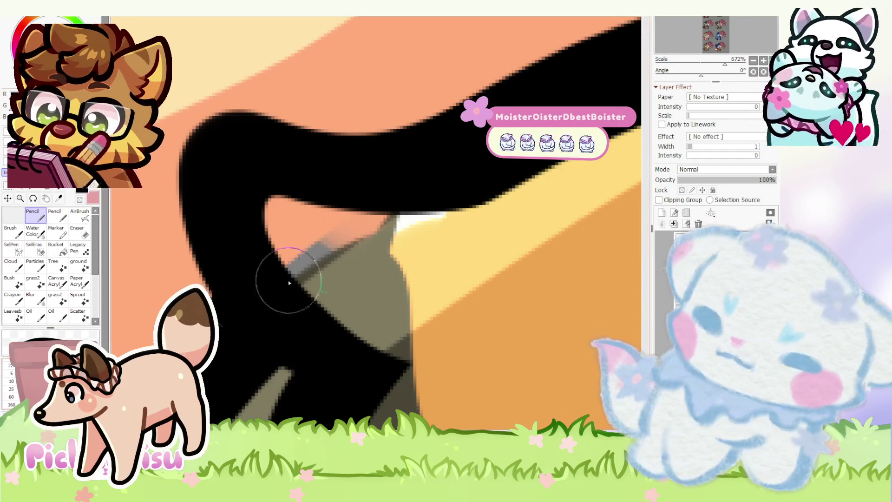
mouse_move(535, 176)
mouse_down()
mouse_move(295, 194)
mouse_move(274, 218)
mouse_up()
scroll(287, 223, down, 5)
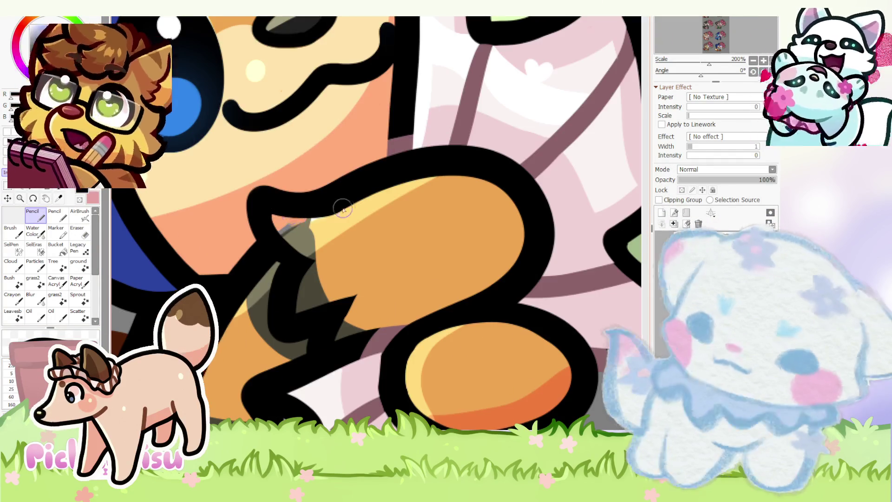
scroll(331, 209, down, 3)
- Paste the purple-haired reference image beside the blue-haired bee character
scroll(346, 210, up, 1)
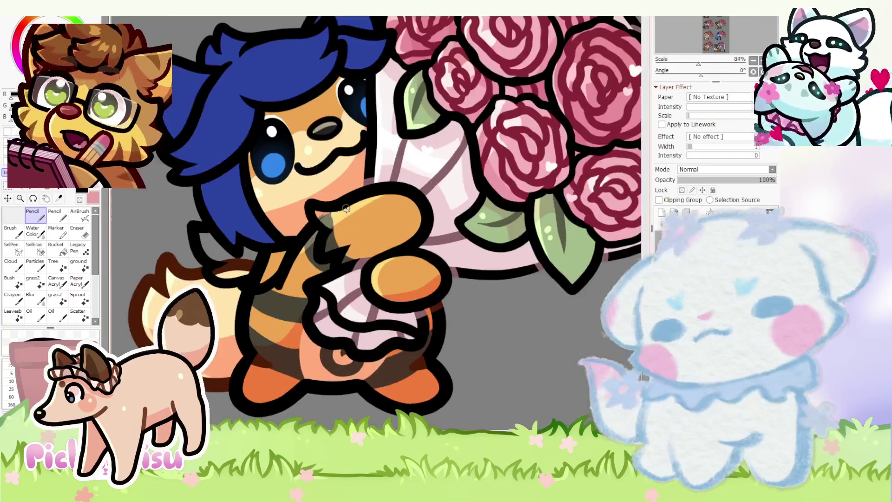
scroll(347, 210, down, 2)
scroll(345, 210, up, 4)
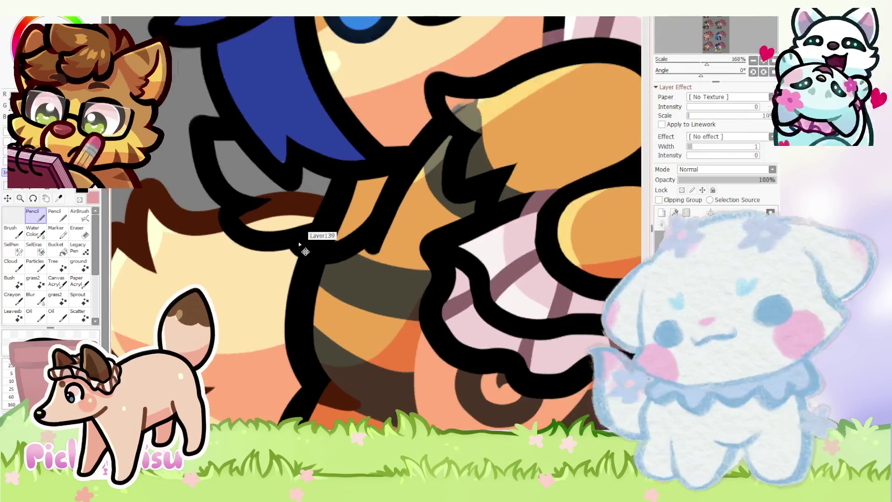
scroll(379, 248, down, 3)
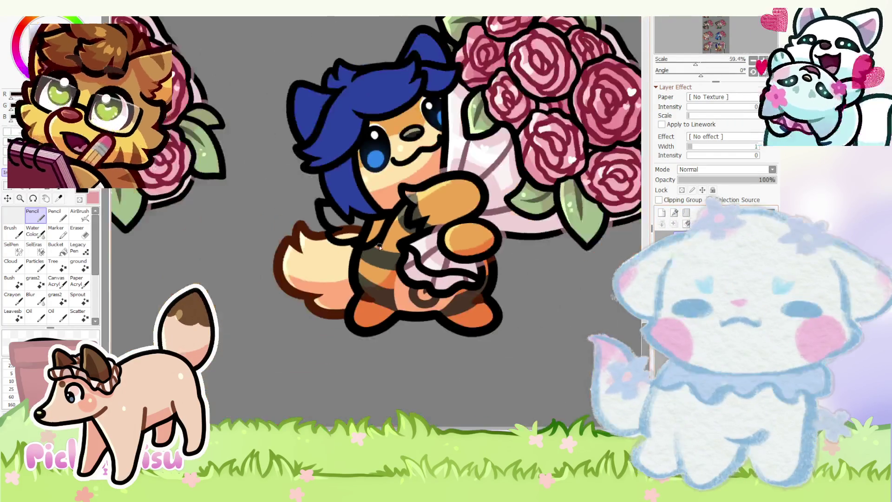
scroll(321, 362, down, 3)
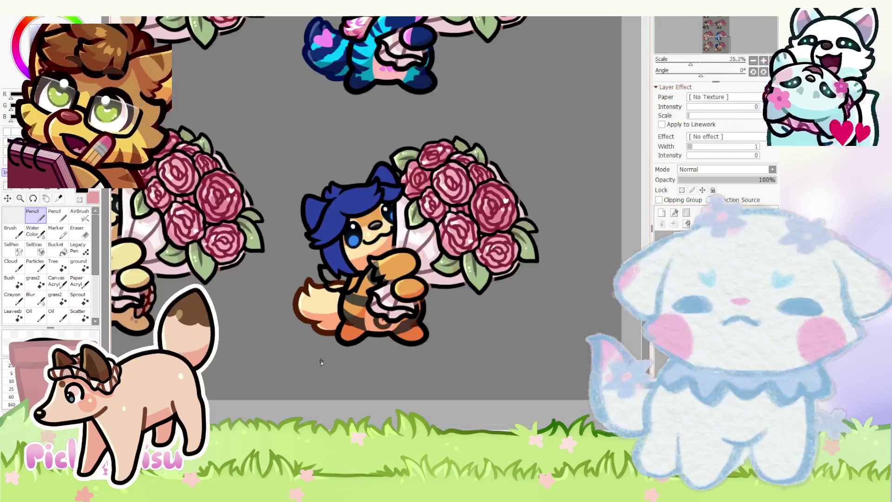
scroll(429, 273, up, 3)
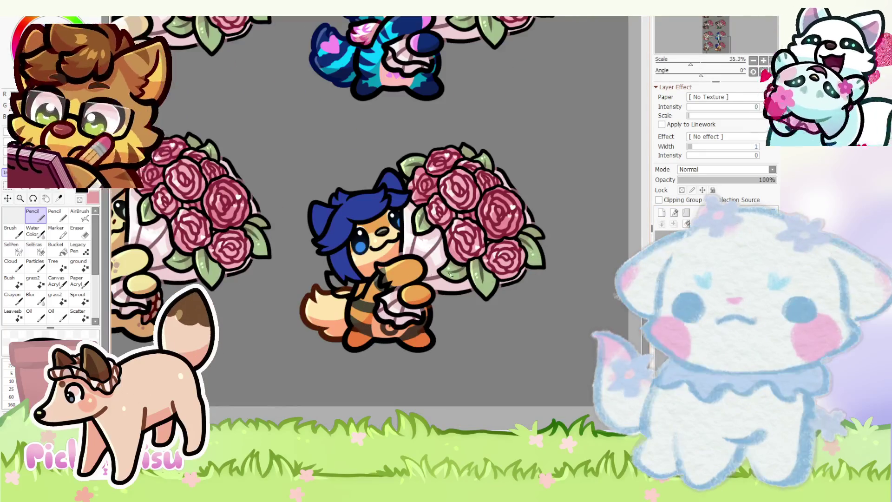
scroll(497, 285, down, 2)
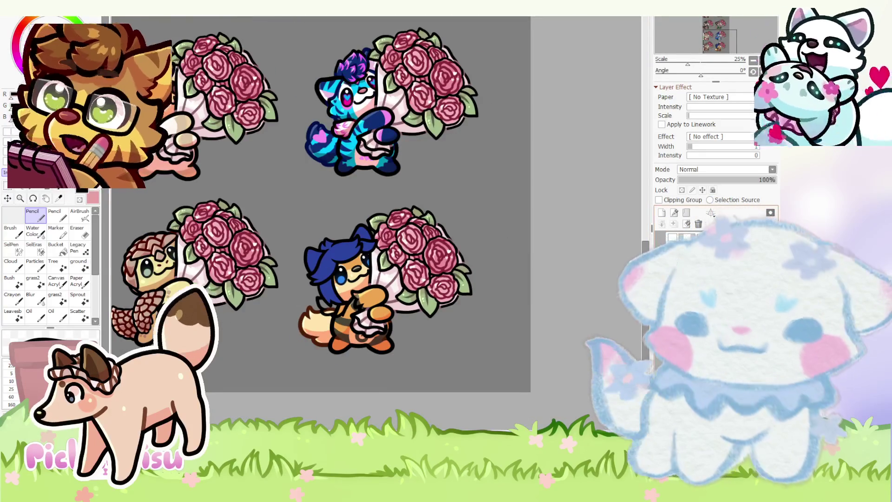
key(ctrl+v)
scroll(486, 195, up, 8)
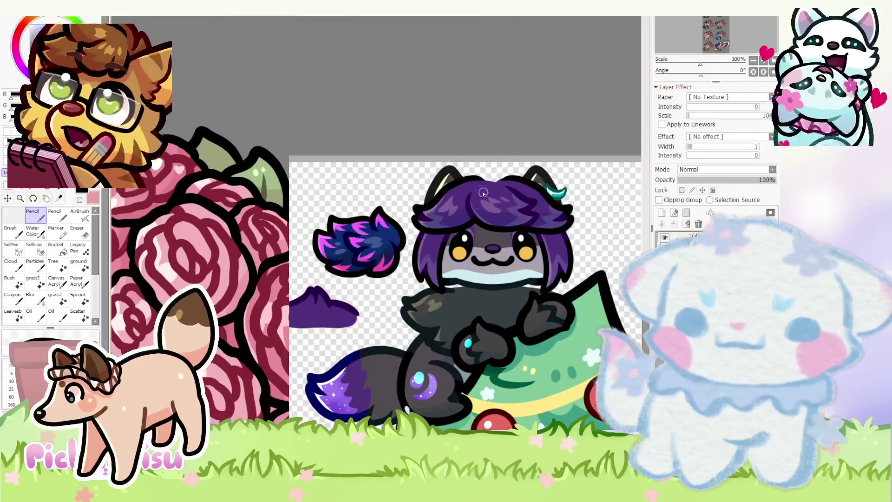
- Paint the bee character's blue hair purple on the transparency-locked hair layer
scroll(484, 190, down, 4)
scroll(268, 243, up, 3)
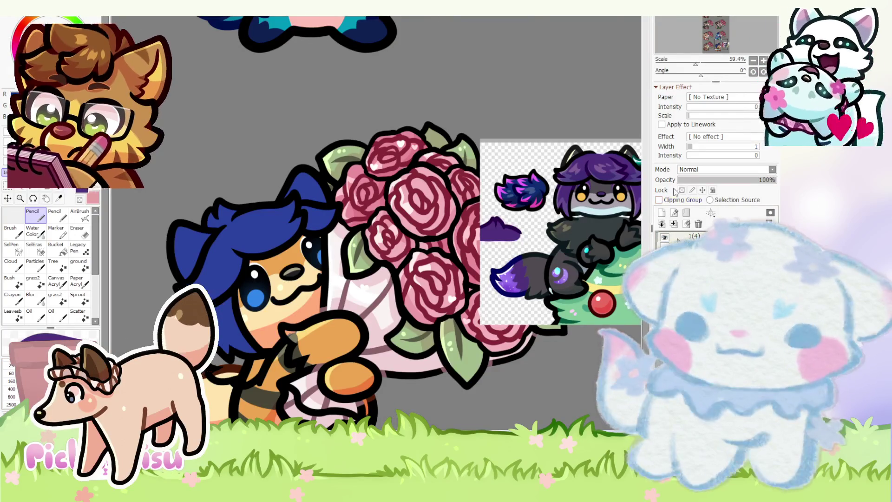
drag(663, 194, 539, 277)
scroll(619, 182, up, 3)
scroll(604, 191, down, 2)
scroll(557, 204, up, 3)
scroll(553, 207, down, 5)
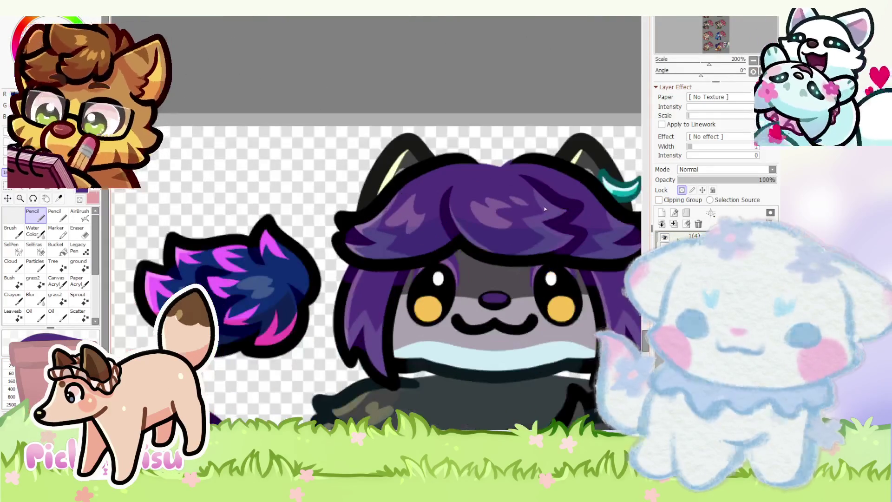
scroll(324, 217, up, 13)
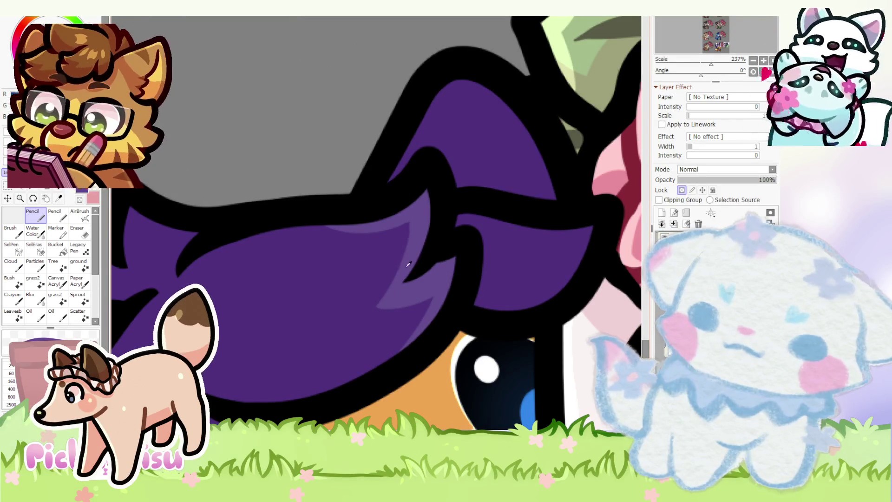
- Add a light-purple highlight stroke along the lower hair with the Pencil
scroll(398, 179, down, 4)
scroll(288, 266, up, 4)
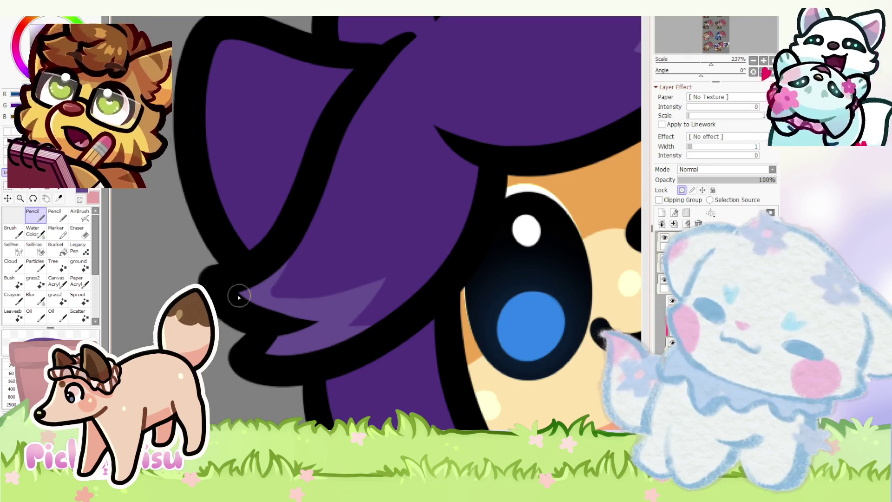
scroll(286, 263, down, 5)
scroll(404, 196, up, 7)
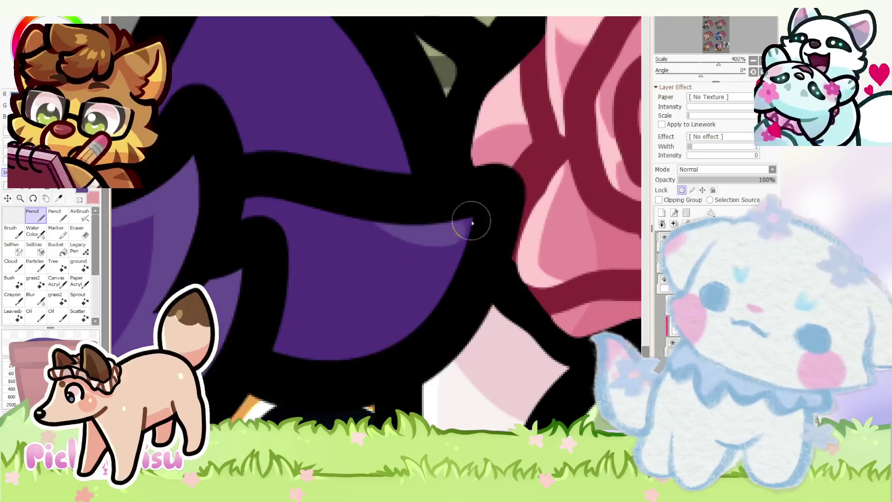
scroll(393, 356, down, 8)
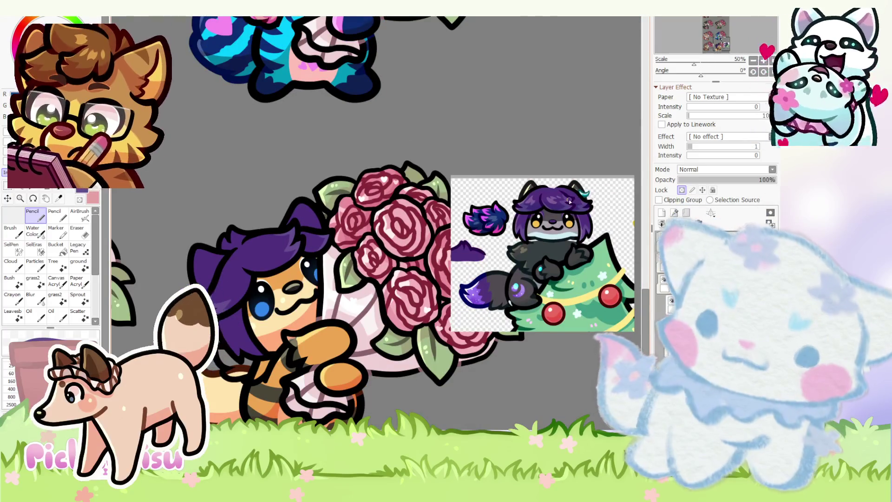
scroll(248, 345, up, 4)
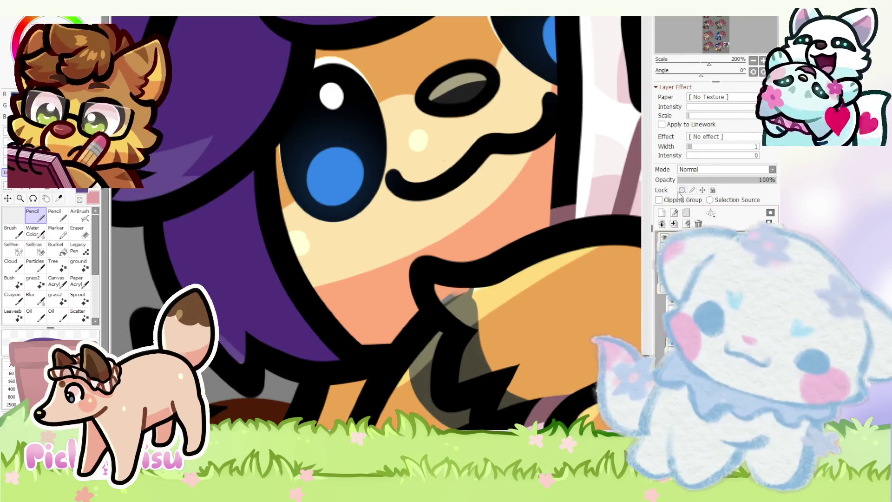
scroll(247, 325, up, 1)
drag(233, 280, 375, 380)
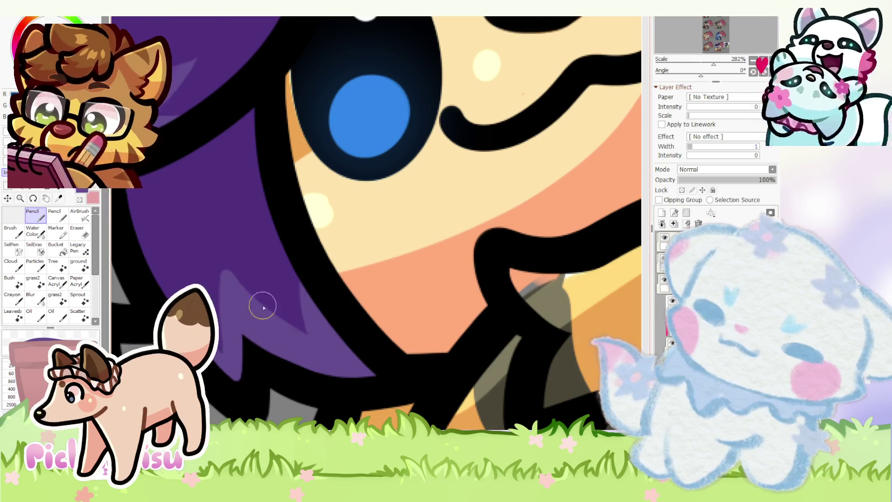
scroll(291, 326, down, 5)
scroll(235, 309, up, 5)
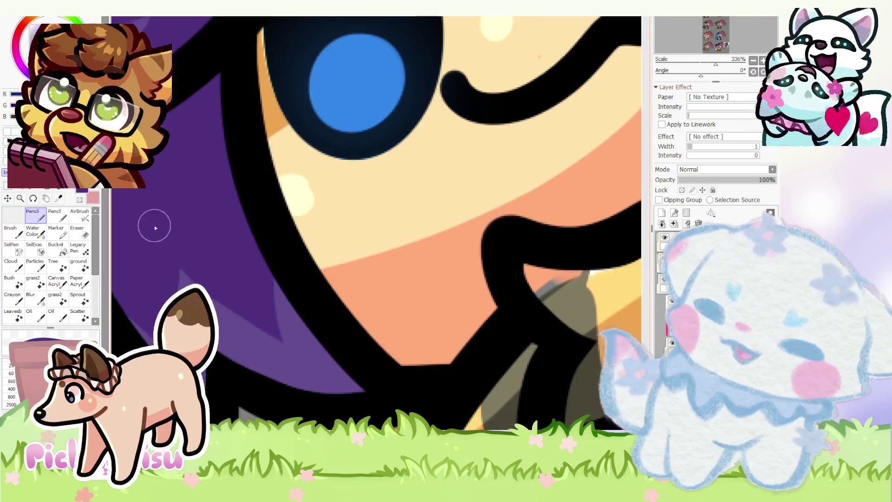
scroll(278, 262, down, 7)
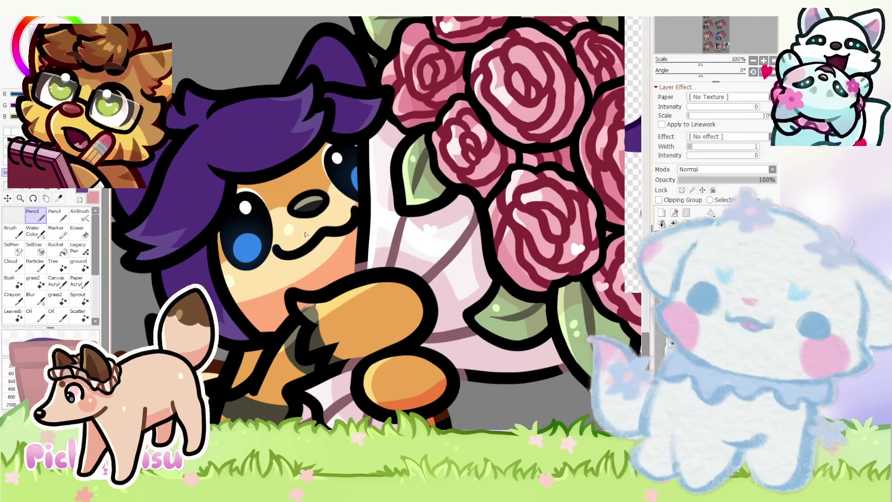
- Zoom around the bee character, then switch to the Christmas-tree reference document
scroll(305, 234, down, 4)
scroll(548, 158, up, 6)
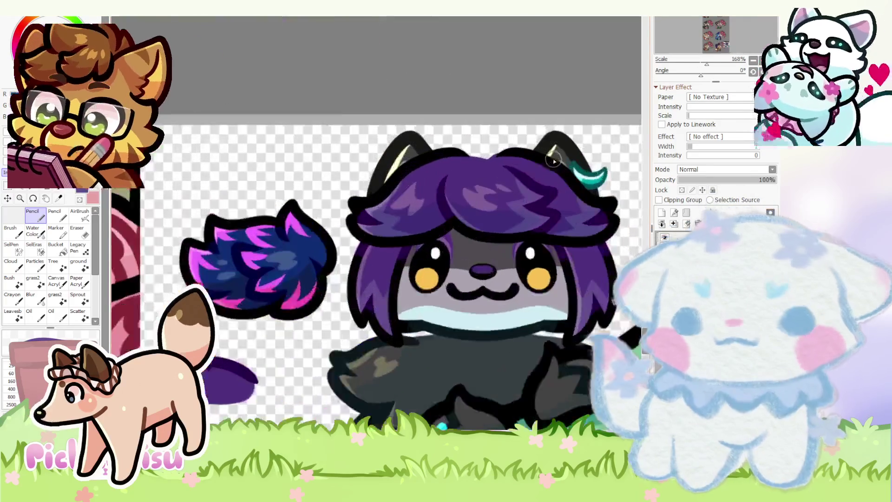
scroll(190, 267, down, 8)
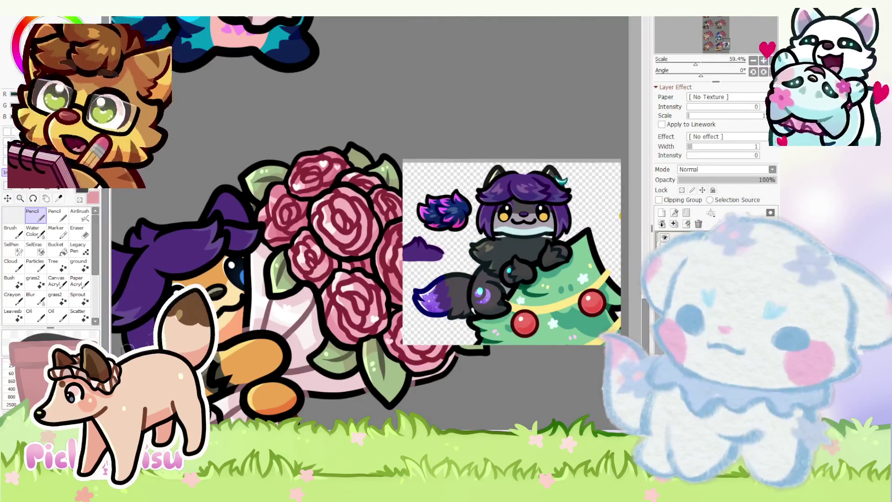
scroll(189, 267, up, 5)
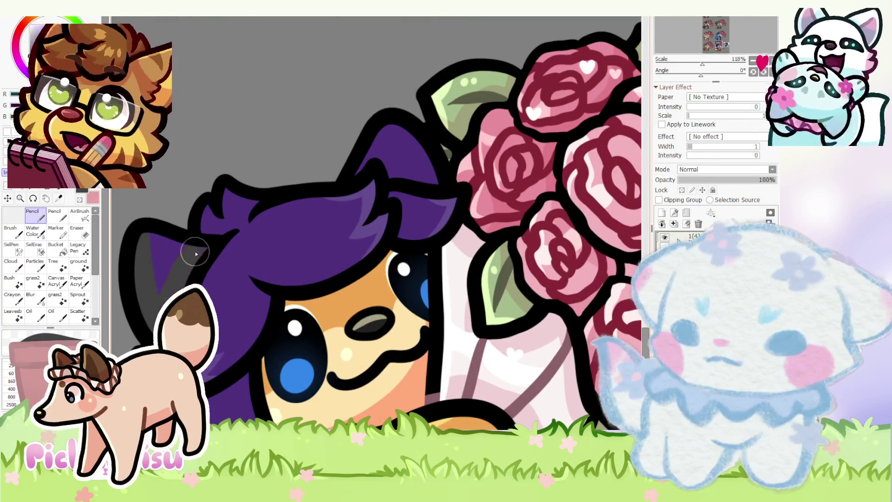
scroll(149, 245, down, 2)
scroll(298, 210, up, 3)
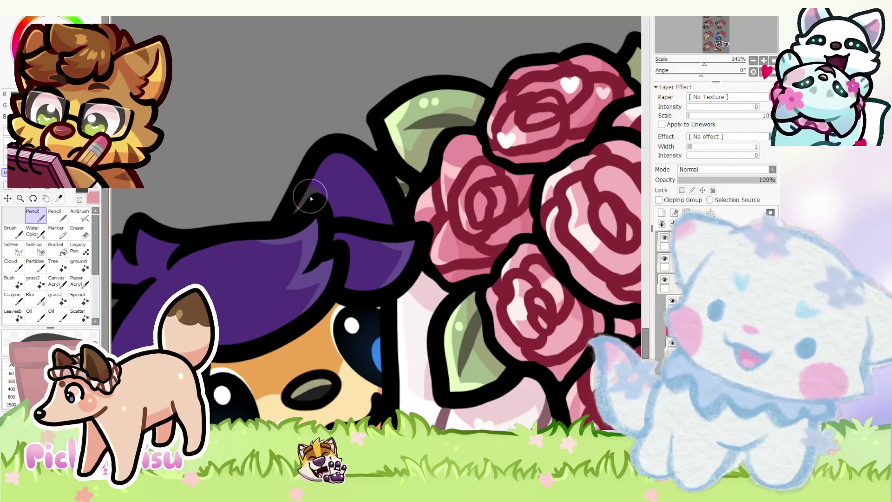
scroll(335, 203, down, 3)
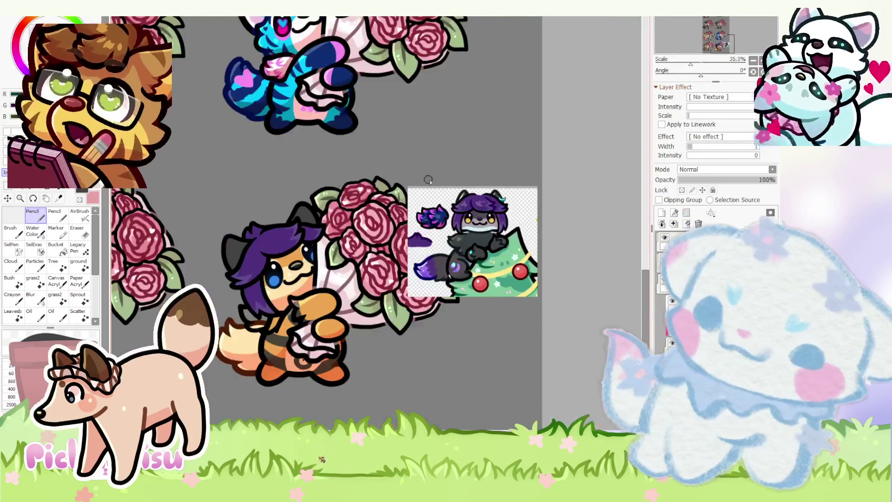
scroll(455, 192, up, 2)
scroll(455, 193, down, 3)
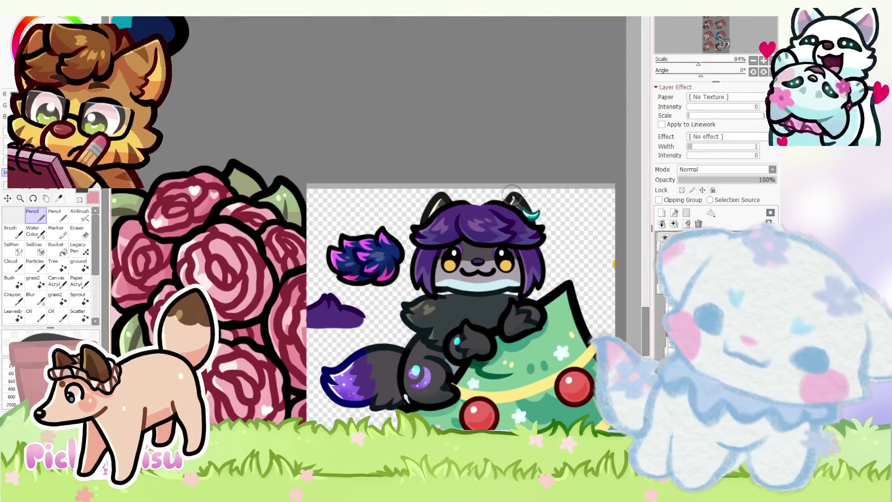
scroll(507, 190, up, 5)
scroll(507, 200, down, 8)
scroll(434, 406, up, 5)
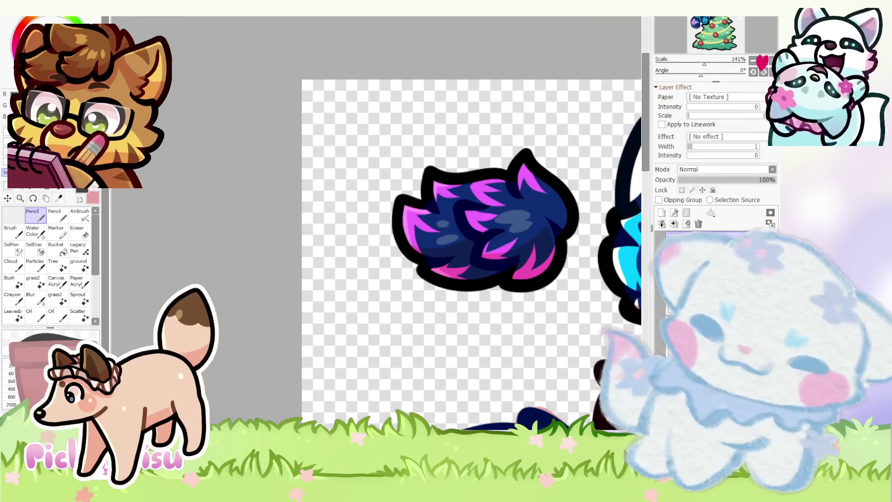
scroll(376, 223, down, 4)
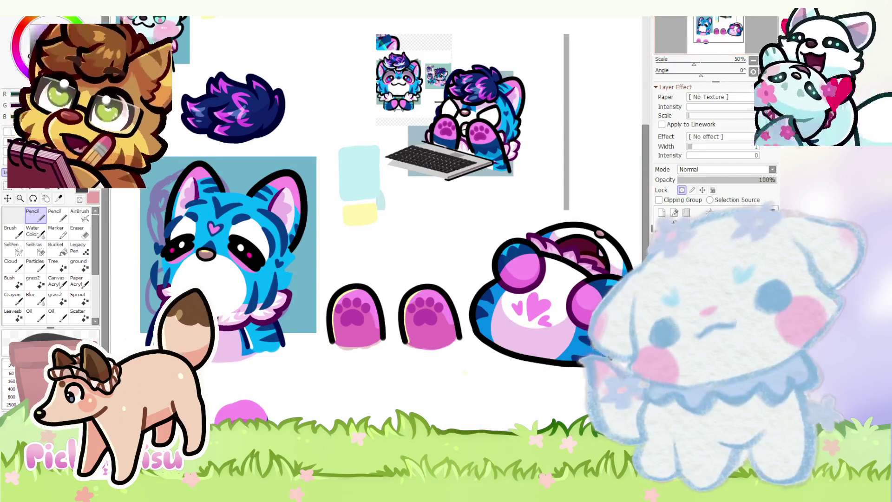
key(ctrl+Tab)
scroll(469, 283, down, 3)
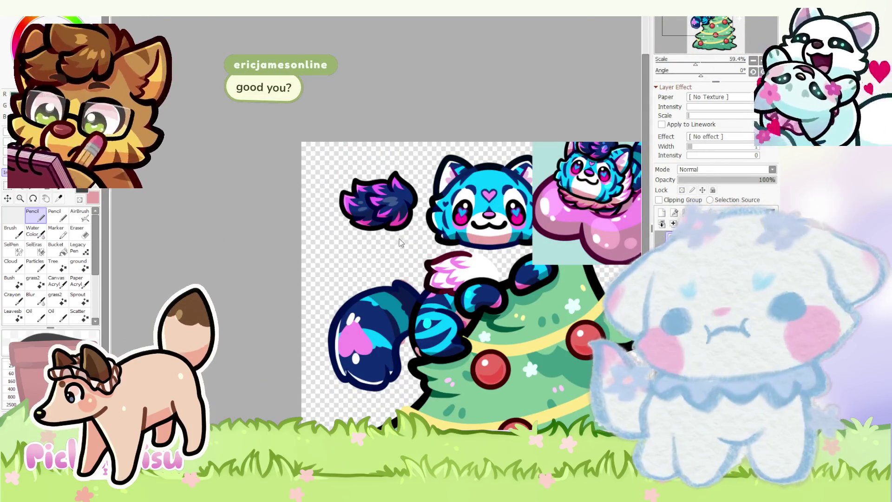
scroll(400, 242, down, 3)
scroll(412, 322, up, 5)
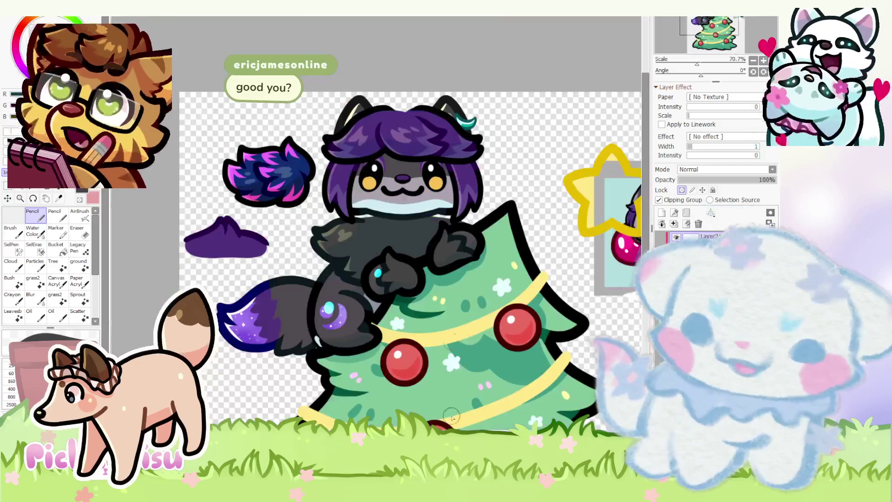
- Select the purple-haired reference character's layer and adjust it
ctrl+click(461, 89)
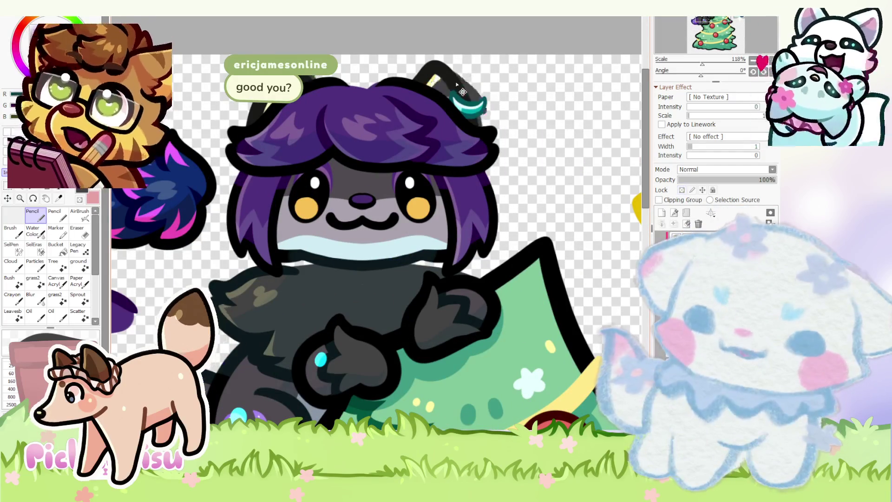
drag(445, 91, 564, 102)
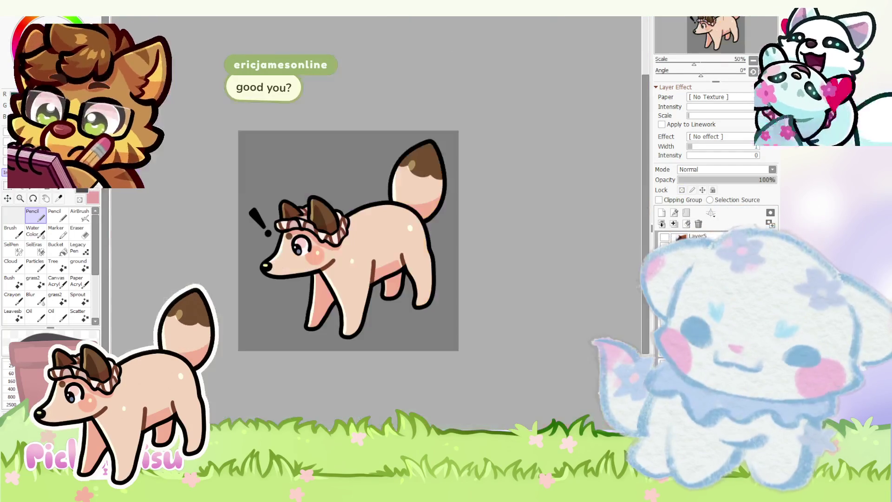
scroll(261, 248, up, 3)
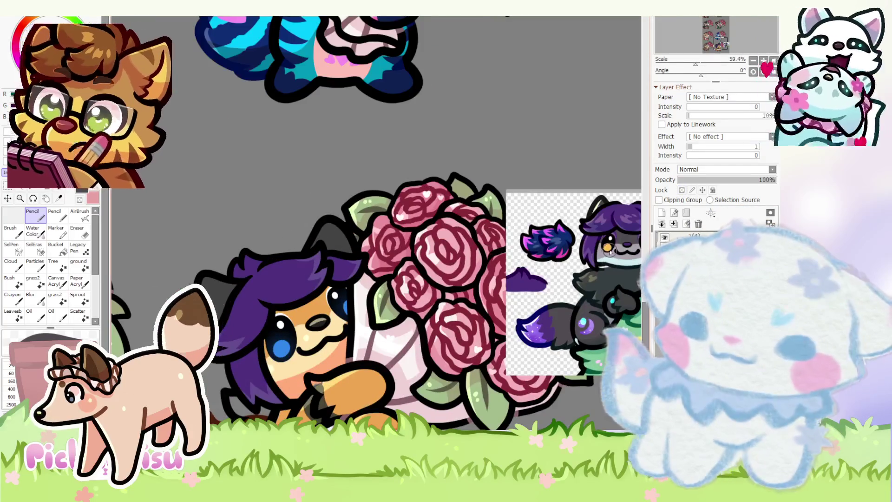
scroll(242, 269, up, 5)
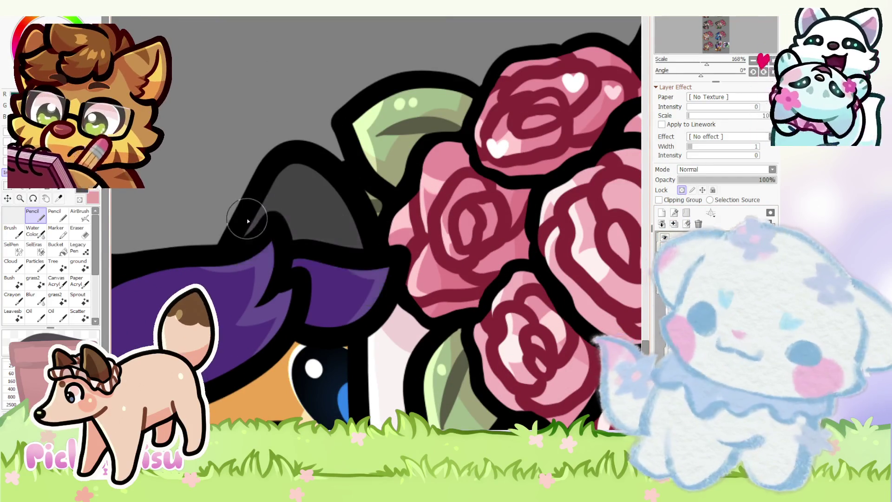
scroll(239, 232, down, 4)
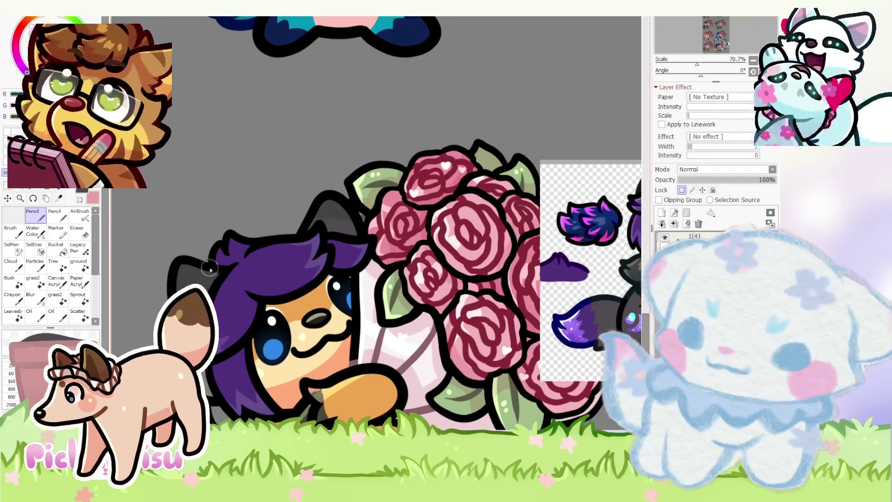
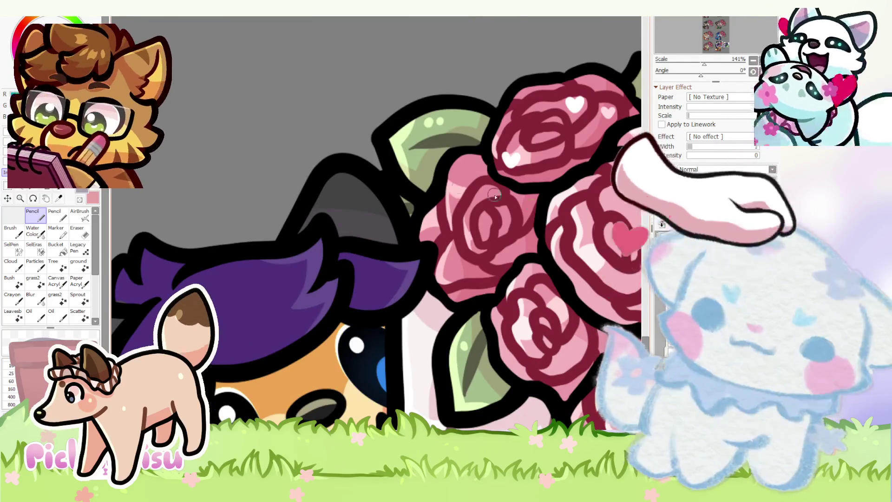
- Paint light grey highlight strokes on the raccoon's inner ear and along its shading band
scroll(330, 243, up, 4)
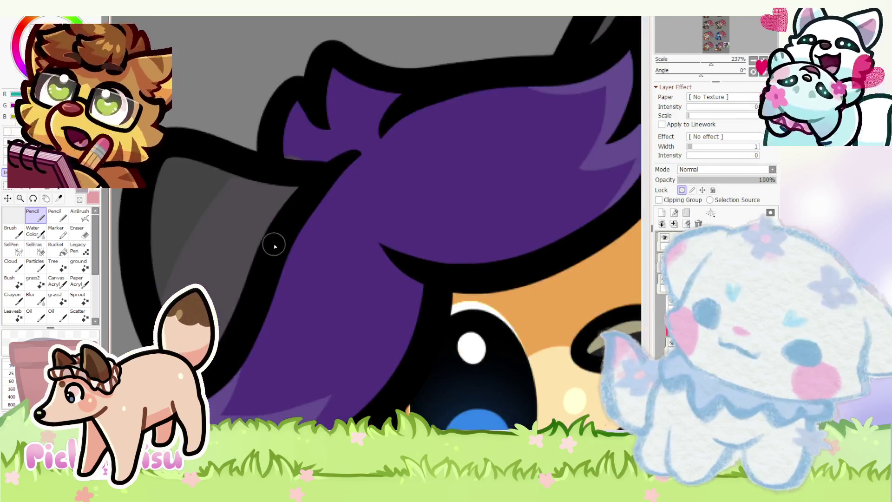
mouse_move(273, 245)
mouse_down()
mouse_move(171, 249)
mouse_move(195, 218)
mouse_move(219, 232)
mouse_up()
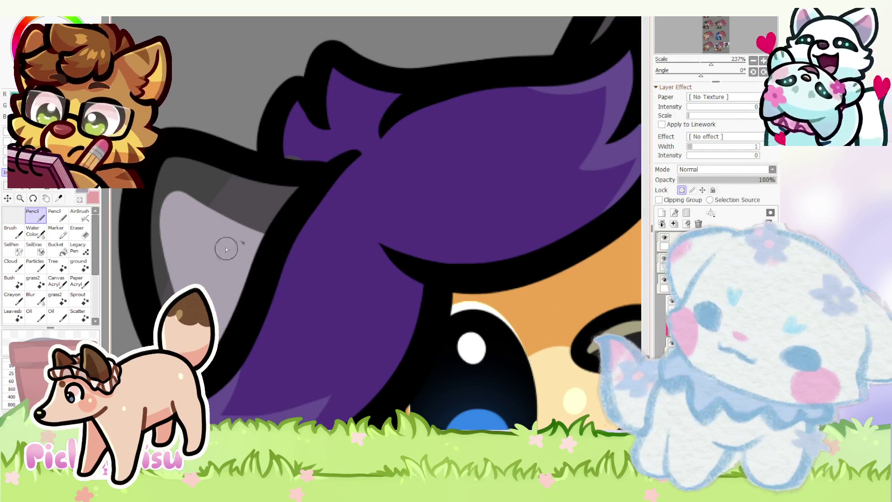
scroll(253, 248, down, 10)
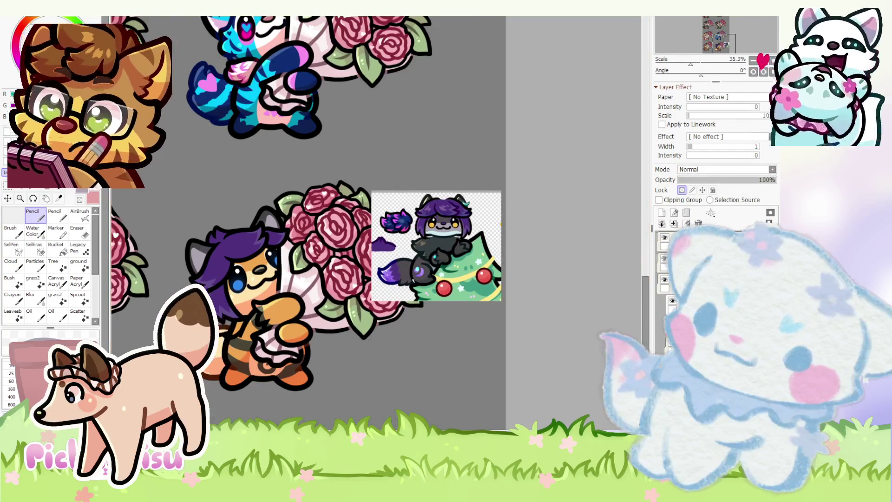
scroll(275, 68, up, 3)
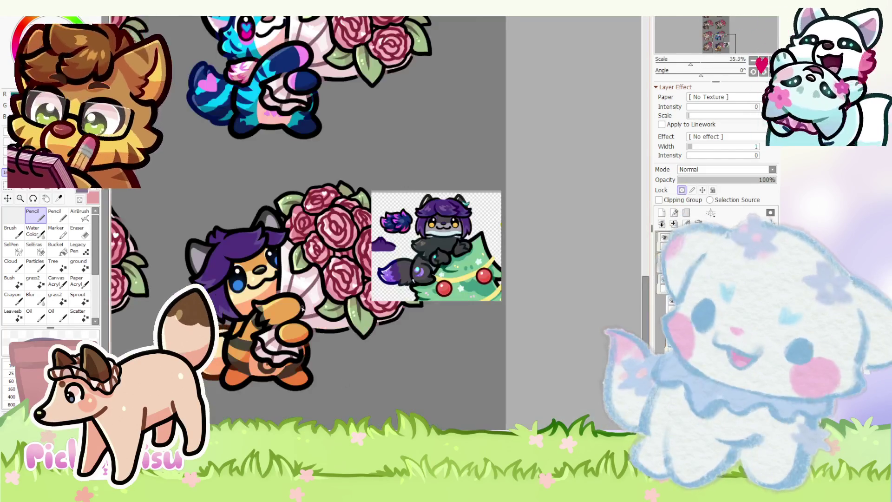
scroll(303, 308, up, 5)
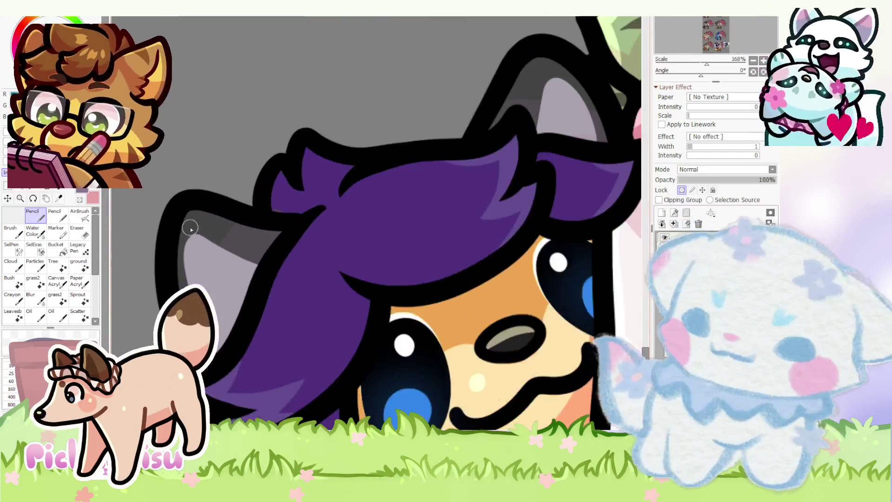
drag(189, 228, 274, 284)
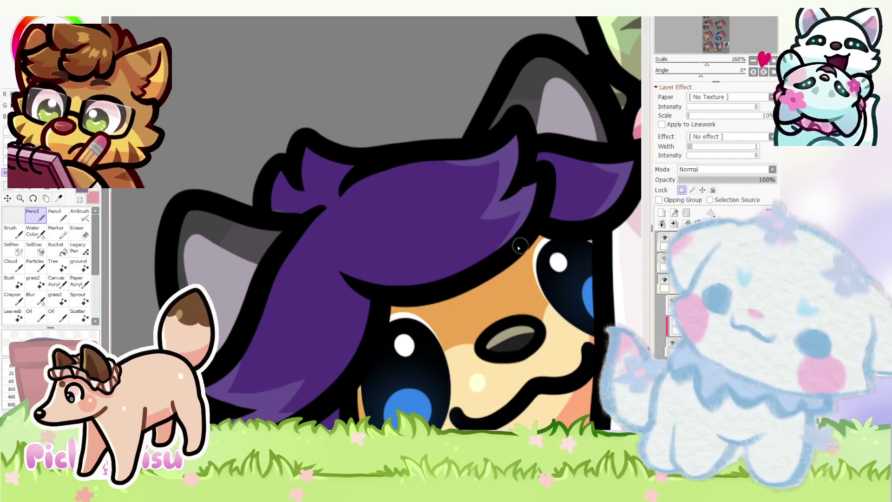
scroll(185, 249, up, 5)
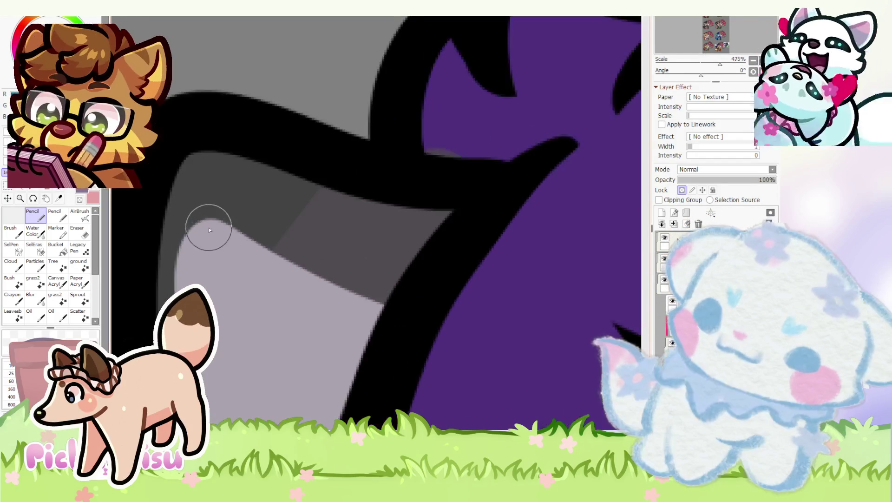
drag(209, 229, 415, 336)
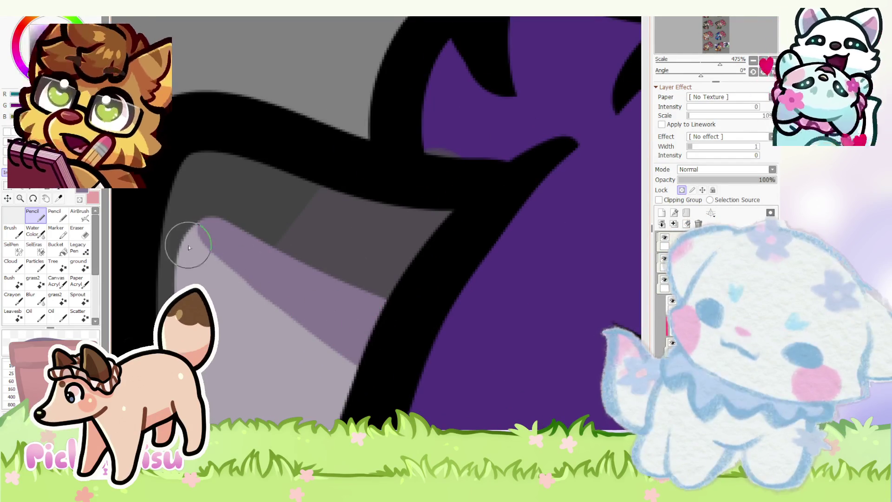
- Cover the band's upper-left edge with dark grey and paint a darker purple strip down the ear
scroll(208, 227, up, 3)
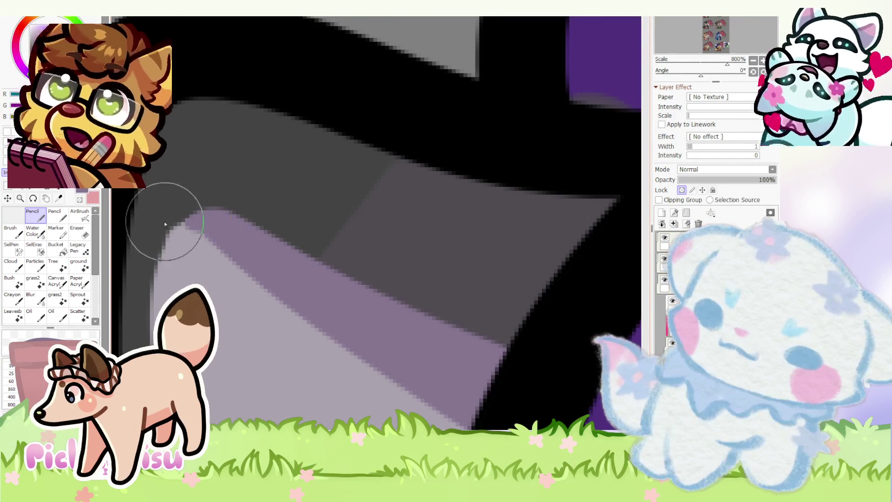
mouse_move(151, 238)
mouse_down()
mouse_move(303, 245)
mouse_move(210, 233)
mouse_up()
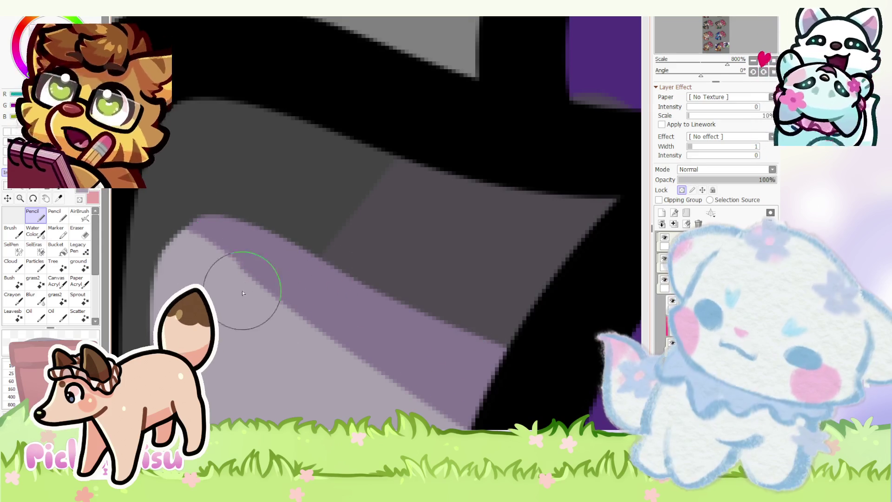
scroll(223, 246, down, 5)
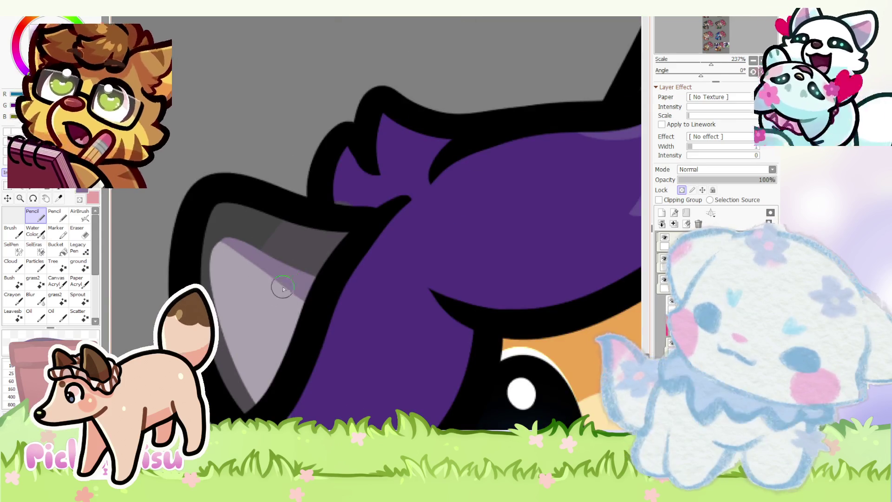
scroll(290, 278, down, 2)
scroll(423, 214, up, 4)
drag(411, 325, 423, 217)
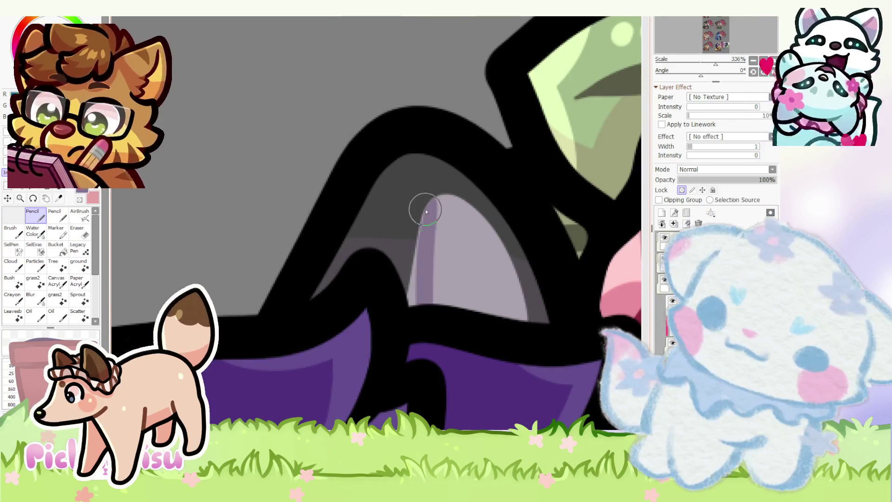
scroll(424, 217, up, 1)
scroll(322, 215, down, 12)
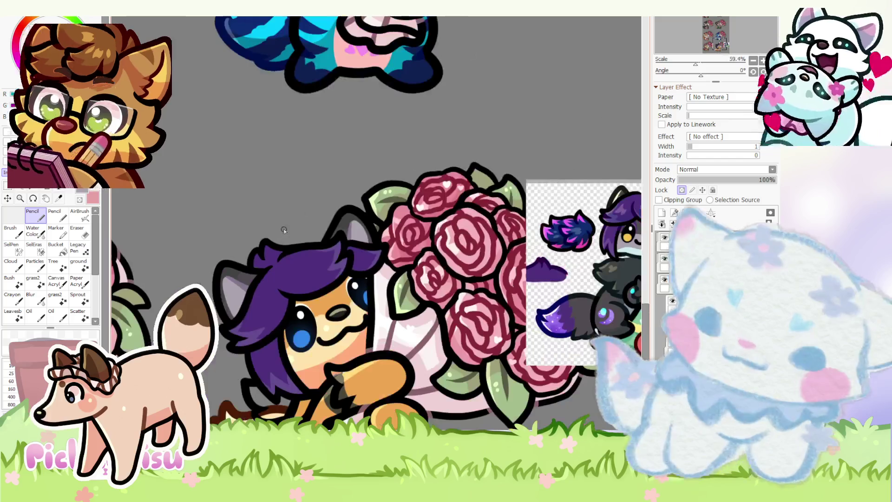
scroll(322, 216, down, 2)
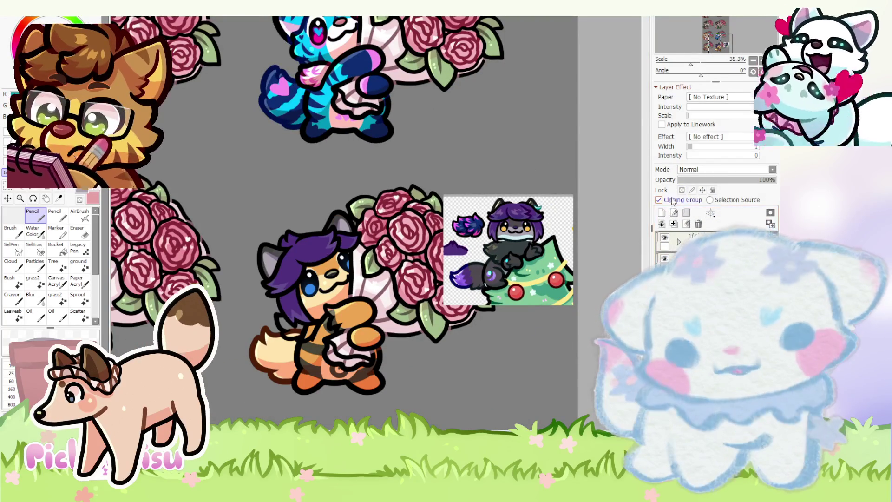
- Turn on Lock Transparency for the hair layer so the pale blue band stays inside the hair
key(ctrl+plus)
key(ctrl+plus)
key(ctrl+minus)
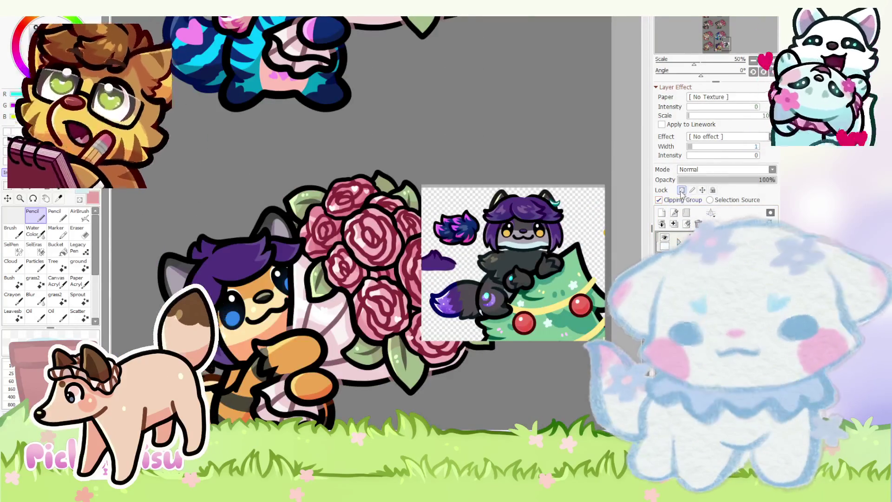
click(682, 190)
key(ctrl+minus)
key(ctrl+plus)
scroll(303, 262, up, 4)
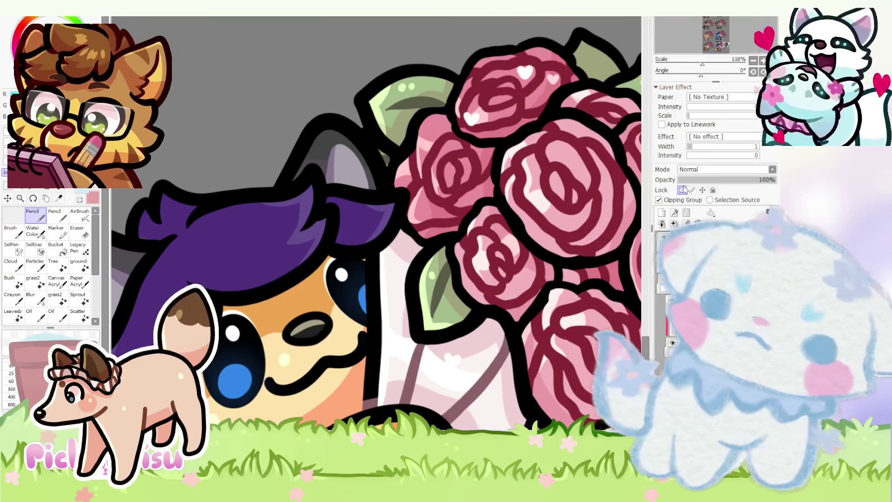
scroll(464, 274, down, 2)
scroll(387, 192, up, 2)
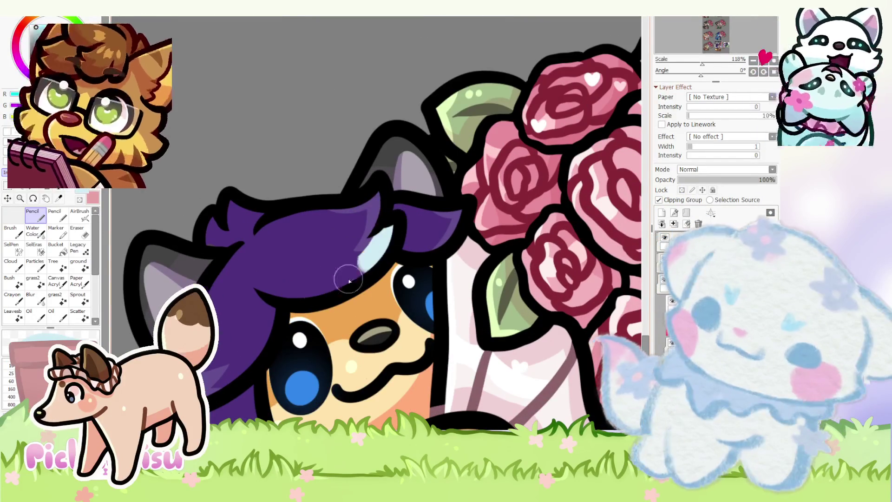
scroll(397, 227, down, 1)
scroll(270, 291, up, 2)
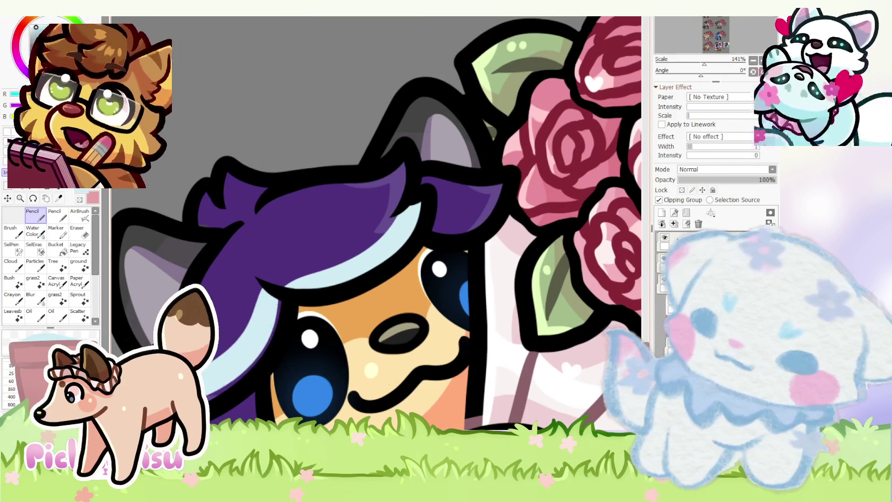
scroll(334, 261, up, 2)
- Undo the stray dark purple mark and erase the light-blue sliver from the hair
key(ctrl+z)
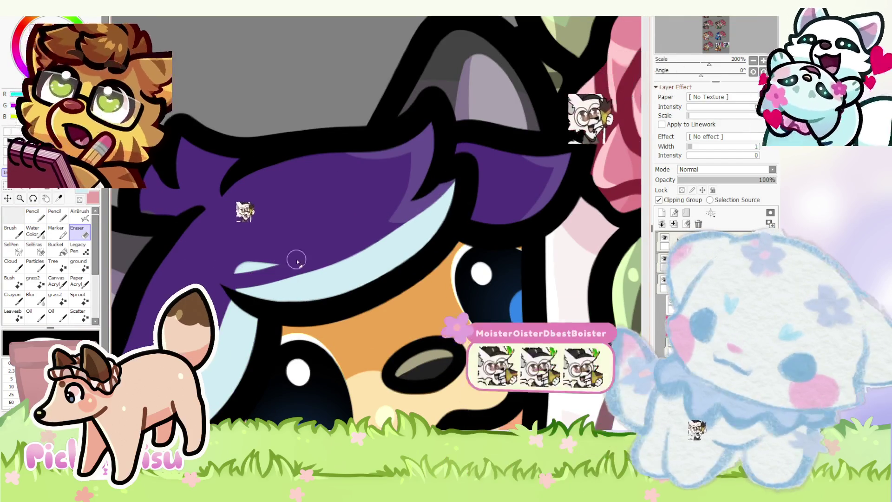
mouse_move(325, 243)
mouse_down()
mouse_move(235, 277)
mouse_move(293, 276)
mouse_up()
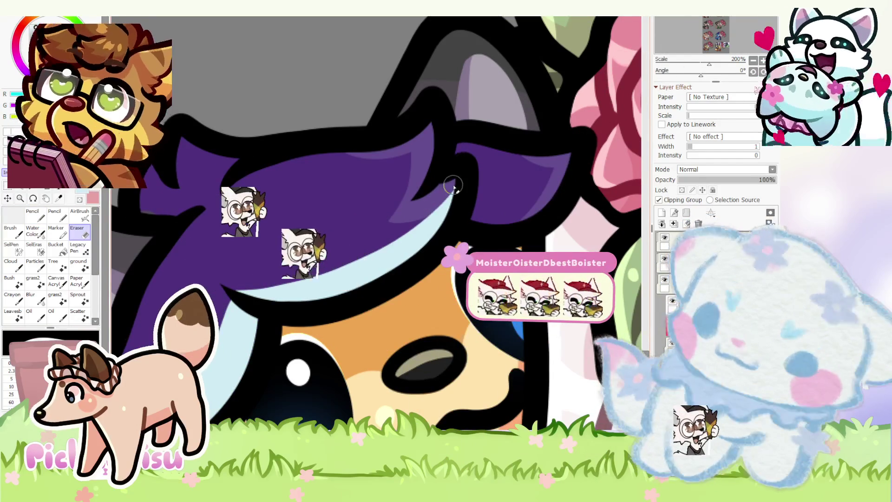
scroll(261, 261, down, 4)
key(n)
scroll(238, 248, up, 4)
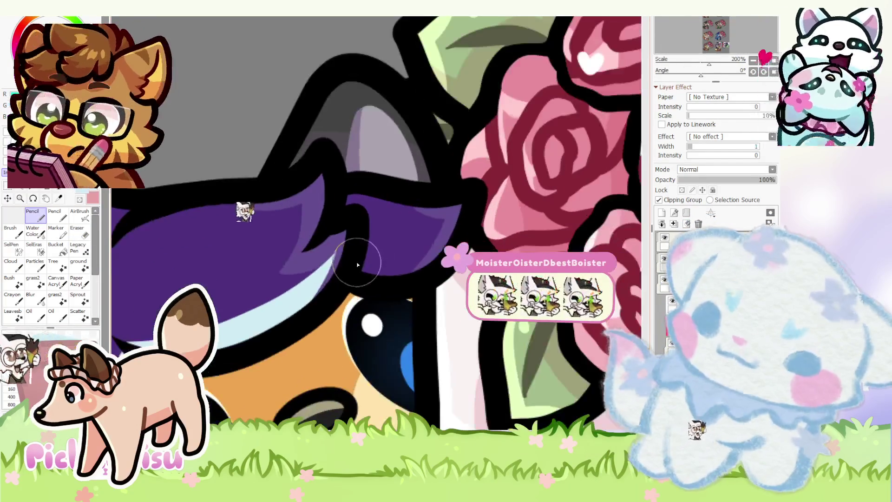
scroll(251, 262, down, 3)
scroll(252, 264, up, 2)
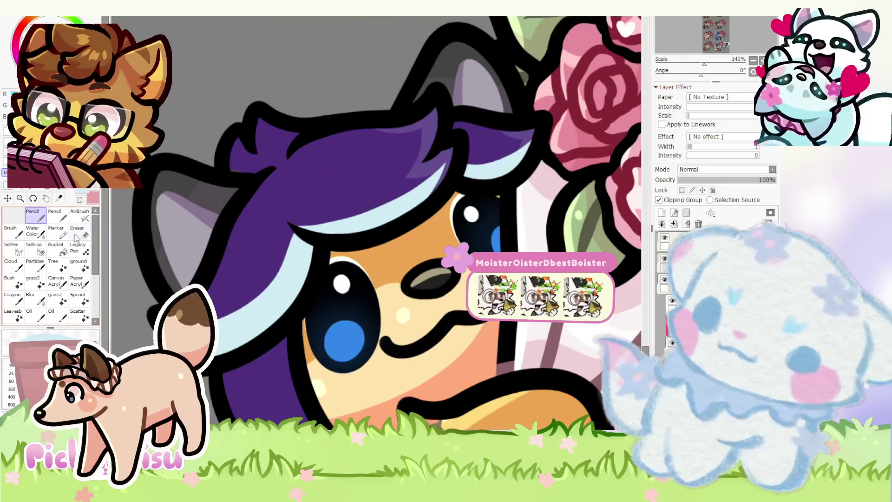
scroll(252, 263, up, 1)
key(e)
scroll(251, 263, up, 2)
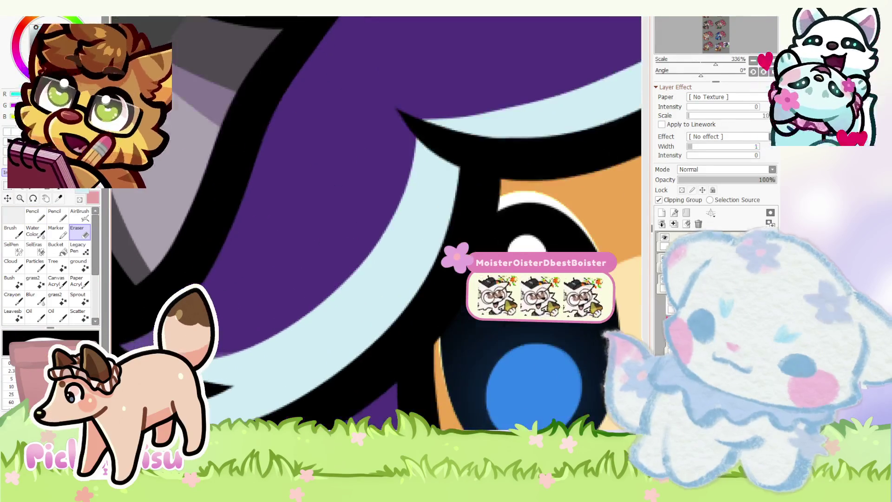
scroll(252, 264, down, 1)
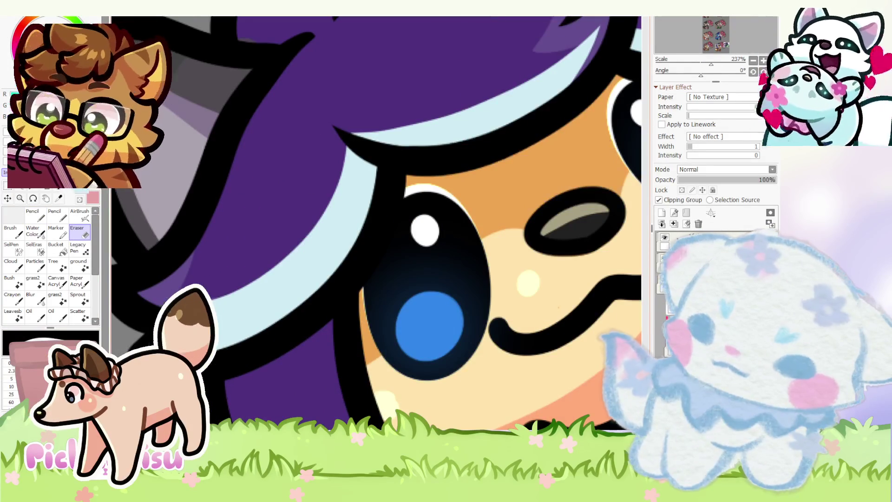
scroll(260, 330, down, 3)
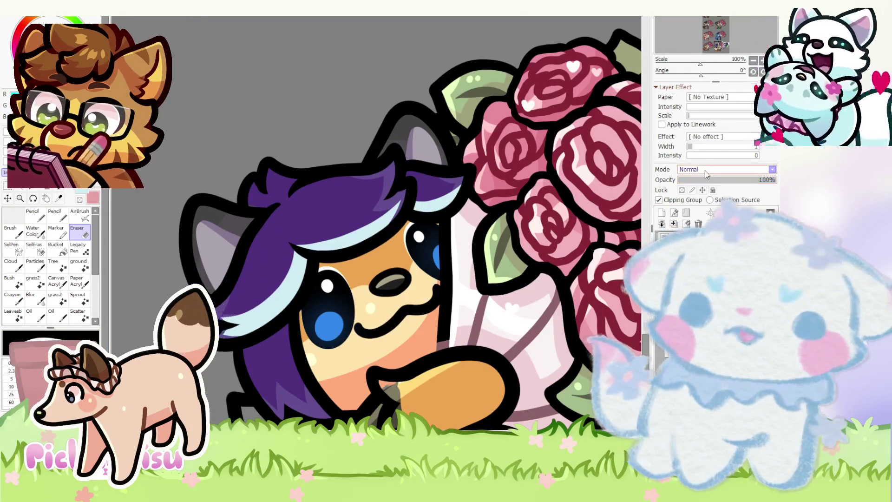
scroll(315, 265, down, 1)
- Switch between the Pencil and a smaller Eraser while touching up the hair
key(n)
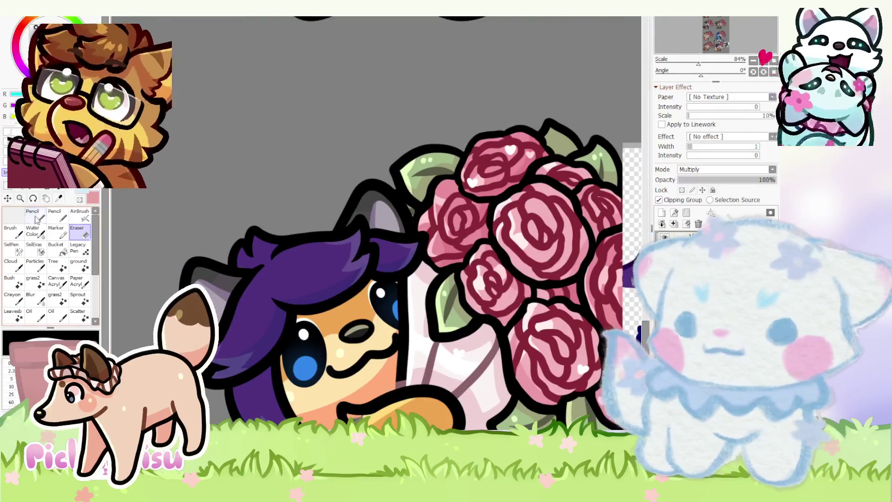
scroll(251, 233, up, 5)
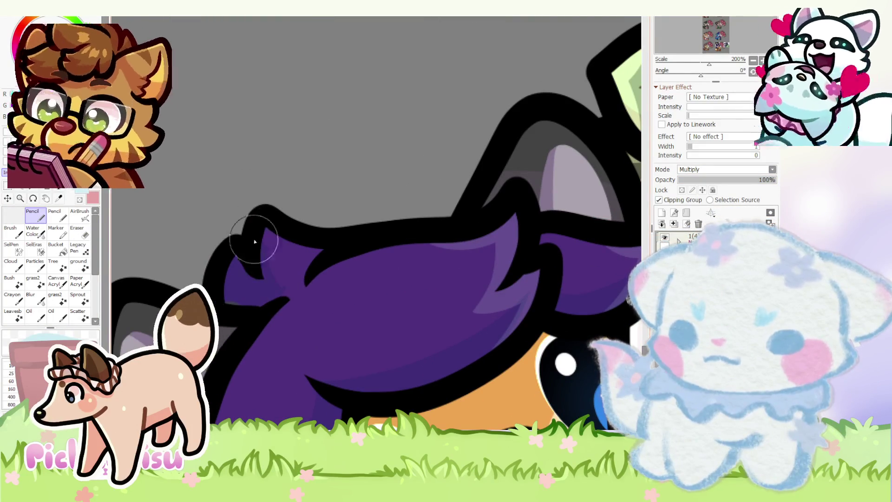
key(e)
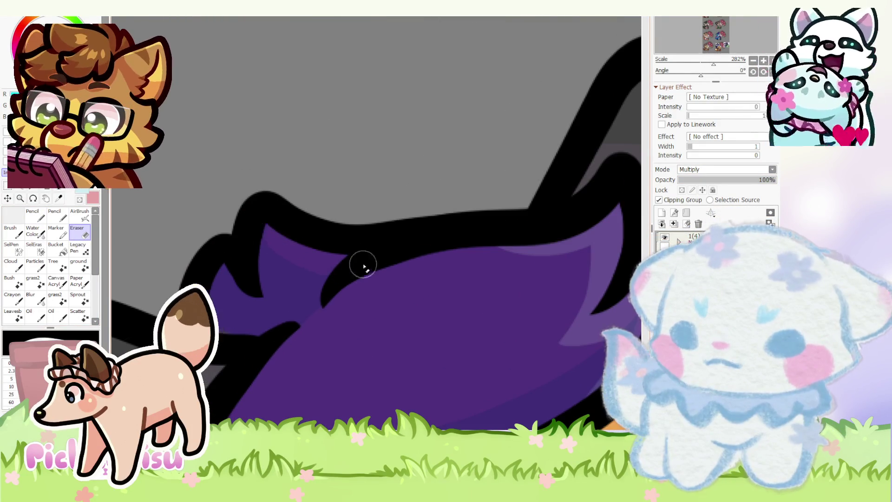
scroll(251, 278, down, 1)
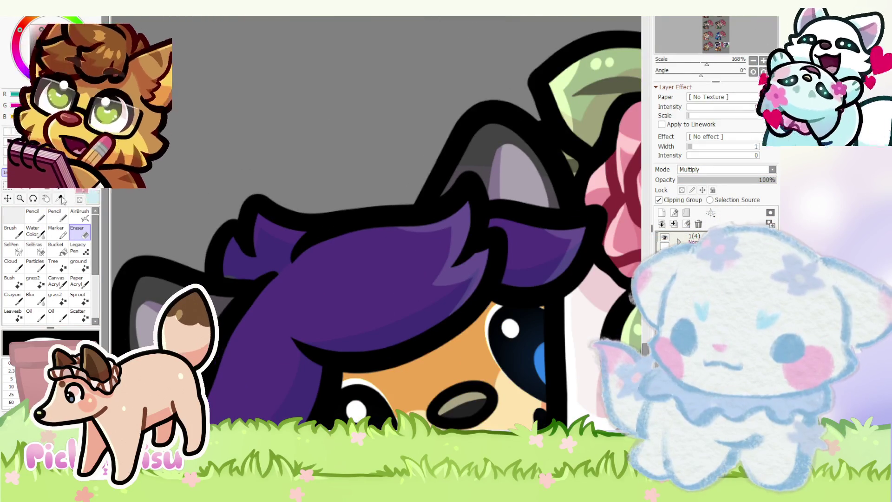
click(32, 214)
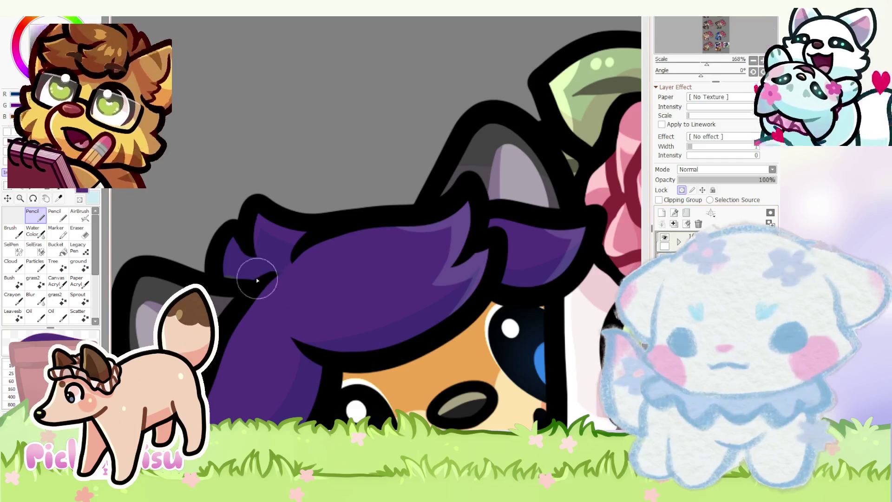
scroll(235, 265, up, 3)
scroll(279, 240, down, 4)
scroll(278, 240, down, 6)
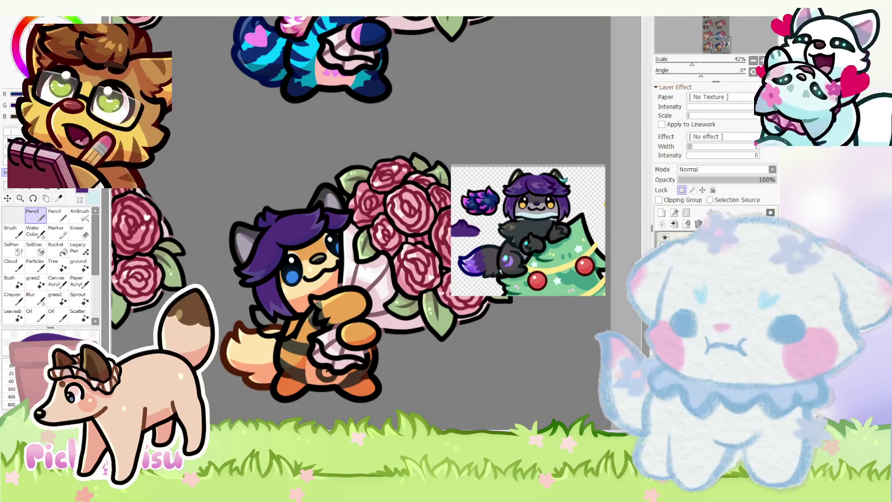
- Select the layer clipped over the hair, set it to Shine at 20%, and make purple primary
ctrl+click(277, 296)
scroll(277, 297, up, 5)
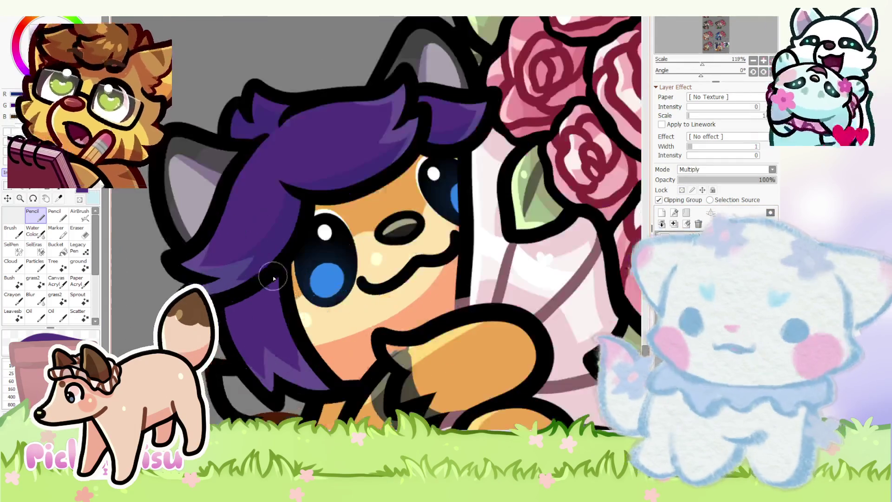
click(96, 190)
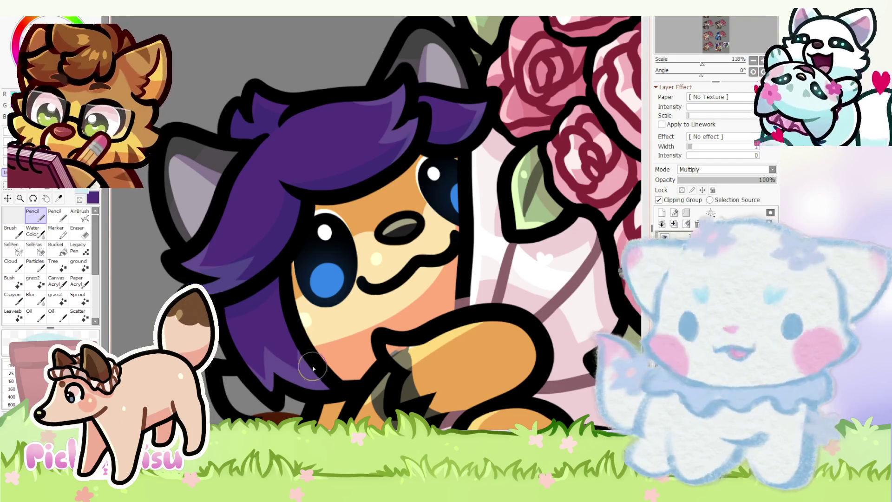
click(85, 235)
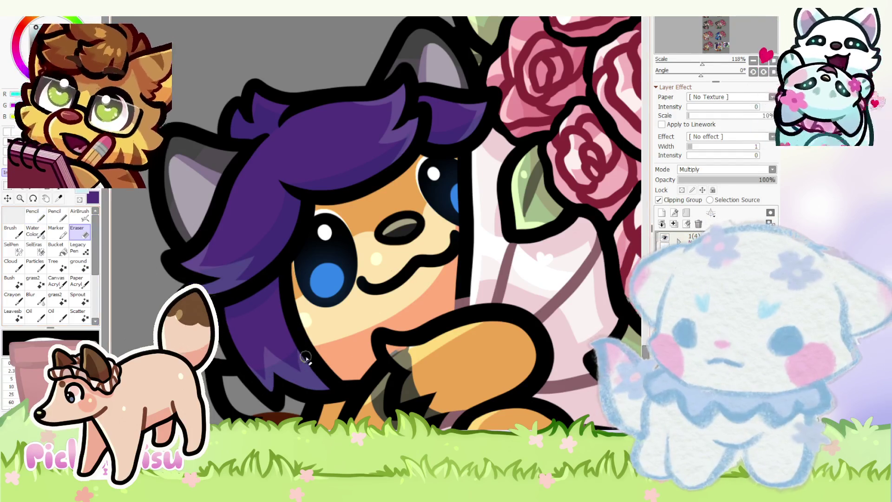
scroll(236, 309, down, 4)
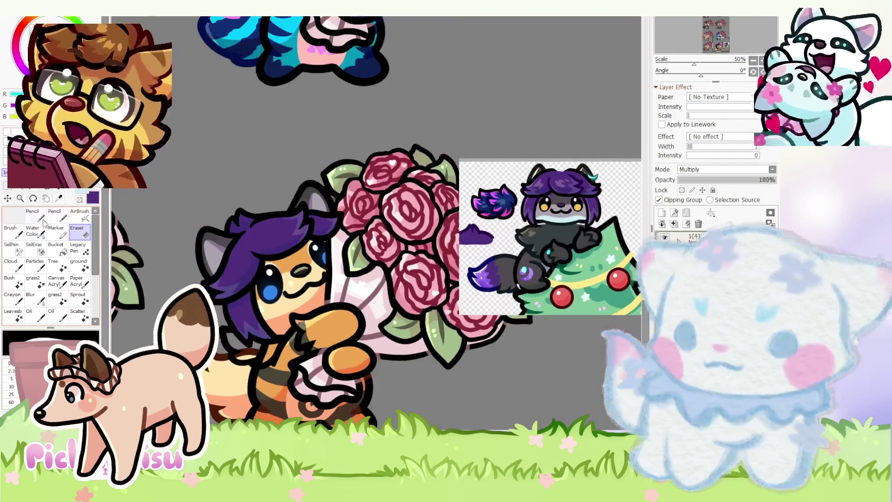
click(43, 221)
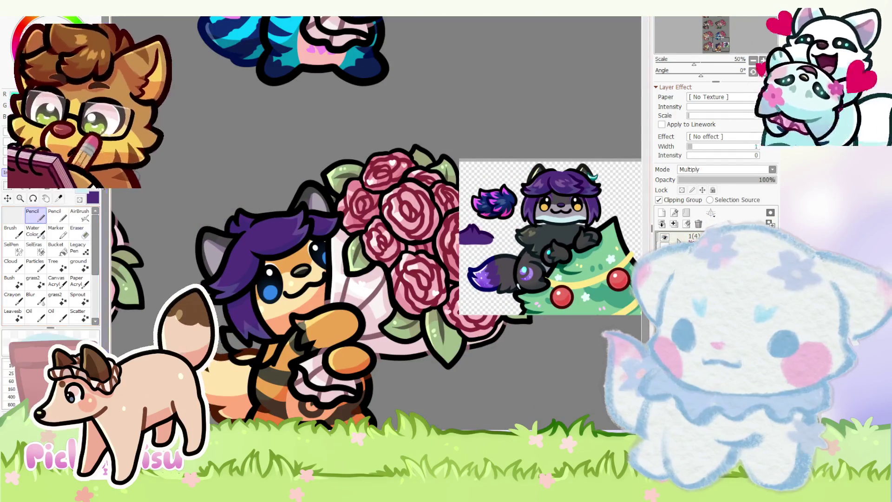
scroll(229, 233, up, 3)
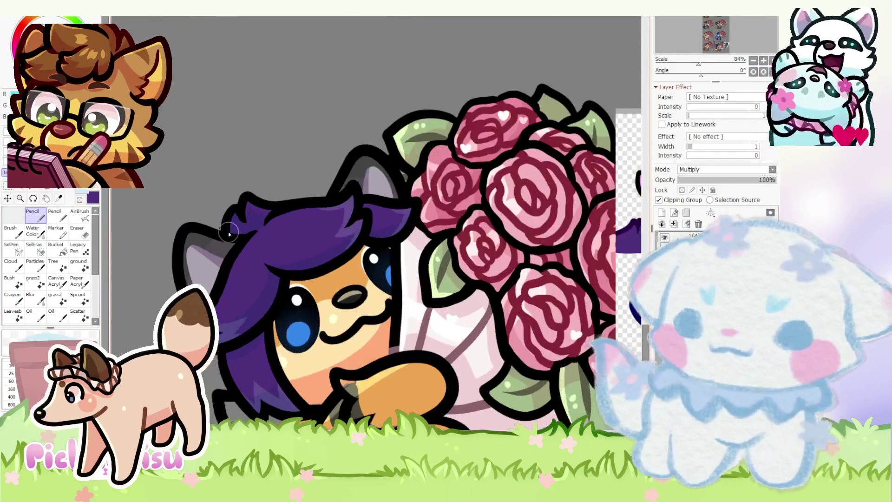
scroll(227, 238, up, 1)
scroll(326, 223, down, 2)
scroll(376, 212, up, 3)
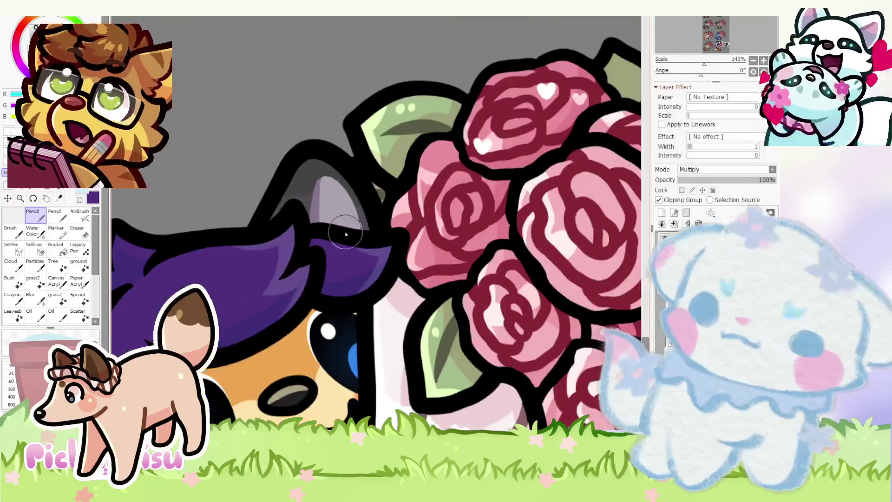
scroll(376, 211, down, 5)
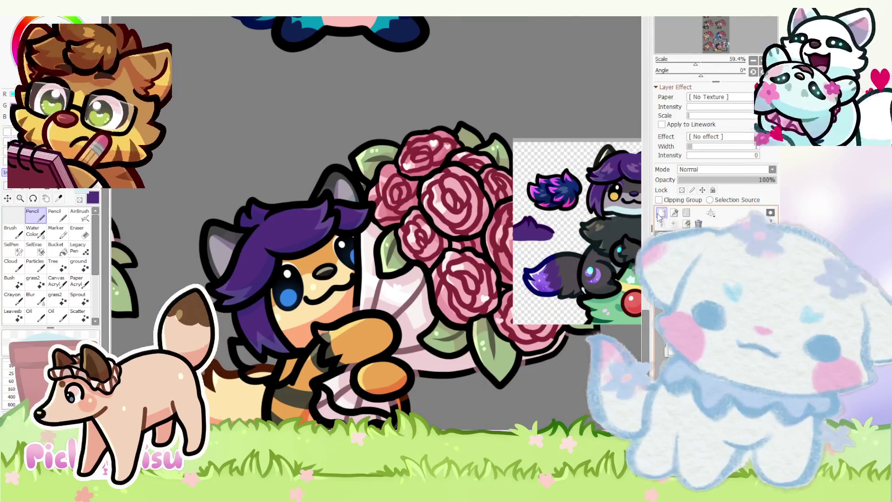
scroll(418, 233, down, 6)
scroll(291, 84, up, 4)
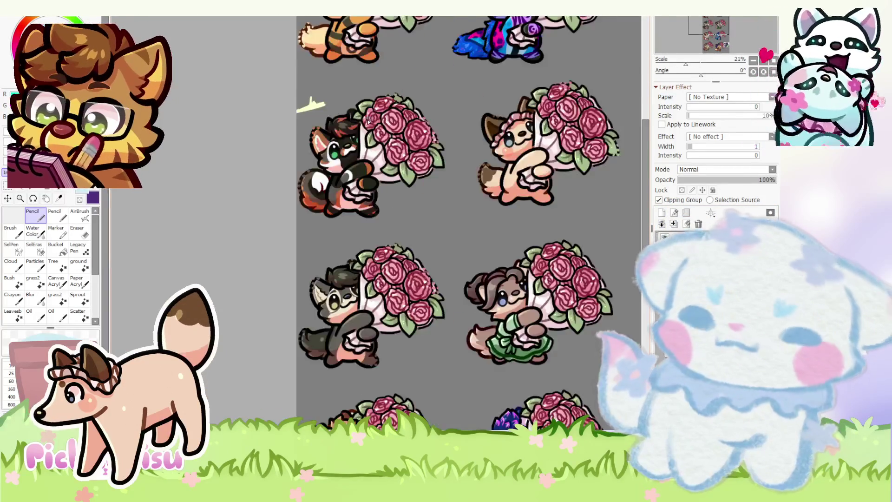
scroll(291, 84, down, 3)
scroll(395, 261, up, 3)
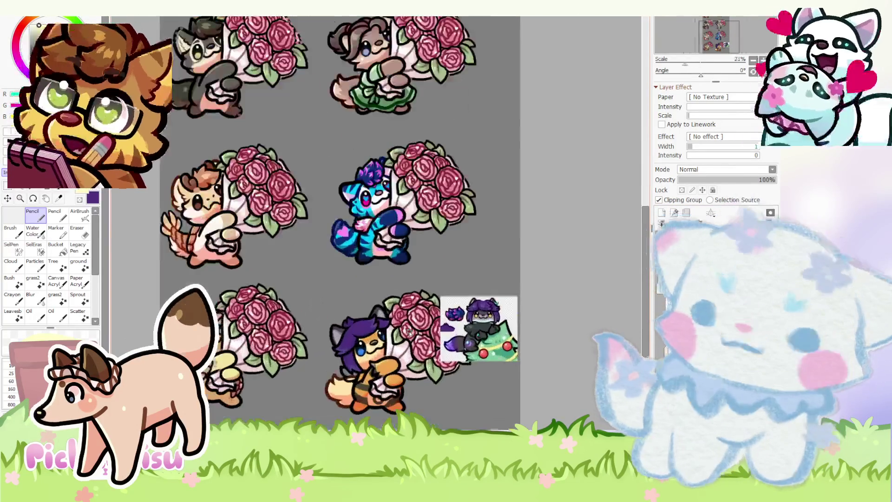
scroll(323, 289, up, 5)
scroll(319, 269, down, 3)
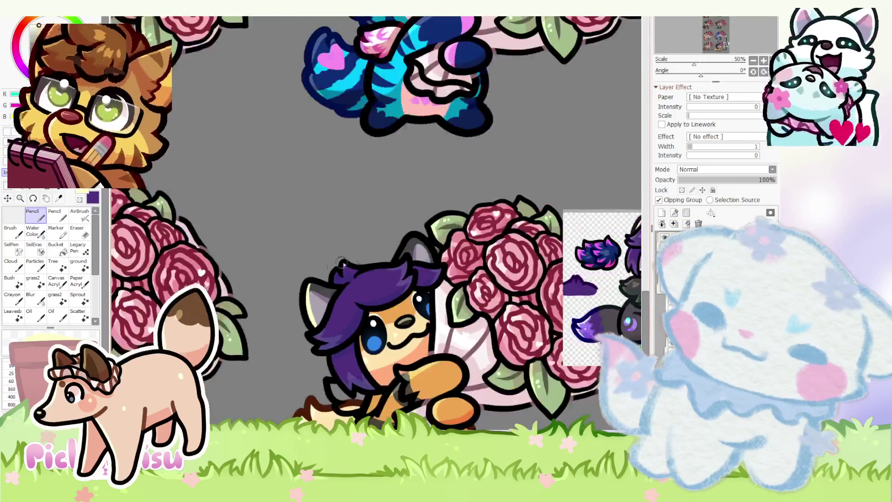
scroll(422, 229, up, 3)
scroll(422, 229, down, 2)
scroll(321, 181, up, 4)
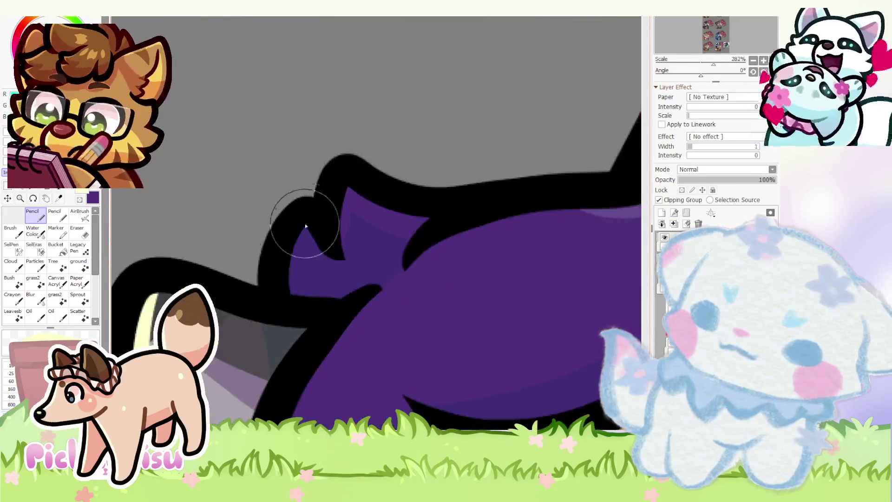
scroll(332, 227, down, 3)
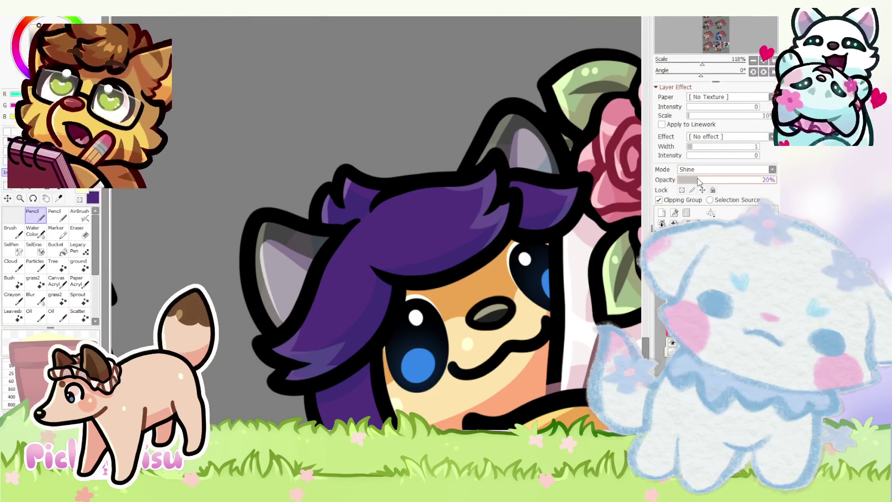
- Lower the Shine layer's opacity to 19%
click(697, 180)
scroll(399, 193, down, 1)
scroll(332, 263, up, 3)
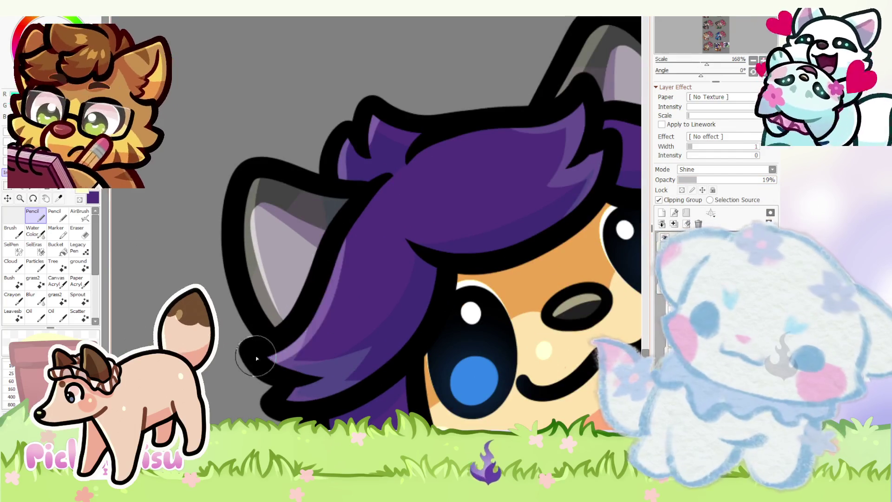
scroll(270, 360, up, 2)
scroll(267, 399, down, 3)
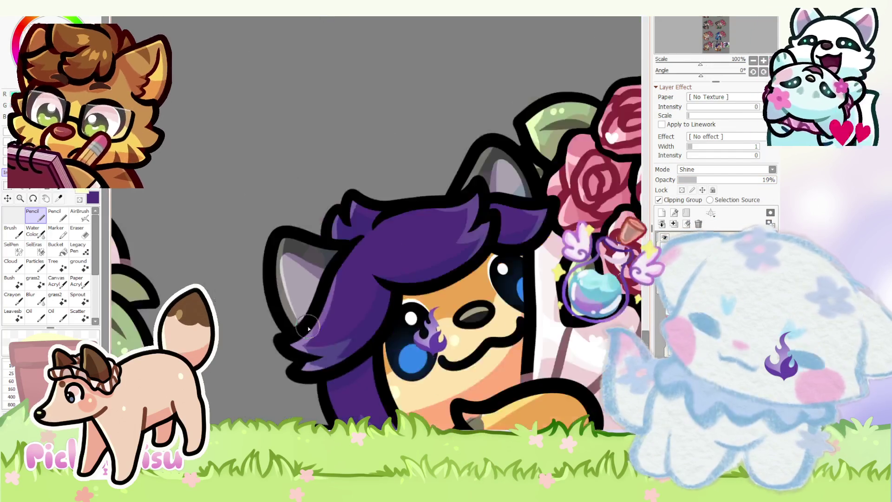
scroll(348, 263, up, 3)
- Paint a lighter purple highlight on the hair and erase its left edge
drag(349, 263, 353, 333)
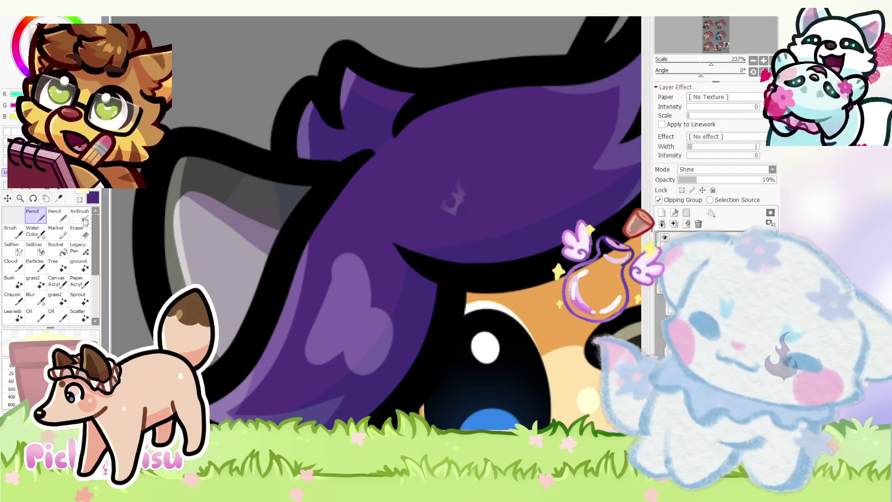
key(e)
drag(332, 277, 288, 376)
scroll(344, 244, up, 2)
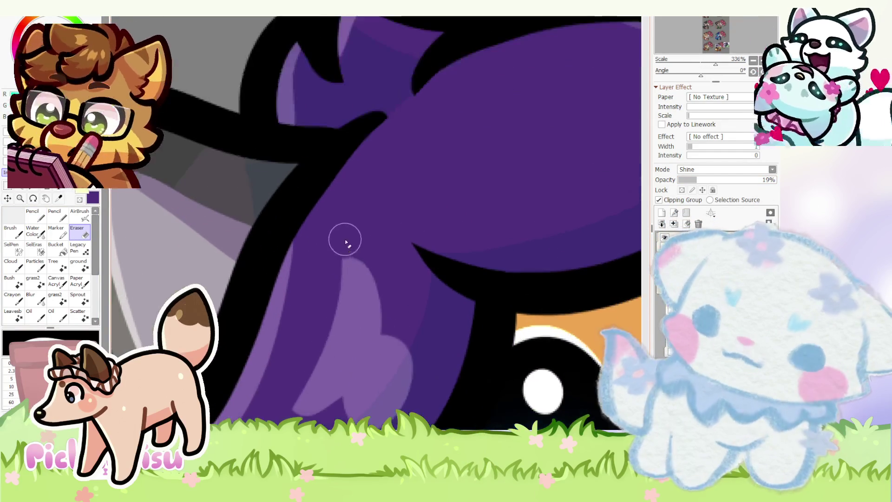
scroll(411, 263, down, 5)
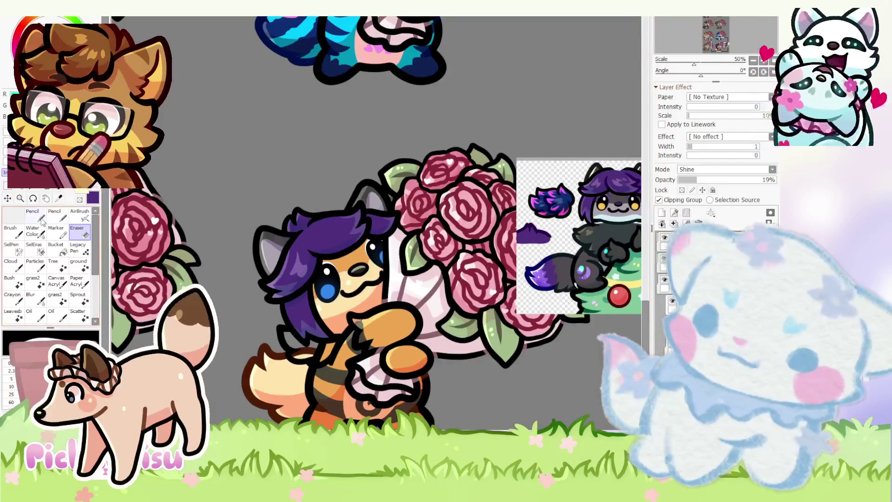
click(41, 218)
scroll(325, 245, up, 6)
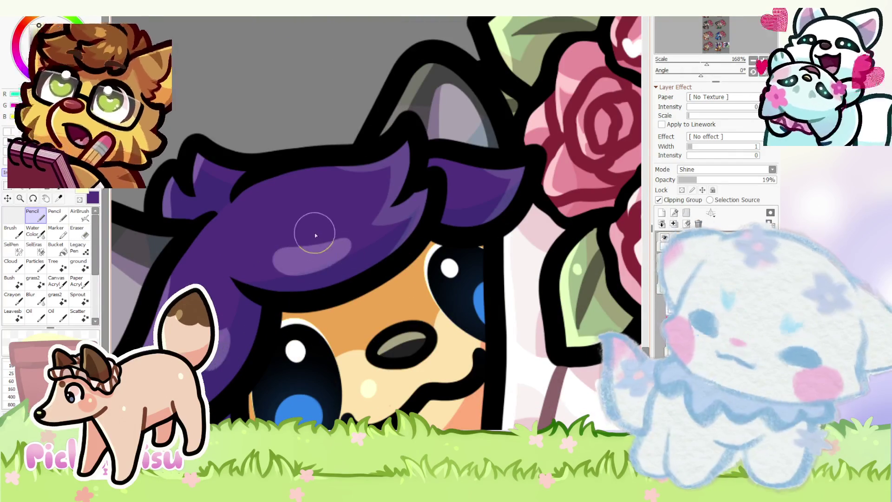
- Add a second lighter purple highlight and carve a curved notch into the lower one
mouse_move(310, 234)
mouse_down()
mouse_move(324, 208)
mouse_move(409, 193)
mouse_move(295, 215)
mouse_move(405, 219)
mouse_up()
key(e)
scroll(305, 207, up, 3)
drag(277, 263, 309, 294)
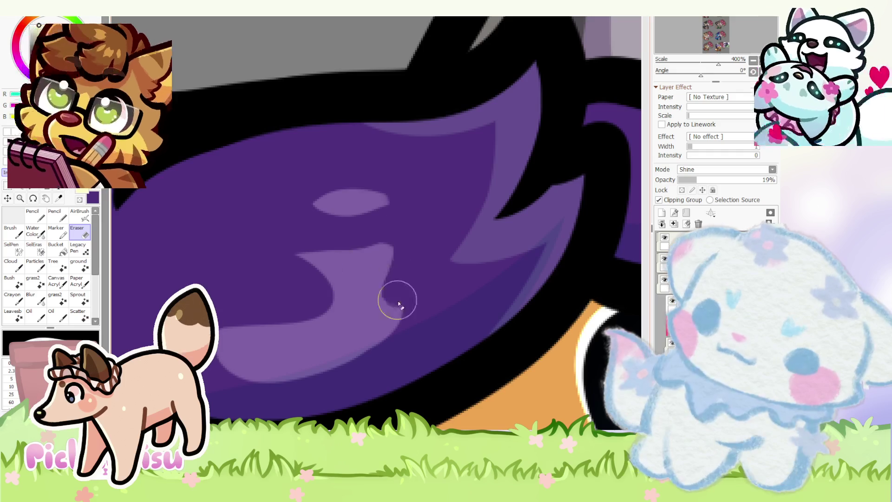
scroll(396, 291, down, 5)
scroll(342, 249, up, 4)
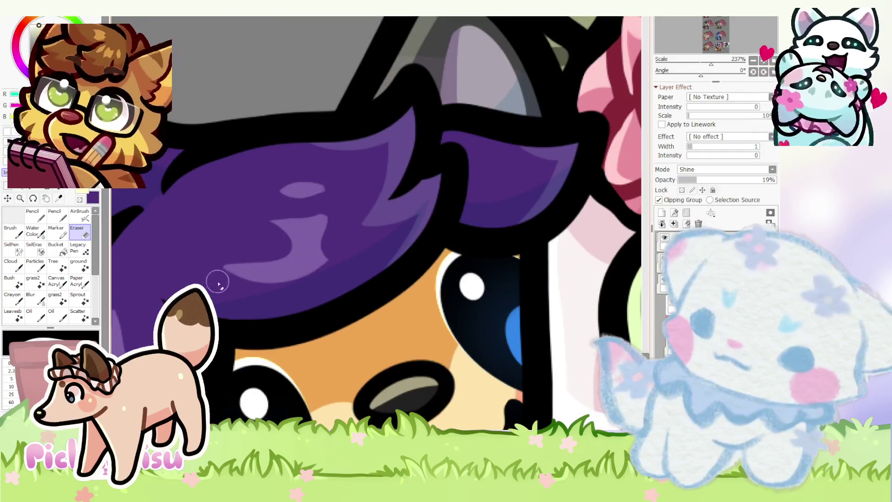
scroll(205, 274, down, 8)
click(32, 214)
scroll(305, 265, up, 7)
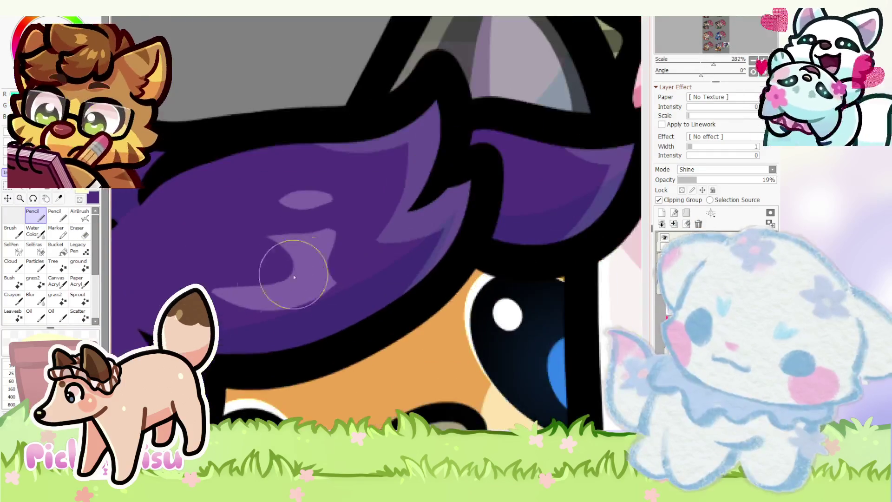
- Enlarge the shine shape and erase its top into a small heart on the lower strand
mouse_move(247, 244)
mouse_down()
mouse_move(255, 235)
mouse_move(230, 225)
mouse_move(319, 193)
mouse_move(409, 238)
mouse_up()
key(e)
scroll(232, 282, up, 1)
scroll(342, 251, down, 1)
scroll(255, 283, down, 6)
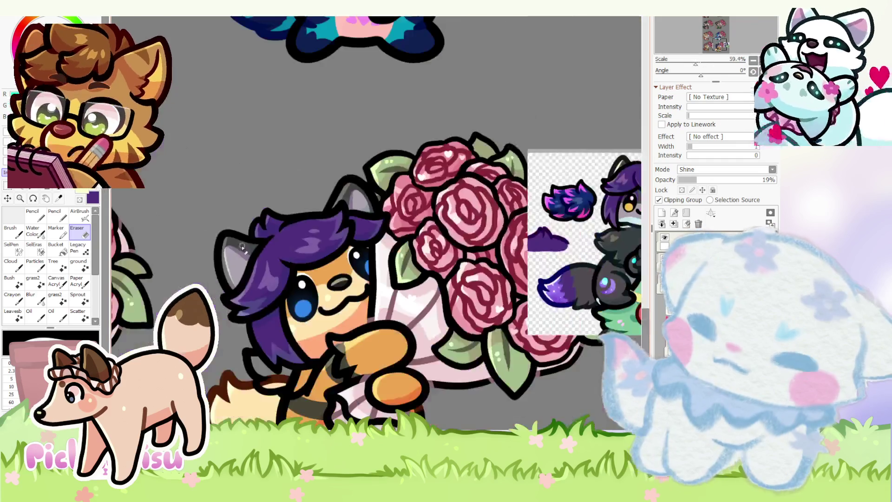
key(n)
scroll(141, 241, up, 6)
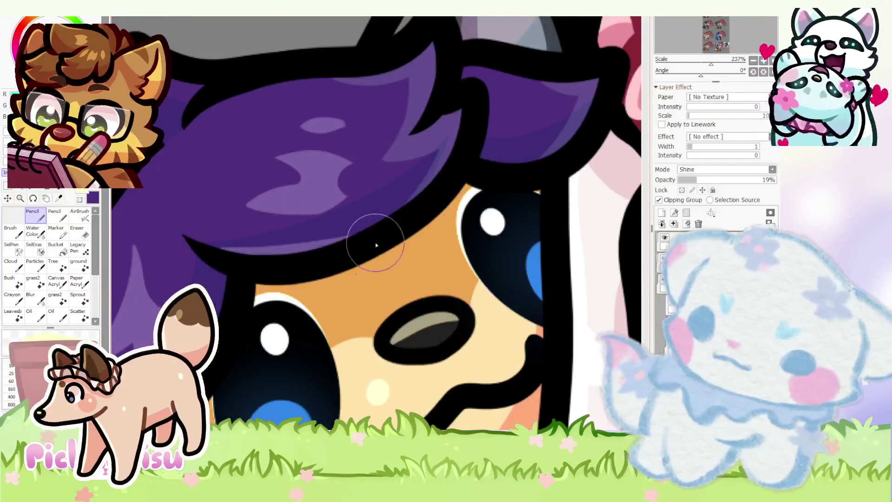
scroll(339, 252, down, 5)
scroll(258, 243, up, 3)
scroll(258, 243, down, 6)
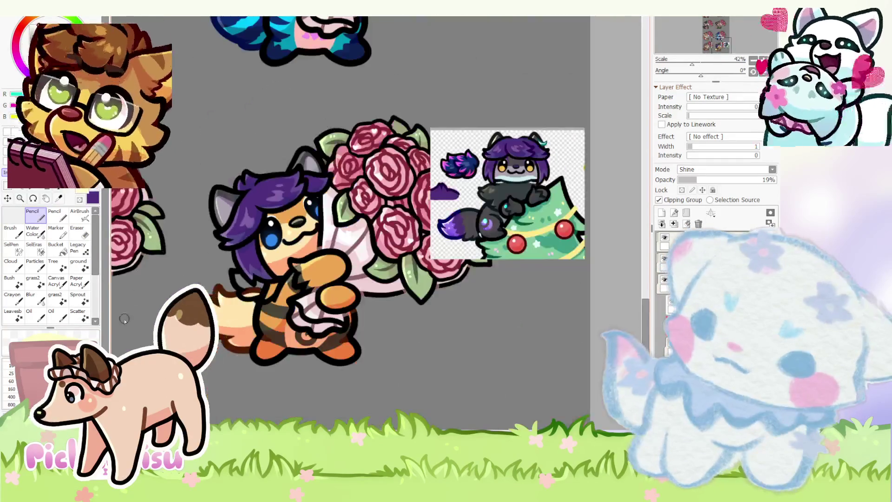
scroll(255, 270, up, 5)
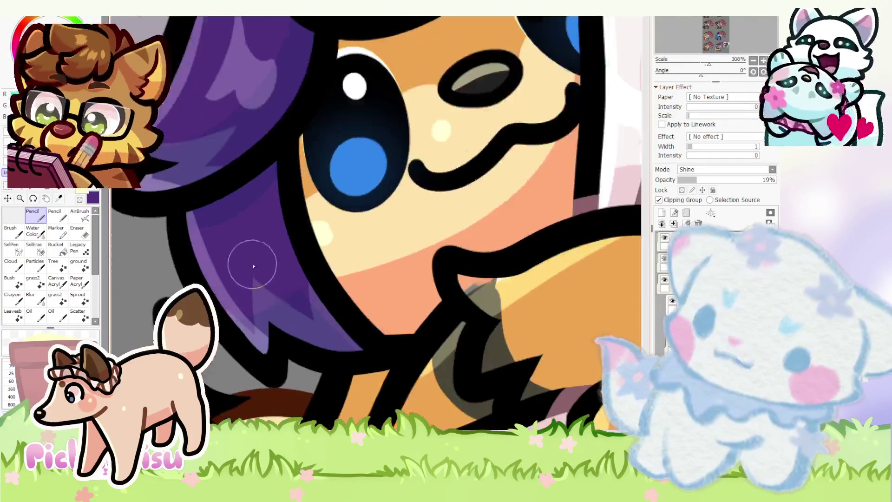
key(e)
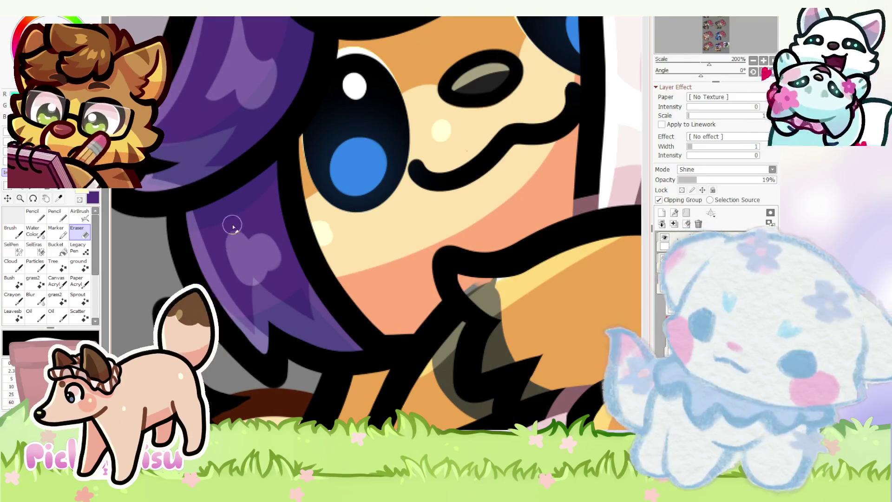
drag(249, 247, 257, 241)
scroll(195, 226, down, 4)
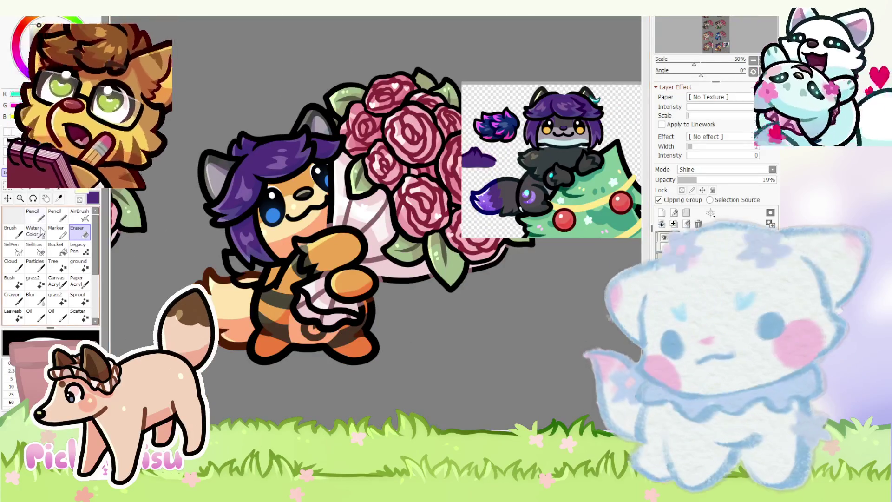
scroll(563, 242, up, 4)
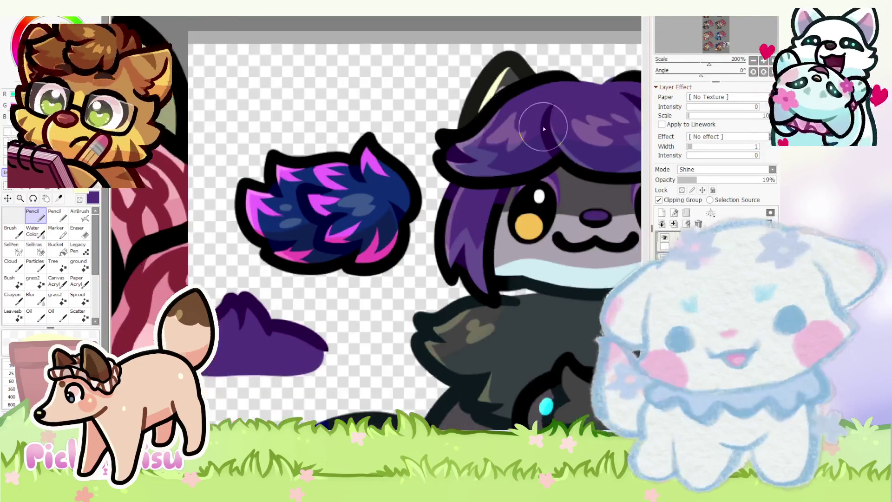
scroll(517, 219, down, 4)
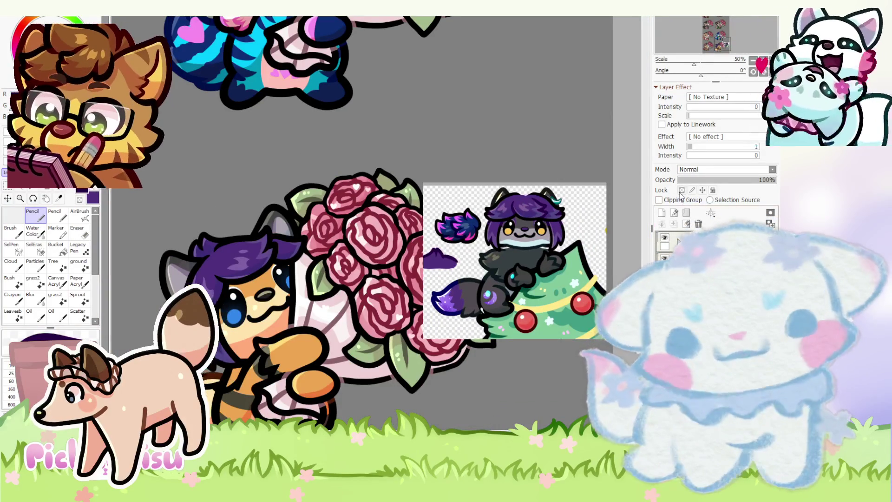
- Paint purple over the outline along the hair's lower edge
scroll(216, 302, up, 4)
scroll(216, 302, down, 2)
scroll(216, 302, up, 2)
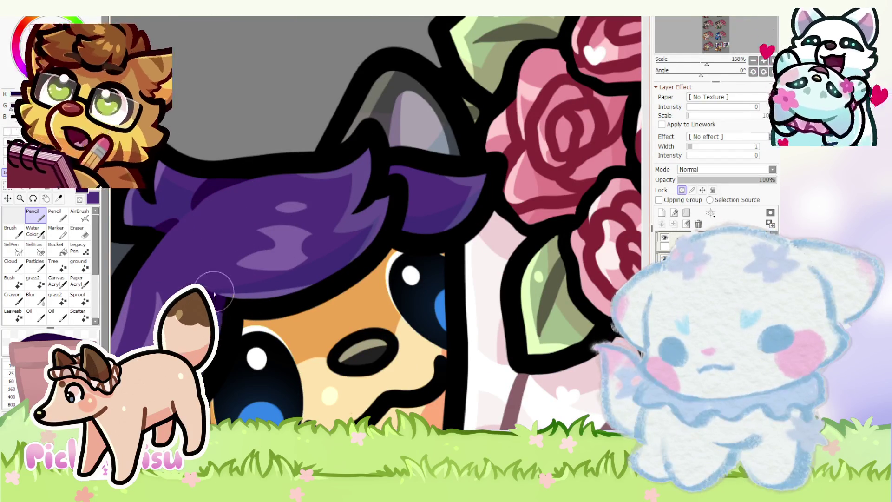
scroll(365, 203, down, 3)
scroll(340, 209, up, 5)
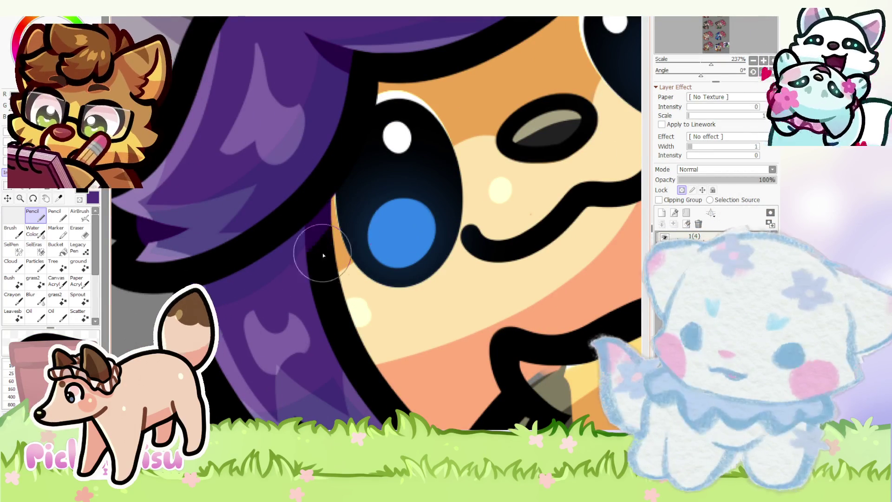
scroll(321, 209, up, 3)
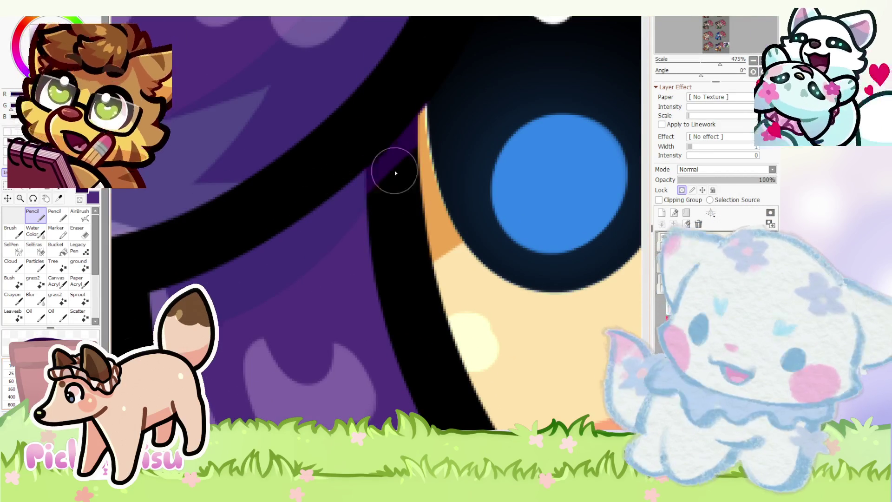
scroll(329, 228, down, 3)
scroll(266, 259, up, 3)
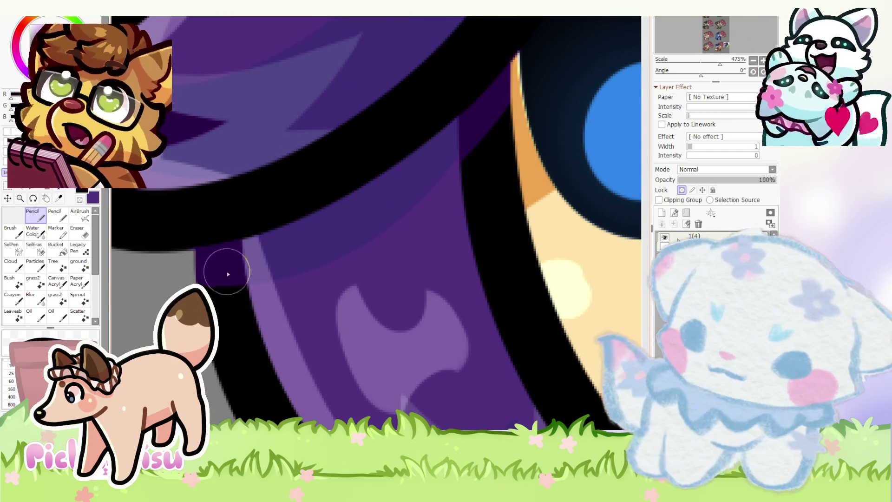
scroll(343, 249, down, 3)
scroll(363, 254, up, 3)
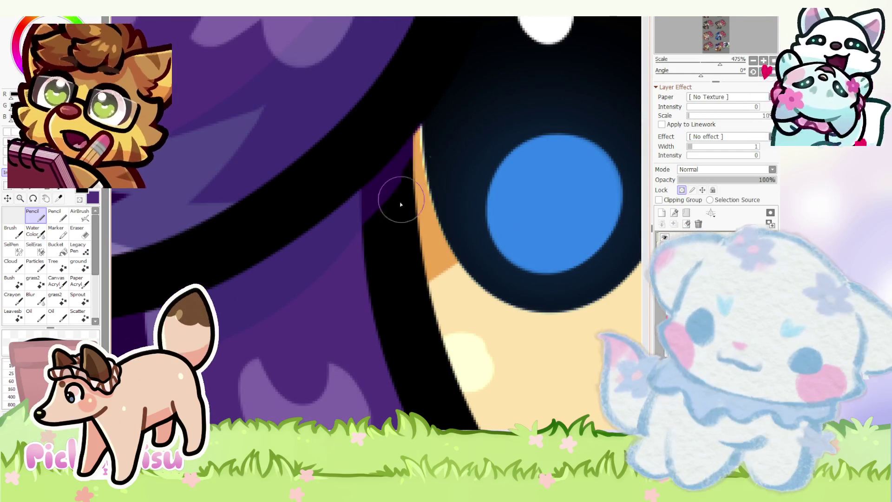
scroll(398, 182, down, 4)
scroll(259, 340, up, 3)
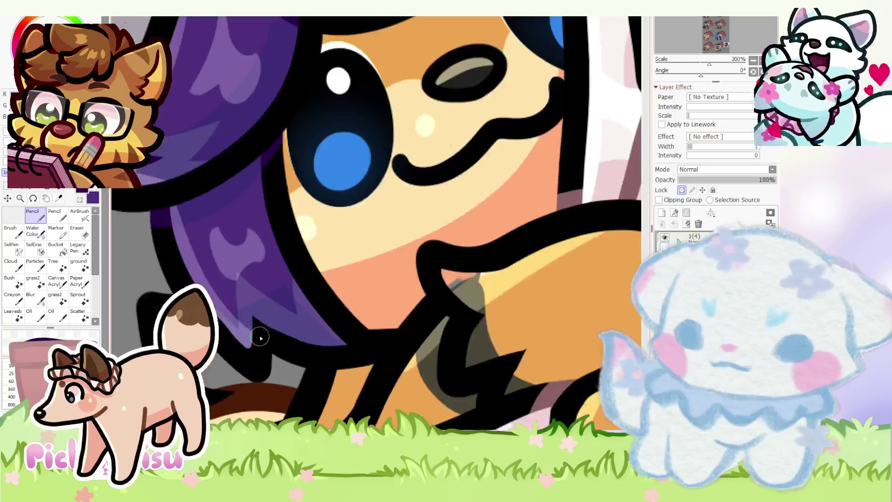
scroll(248, 320, down, 3)
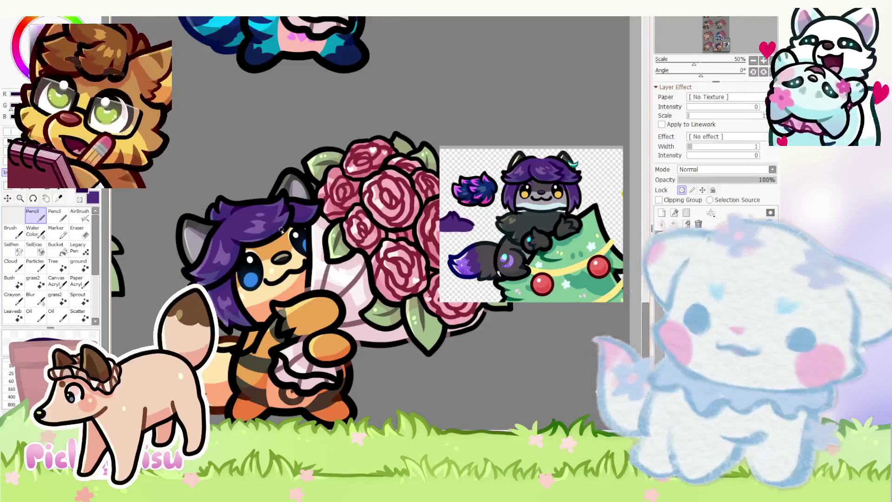
scroll(286, 253, up, 4)
scroll(283, 253, down, 3)
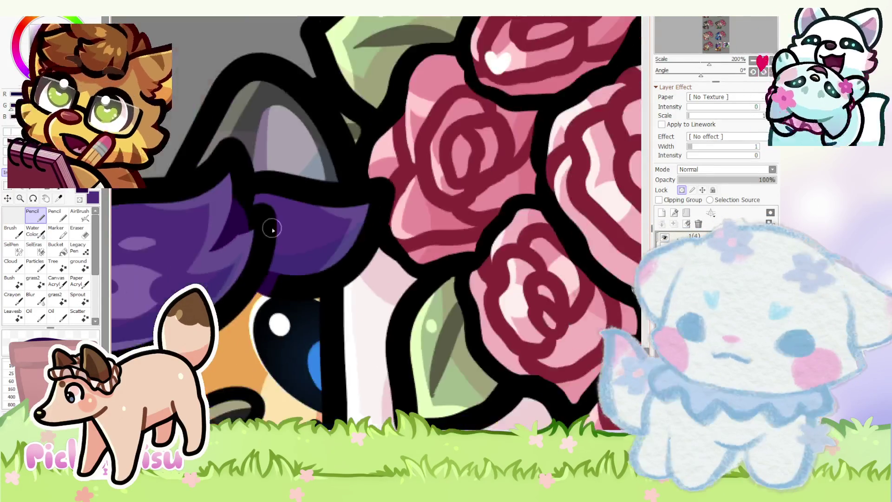
scroll(270, 246, up, 4)
scroll(261, 165, down, 4)
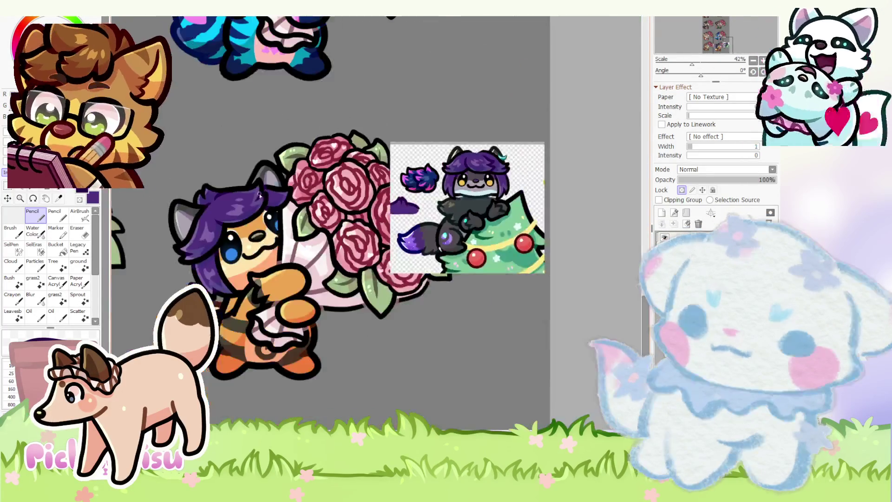
scroll(229, 214, up, 4)
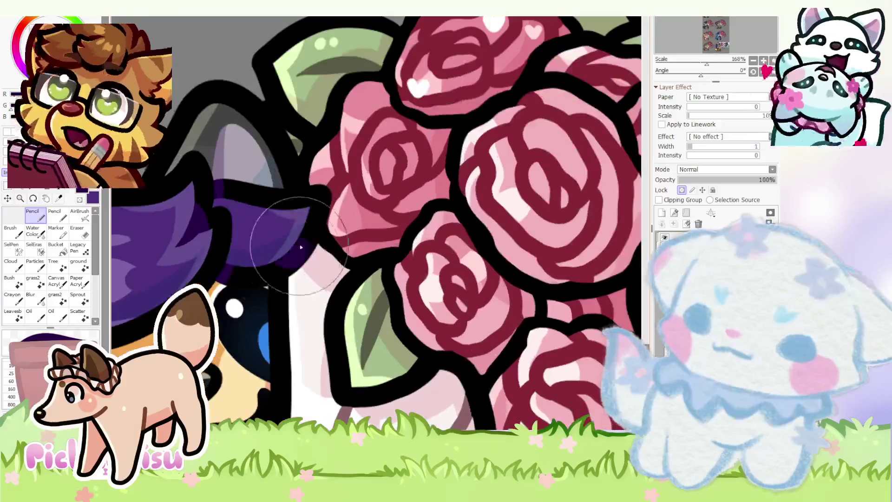
scroll(249, 292, down, 4)
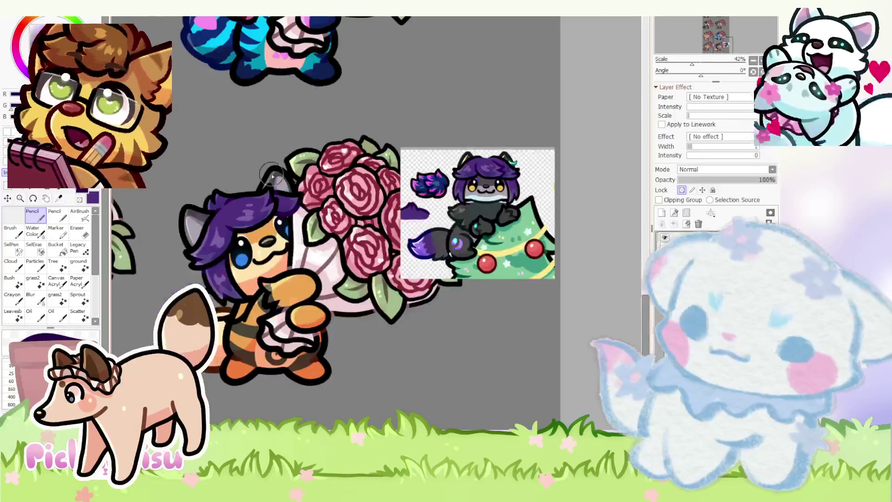
scroll(269, 209, up, 4)
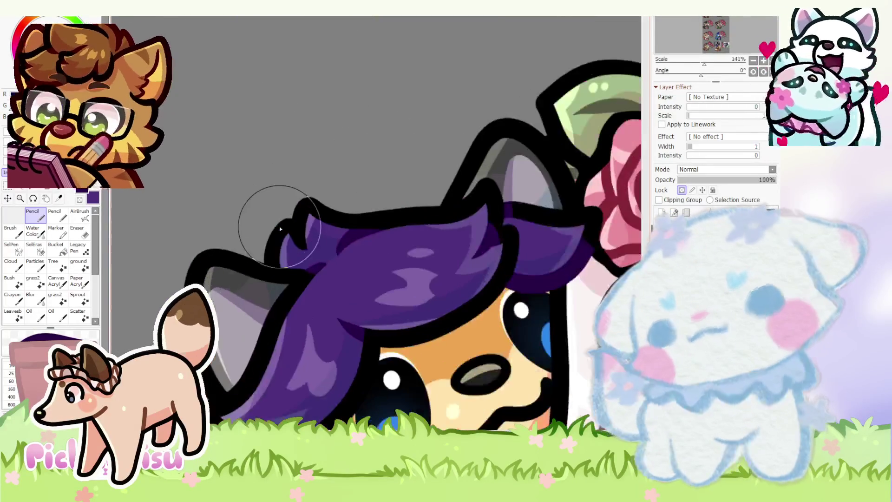
scroll(288, 199, up, 2)
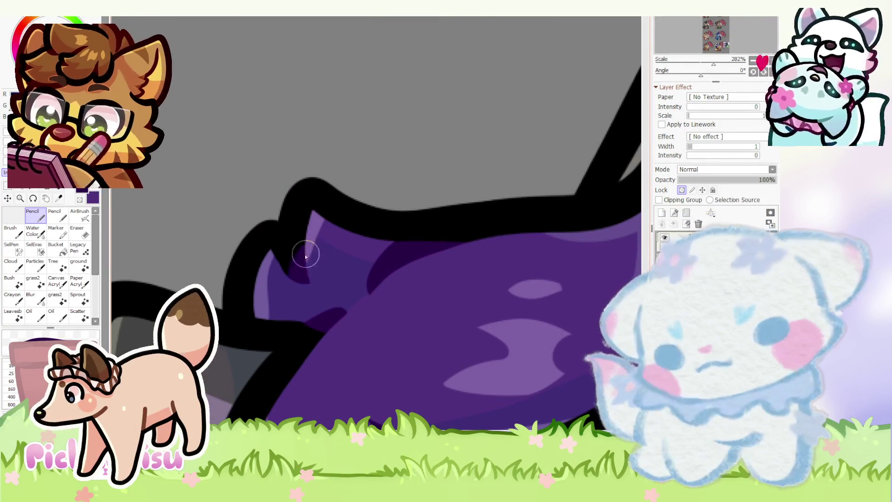
scroll(257, 317, up, 3)
mouse_move(257, 317)
mouse_down()
mouse_move(223, 292)
mouse_move(309, 314)
mouse_up()
- Fill the grey gap beside the hair outline near the ear with purple
scroll(309, 165, down, 8)
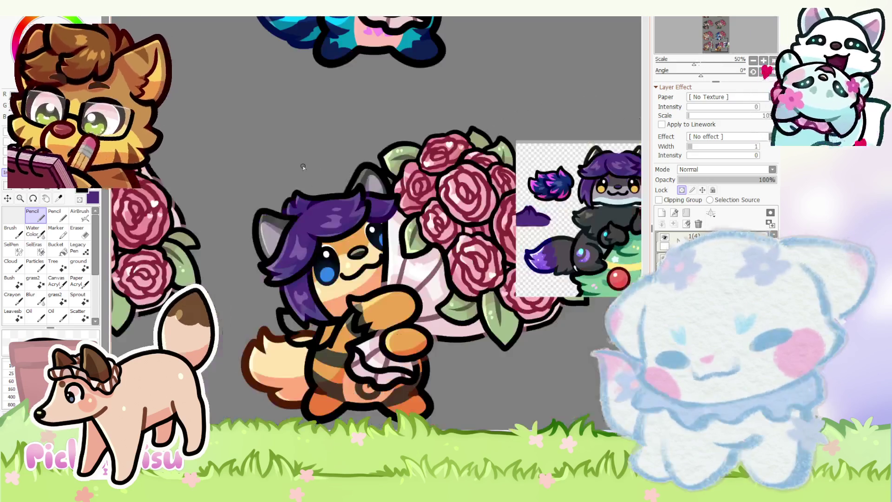
scroll(270, 250, up, 4)
scroll(240, 289, down, 6)
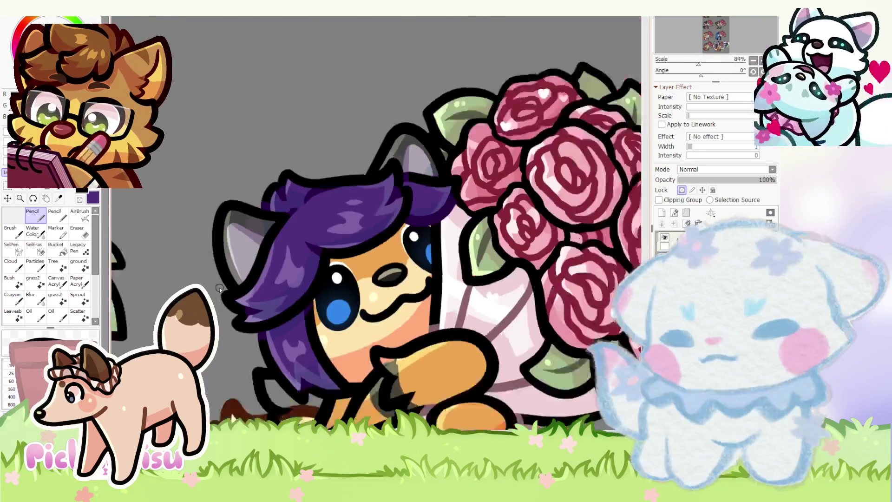
scroll(326, 320, up, 5)
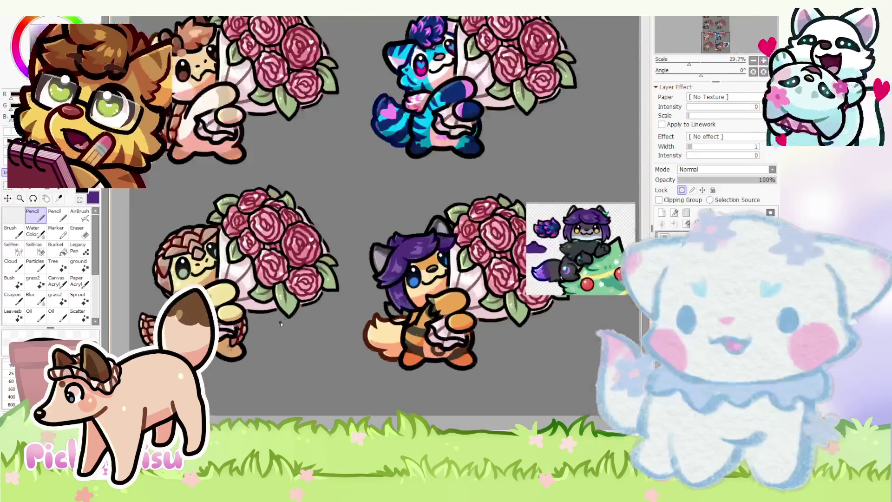
scroll(327, 320, up, 2)
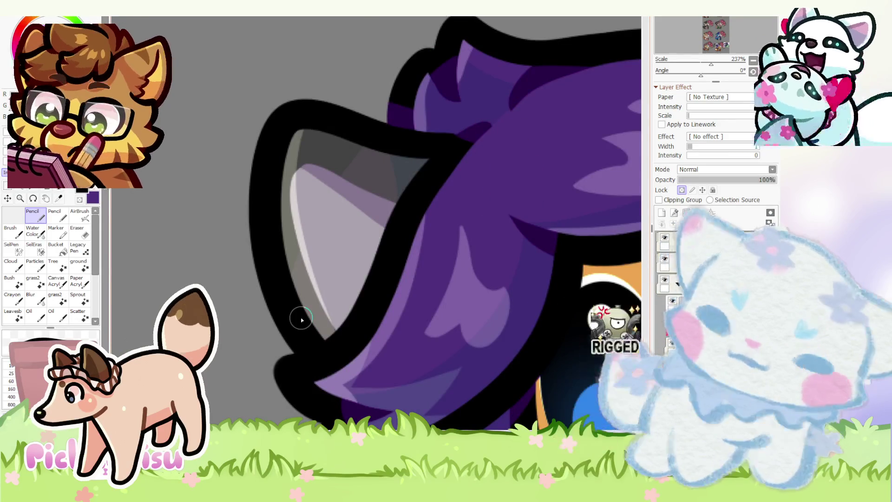
scroll(302, 320, down, 2)
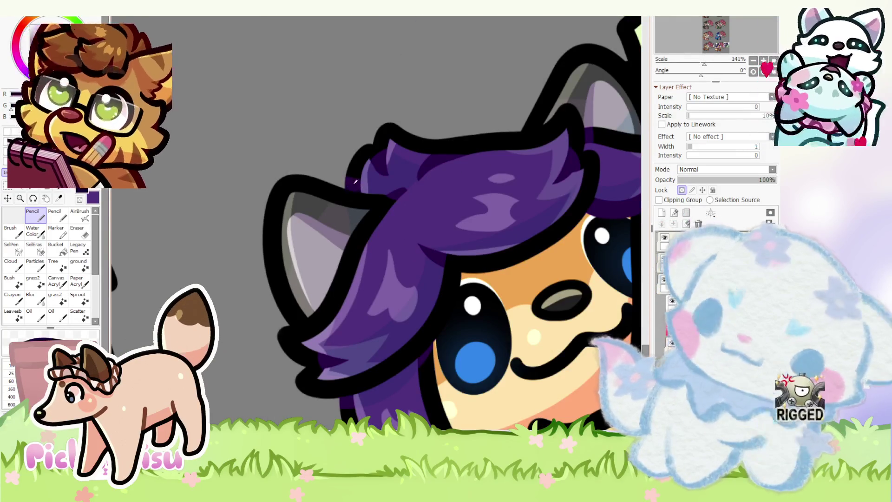
scroll(294, 335, up, 3)
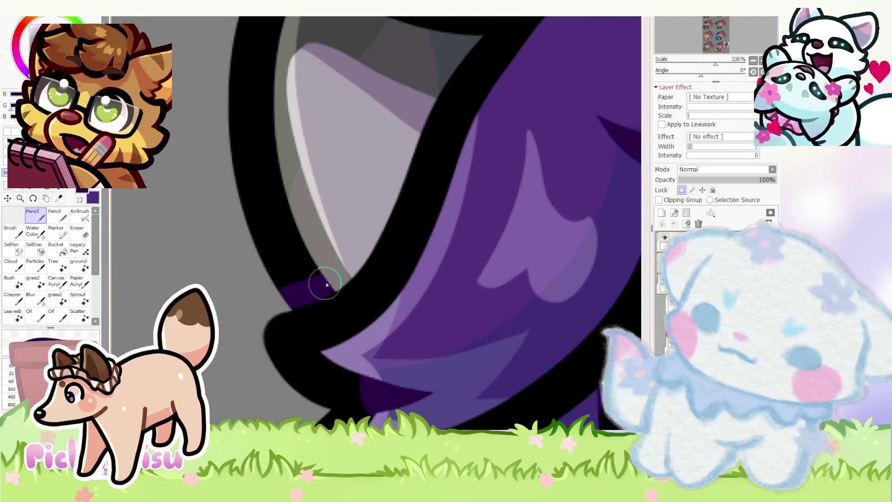
scroll(313, 291, down, 5)
scroll(339, 223, down, 2)
scroll(339, 223, up, 6)
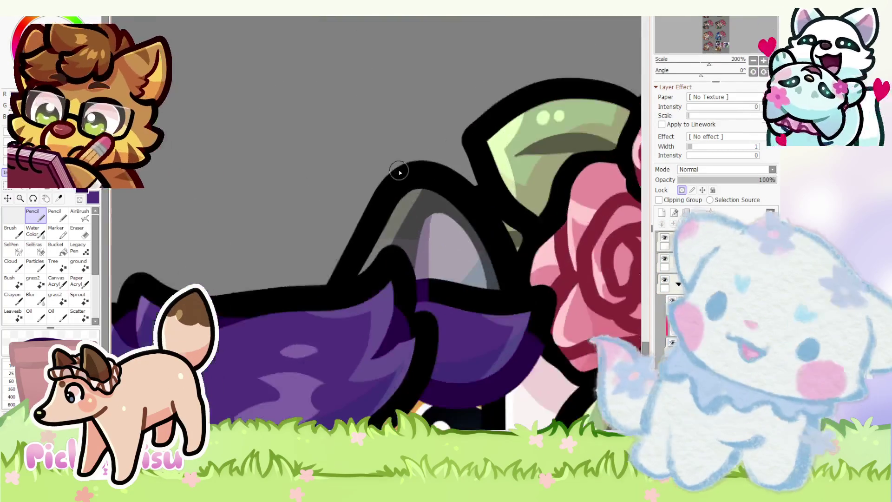
drag(376, 258, 367, 285)
scroll(325, 321, down, 6)
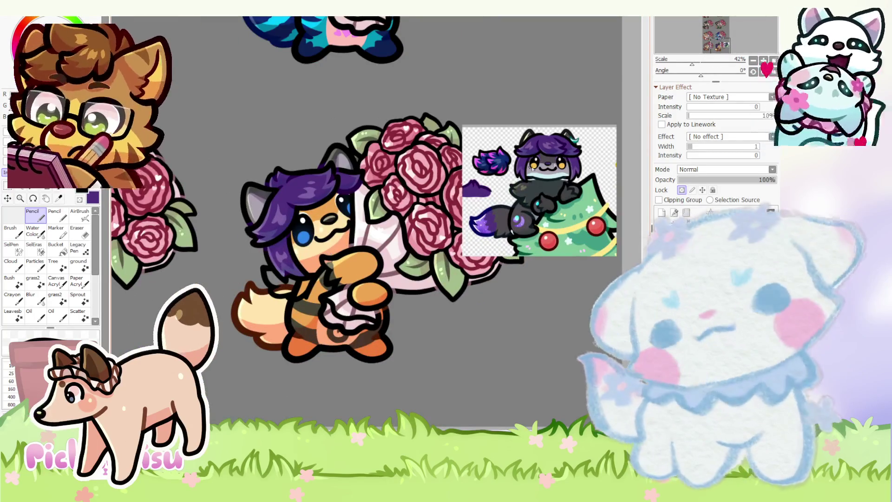
scroll(504, 170, up, 4)
scroll(503, 169, down, 4)
scroll(263, 268, up, 2)
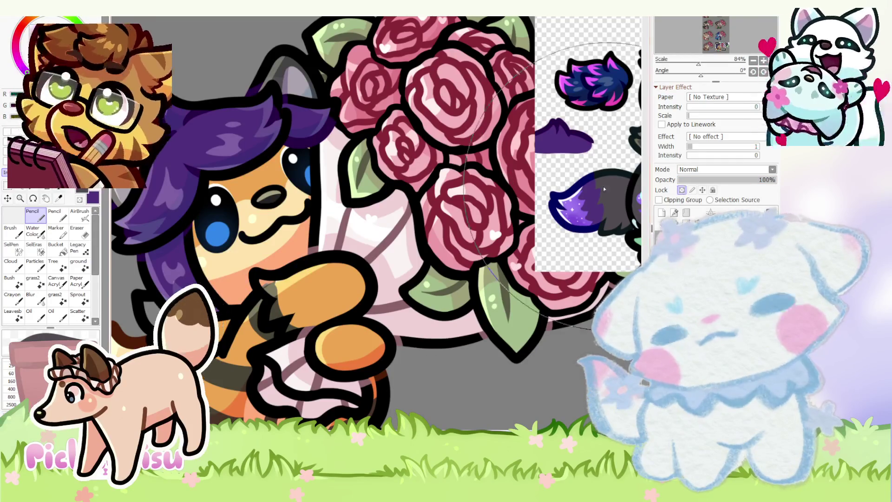
scroll(628, 125, down, 1)
scroll(627, 125, up, 2)
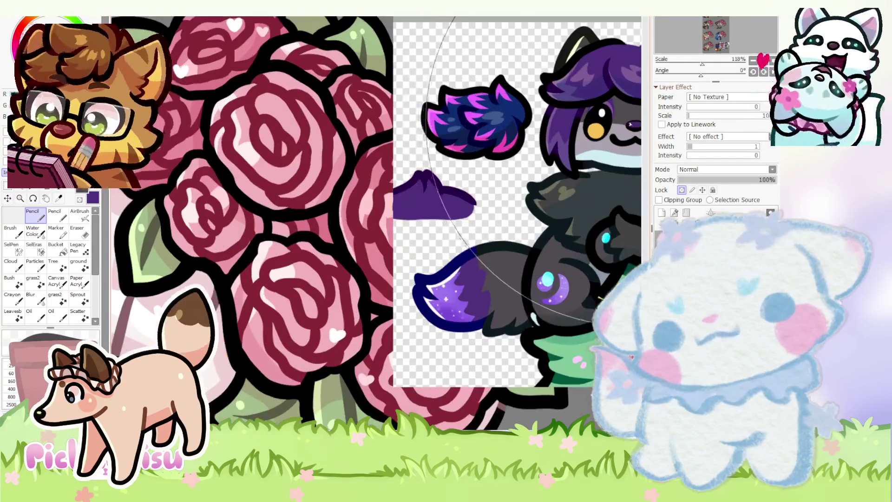
scroll(627, 124, down, 3)
scroll(189, 255, up, 3)
scroll(223, 367, down, 2)
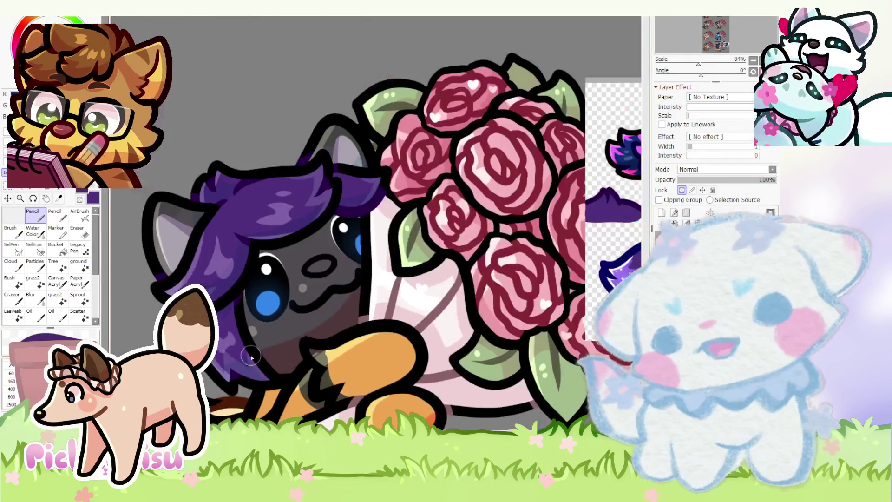
scroll(223, 367, up, 8)
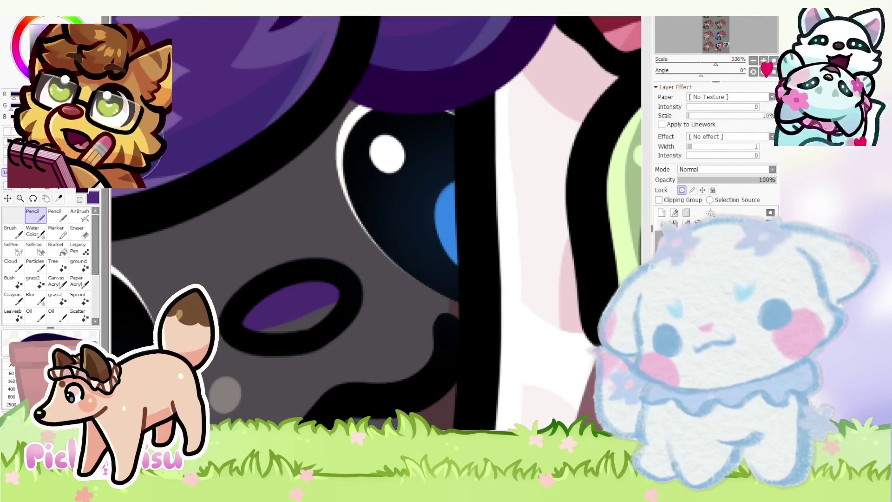
scroll(218, 319, down, 7)
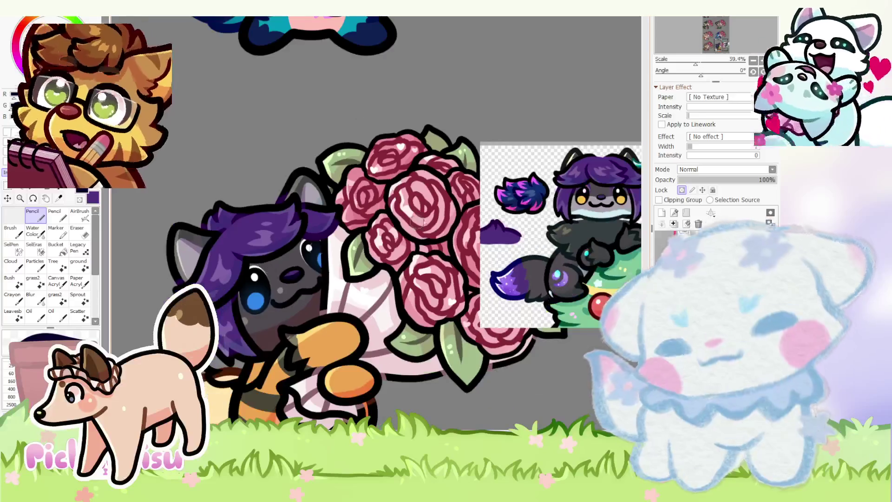
scroll(316, 249, up, 3)
scroll(334, 264, down, 3)
scroll(351, 282, up, 4)
scroll(350, 282, up, 3)
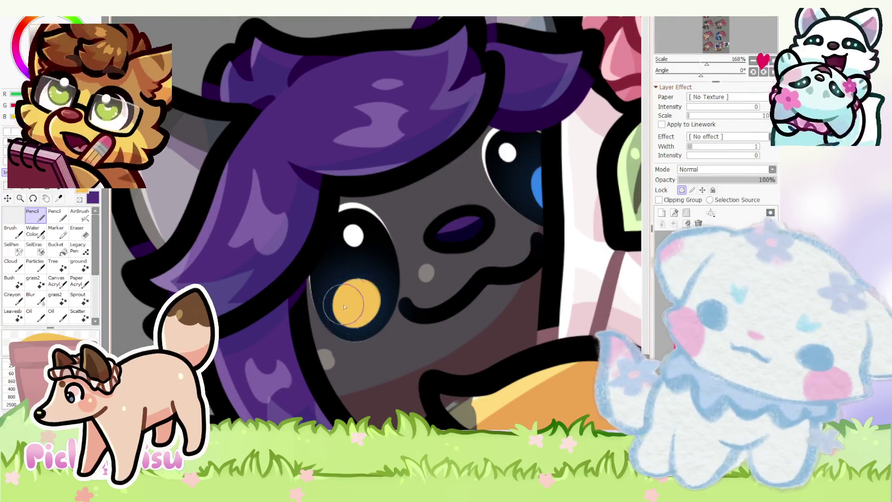
scroll(483, 218, down, 3)
scroll(483, 218, up, 3)
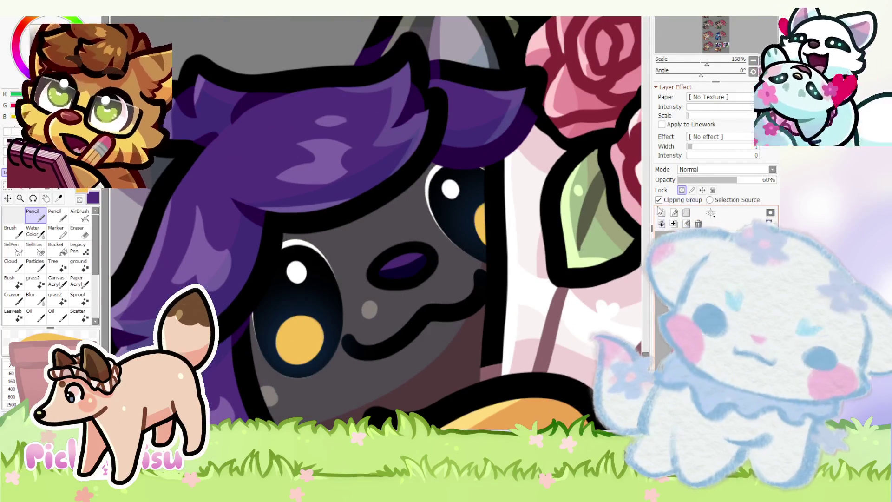
key(bracketright)
key(bracketright)
key(bracketright)
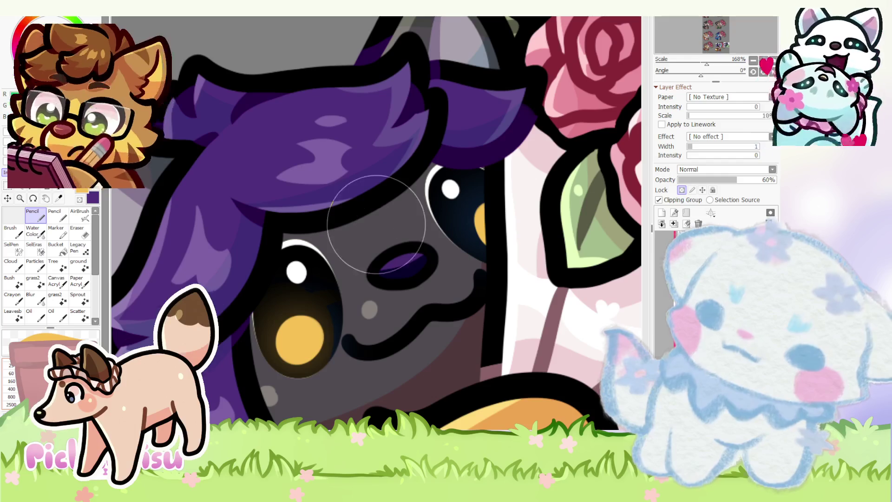
scroll(272, 235, down, 5)
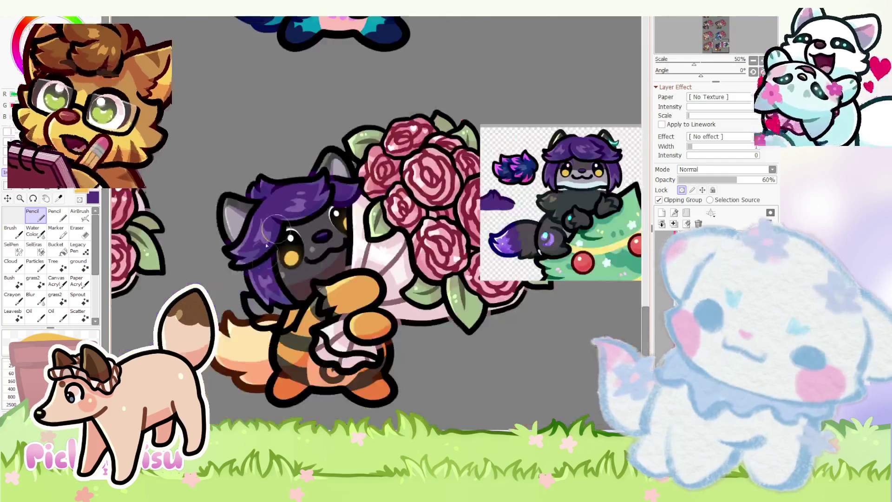
scroll(485, 231, up, 5)
scroll(484, 253, up, 1)
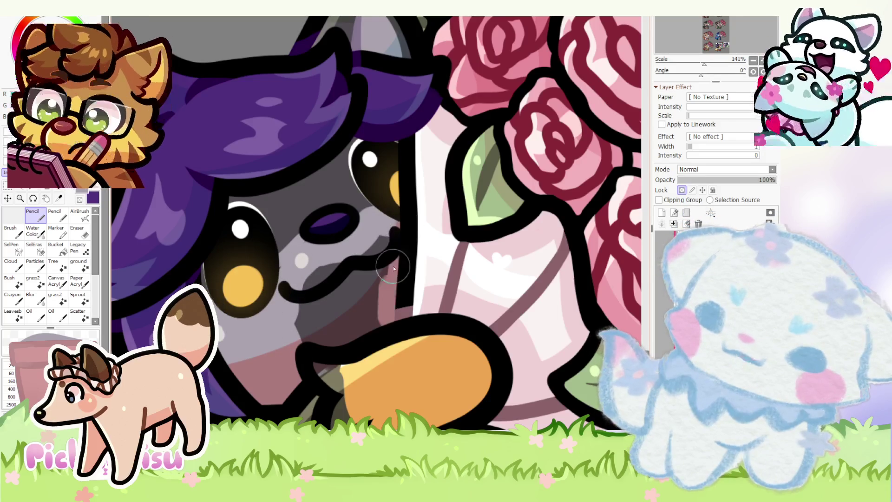
scroll(291, 328, down, 4)
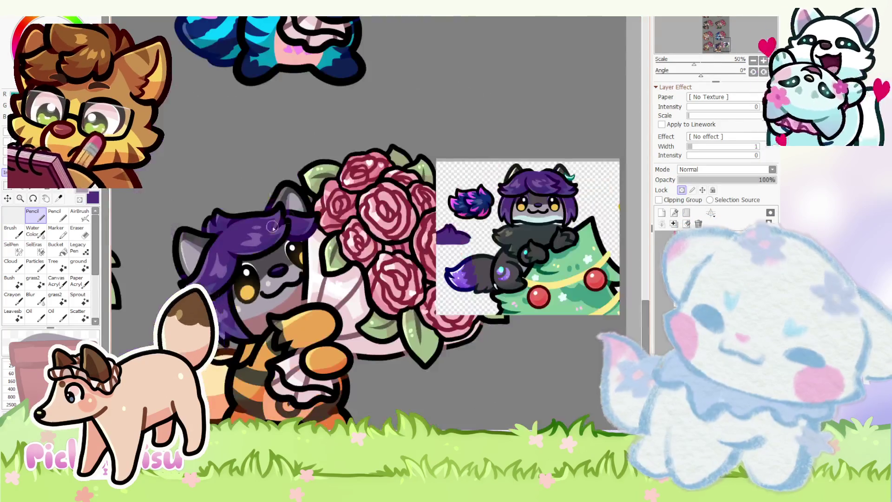
scroll(525, 197, up, 5)
scroll(516, 200, down, 5)
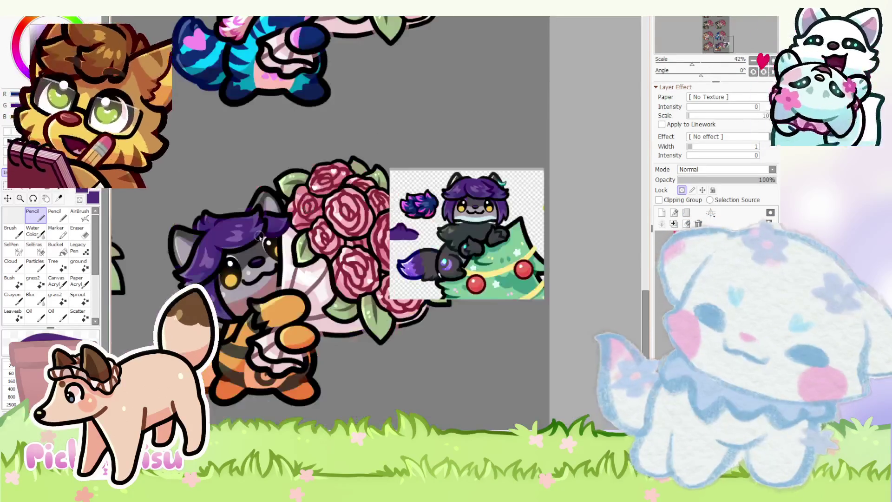
scroll(239, 275, up, 3)
scroll(241, 275, up, 4)
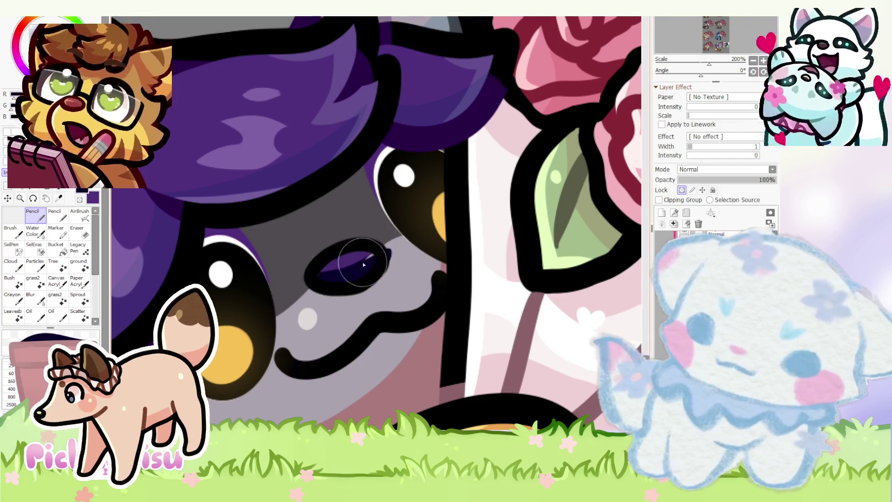
scroll(338, 264, up, 1)
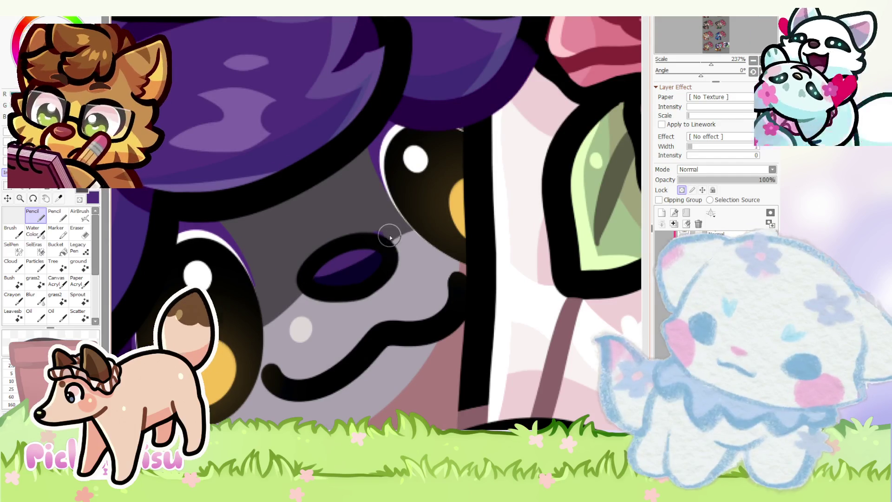
scroll(352, 241, down, 4)
scroll(357, 241, up, 5)
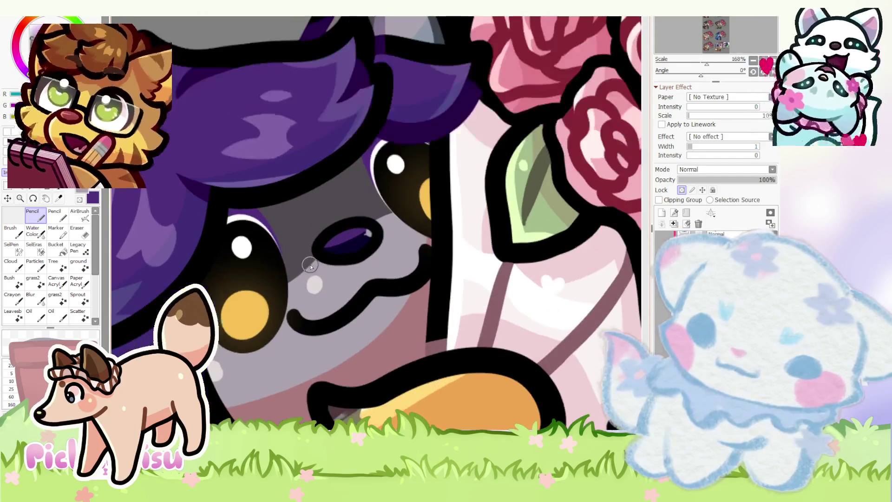
scroll(365, 233, down, 9)
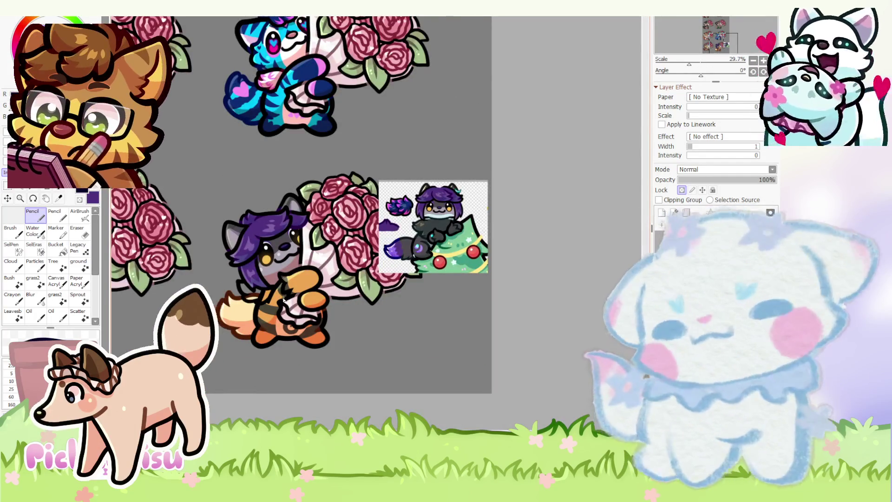
scroll(252, 311, up, 7)
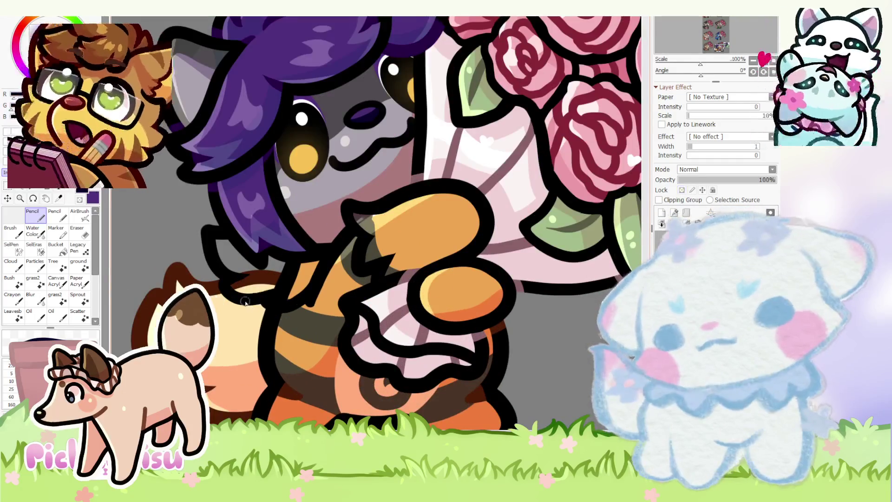
- Shift the view toward the bouquet and collar fur, then select the Eraser tool
scroll(252, 310, down, 3)
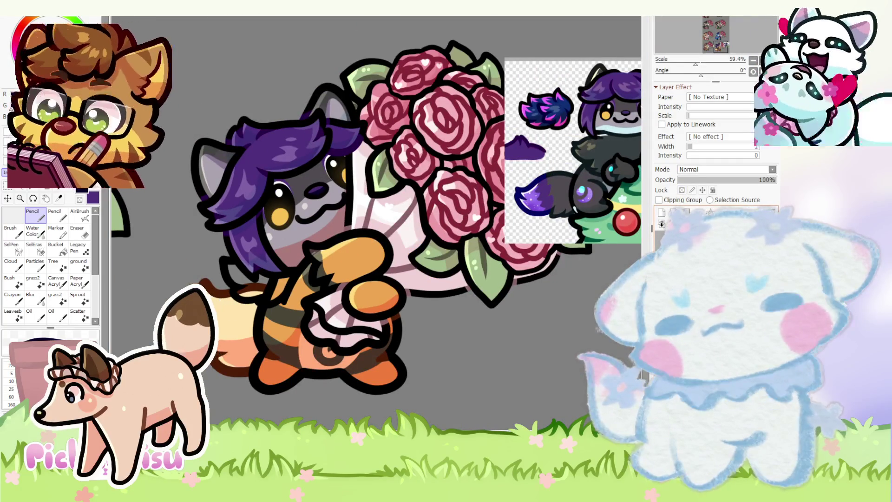
drag(627, 148, 479, 252)
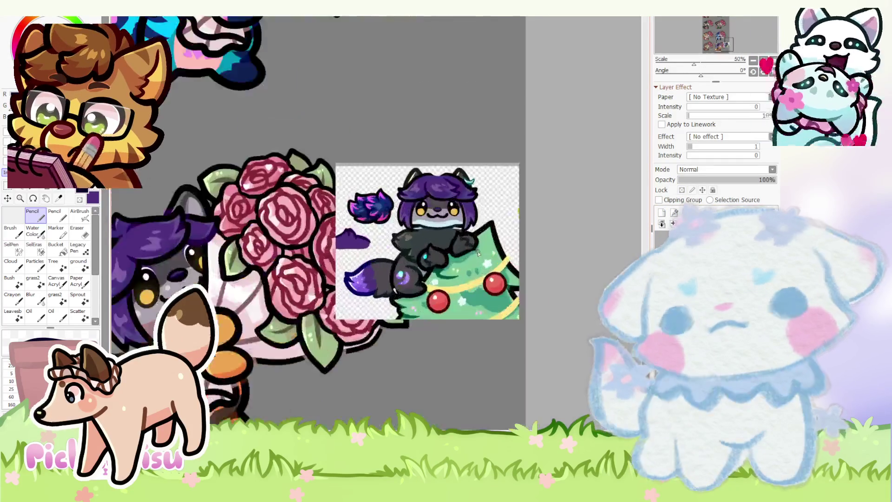
scroll(479, 252, up, 3)
scroll(471, 225, down, 4)
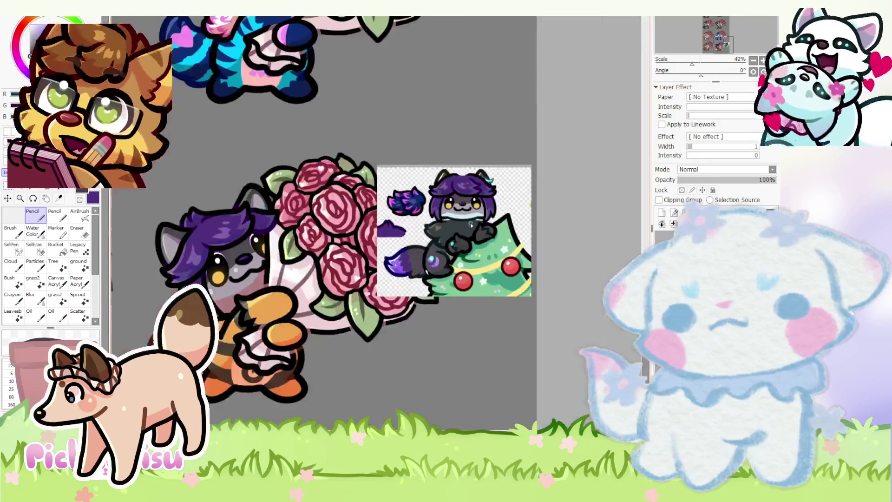
scroll(185, 314, up, 3)
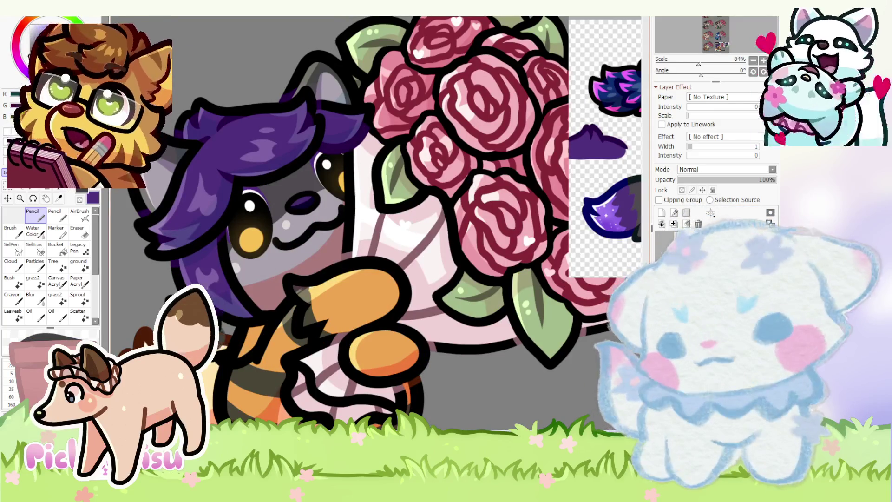
scroll(231, 283, down, 3)
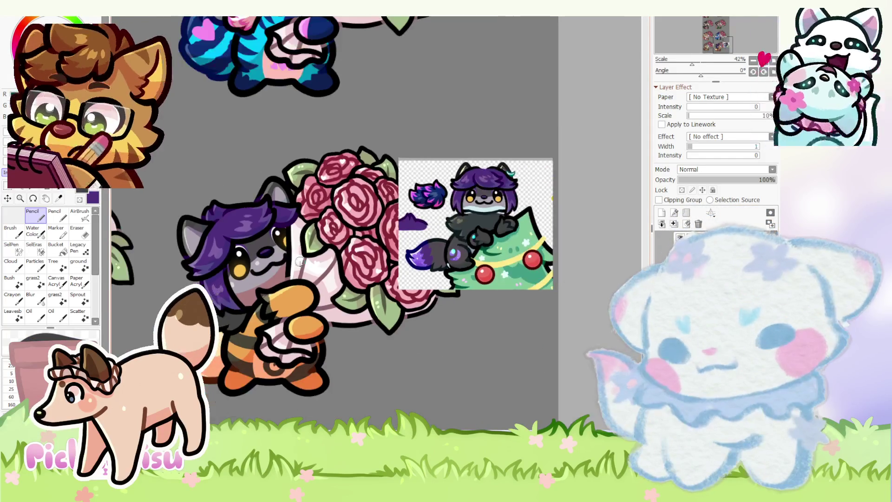
scroll(231, 283, up, 2)
scroll(231, 283, down, 1)
scroll(231, 283, up, 6)
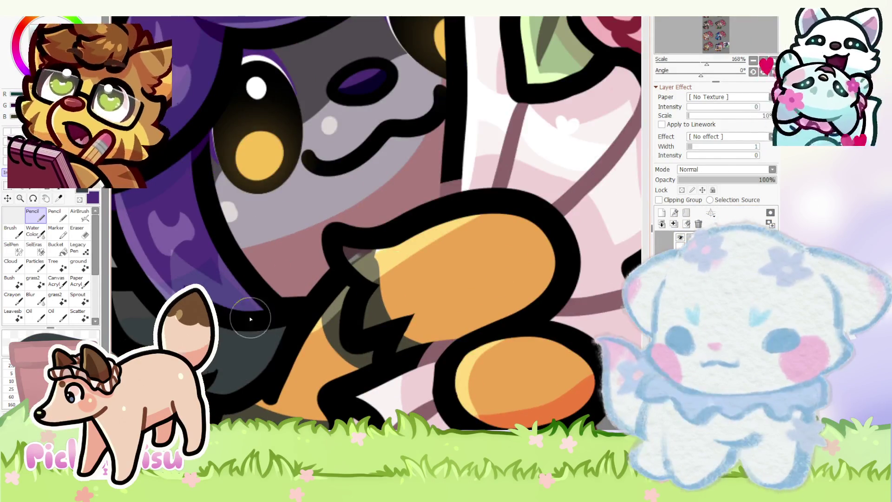
scroll(253, 319, down, 3)
scroll(615, 161, up, 2)
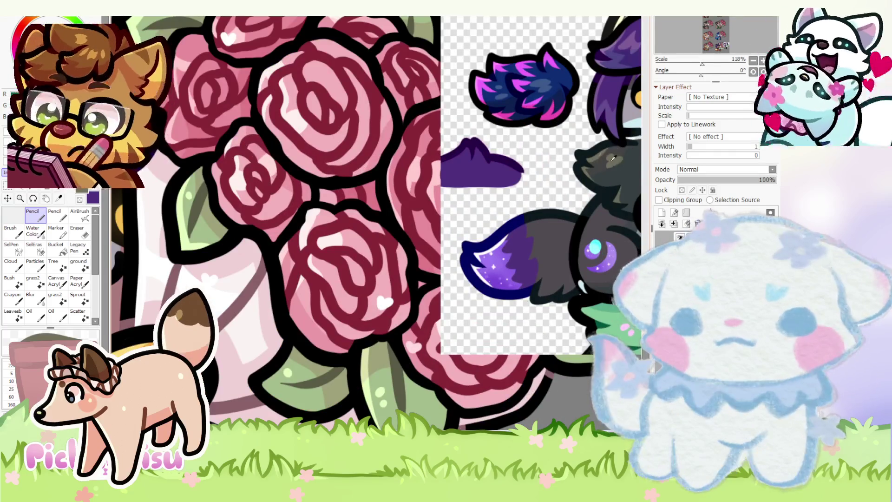
scroll(609, 162, down, 2)
scroll(305, 266, up, 4)
scroll(305, 267, up, 1)
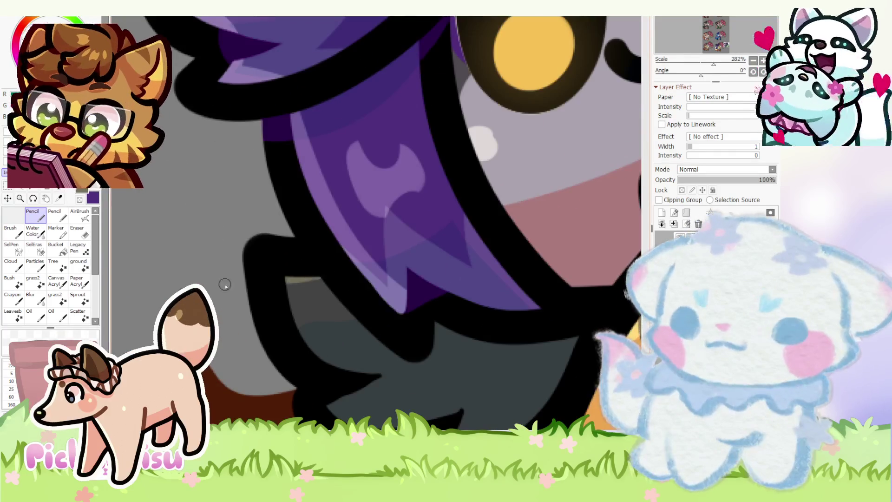
scroll(284, 287, down, 3)
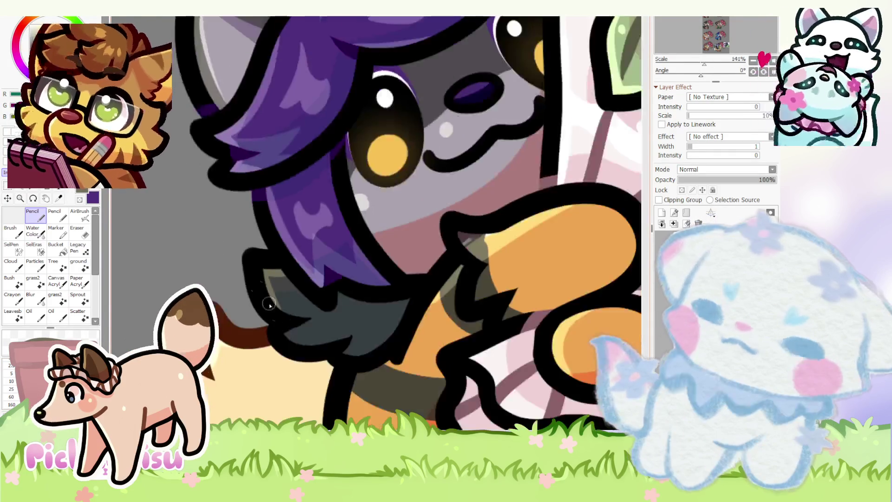
scroll(309, 323, up, 3)
click(86, 237)
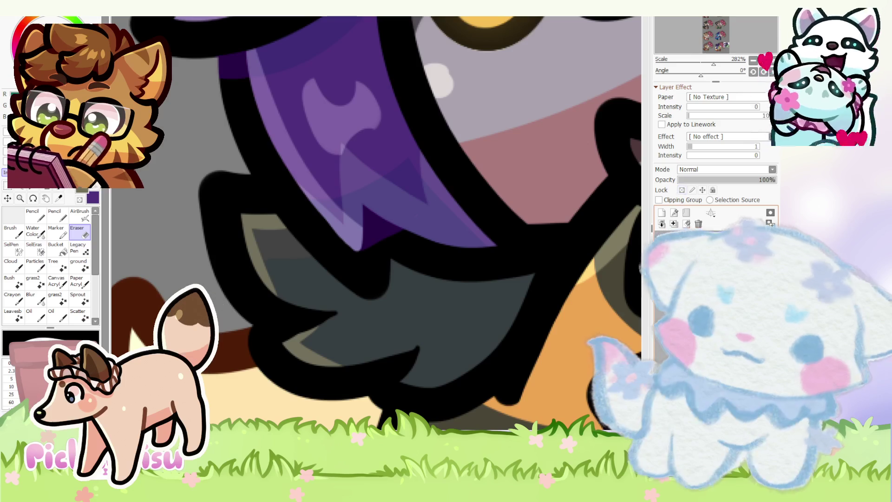
scroll(309, 333, up, 3)
scroll(302, 298, down, 2)
scroll(312, 342, up, 2)
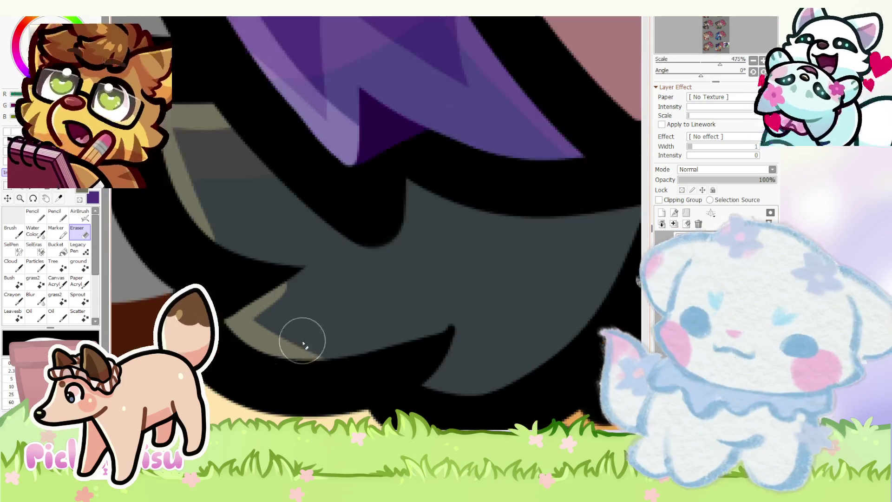
scroll(467, 319, down, 6)
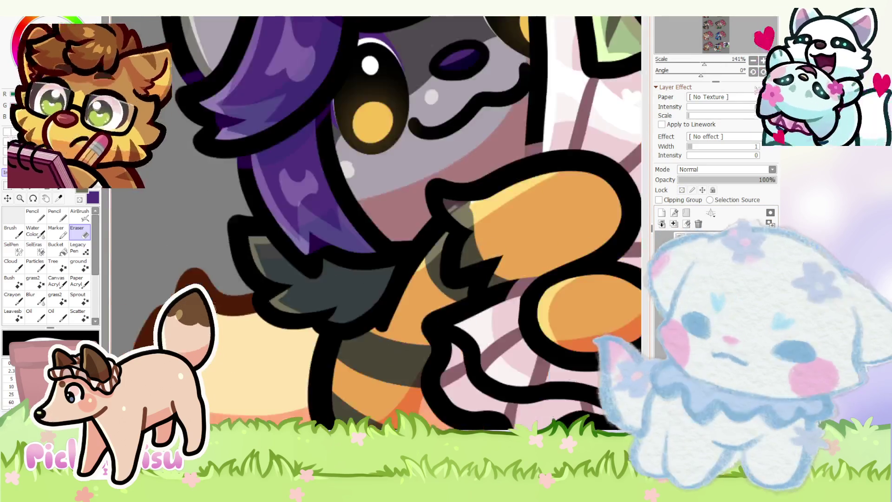
scroll(628, 169, up, 2)
scroll(628, 169, down, 4)
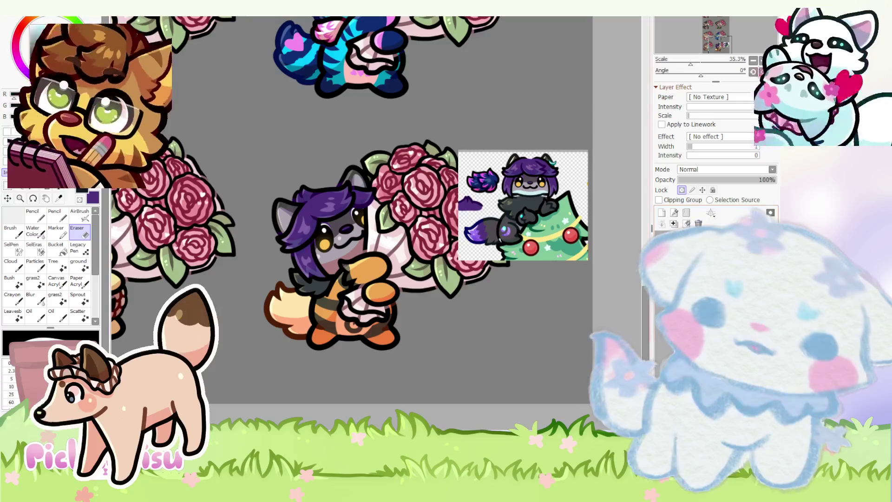
- Switch back to the drawing tool and look over the collar area up close
click(32, 215)
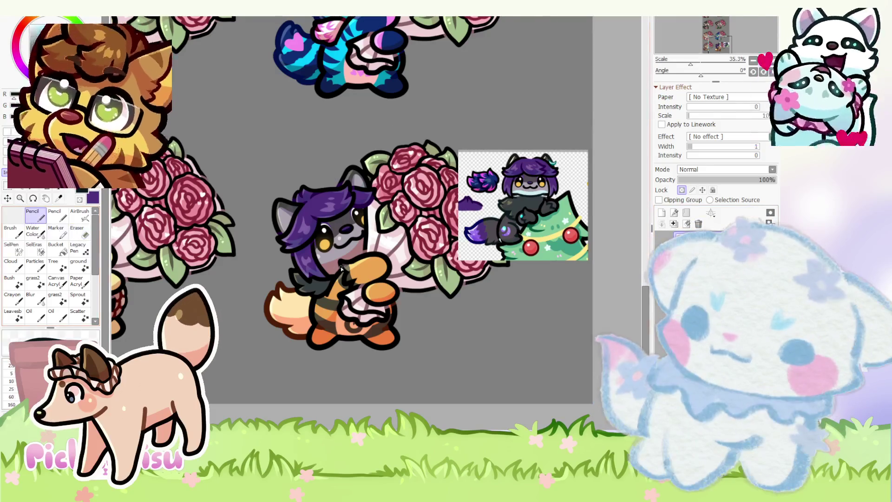
scroll(142, 317, up, 1)
scroll(269, 305, up, 3)
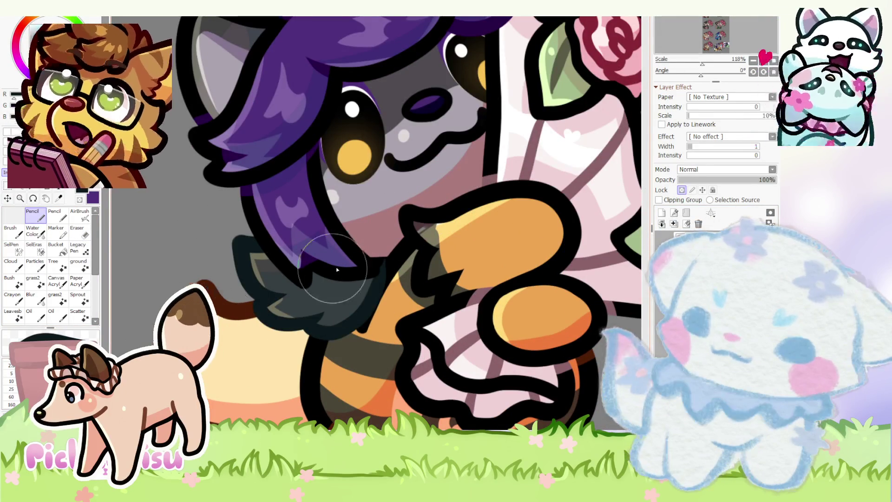
scroll(258, 289, down, 3)
scroll(333, 263, up, 6)
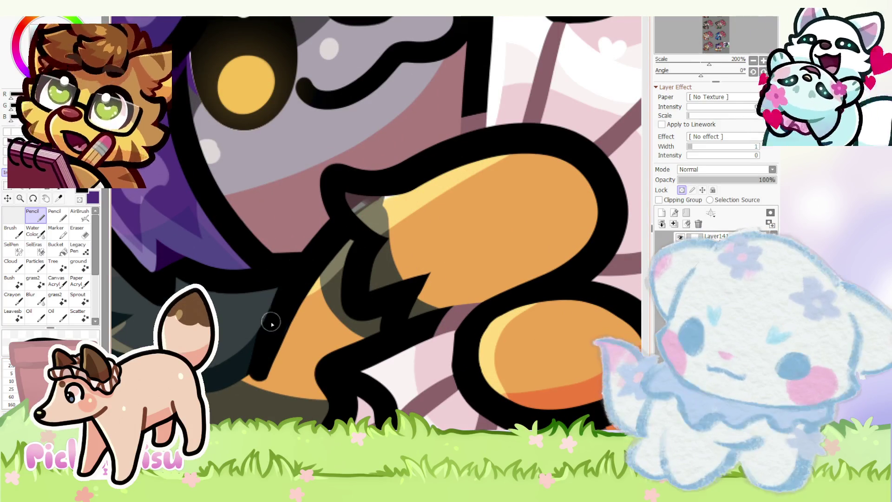
scroll(247, 373, up, 3)
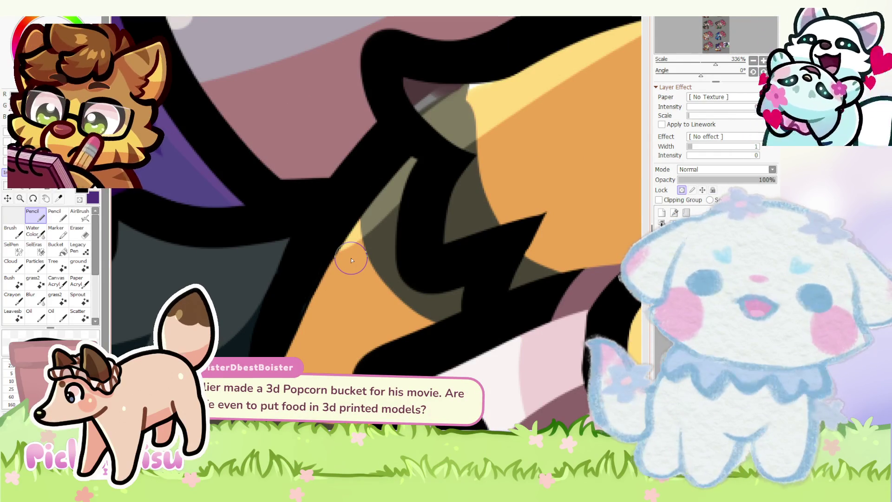
scroll(279, 313, down, 3)
scroll(280, 313, up, 4)
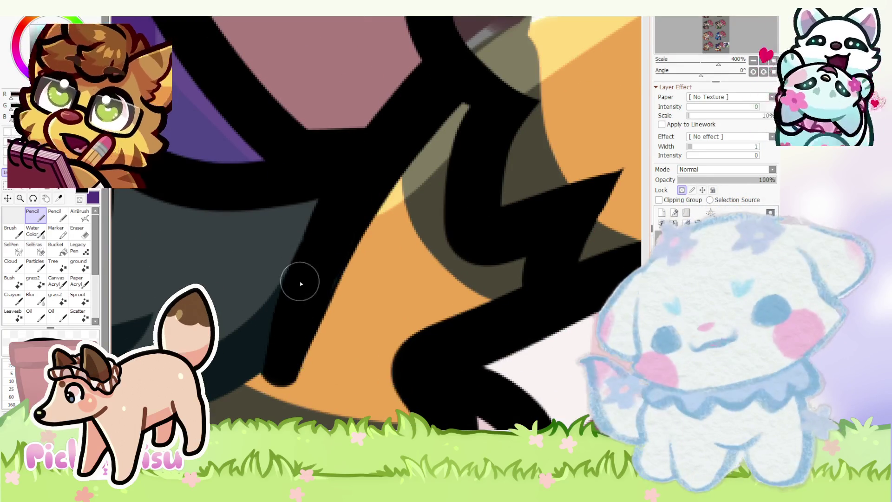
scroll(425, 245, down, 6)
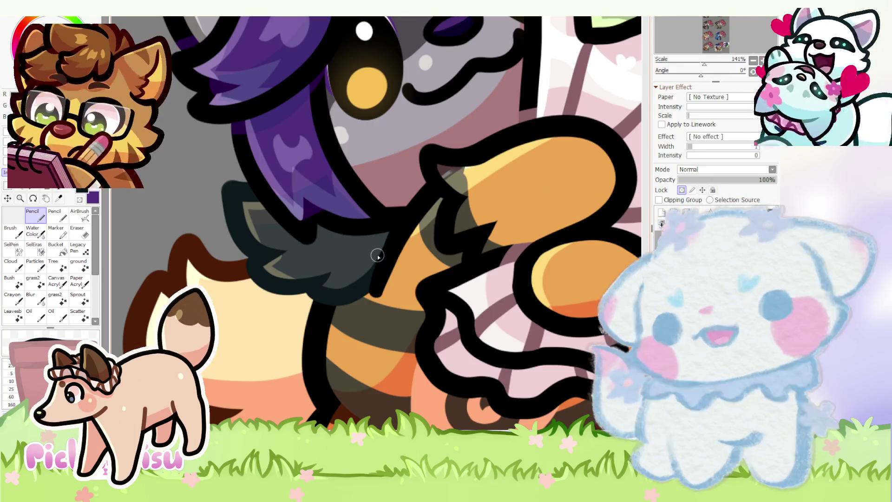
scroll(308, 310, down, 3)
scroll(197, 223, up, 2)
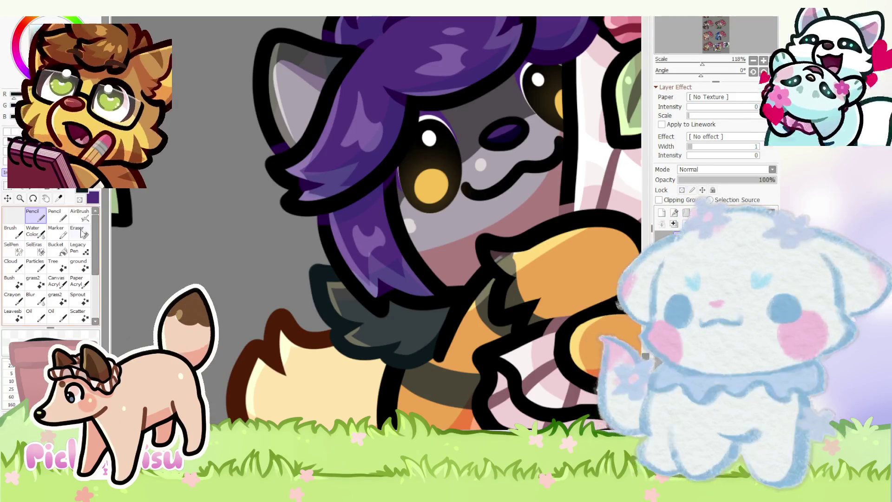
- Erase the stray purple line along the collar's top edge on the layer beneath it
key(e)
scroll(328, 276, up, 3)
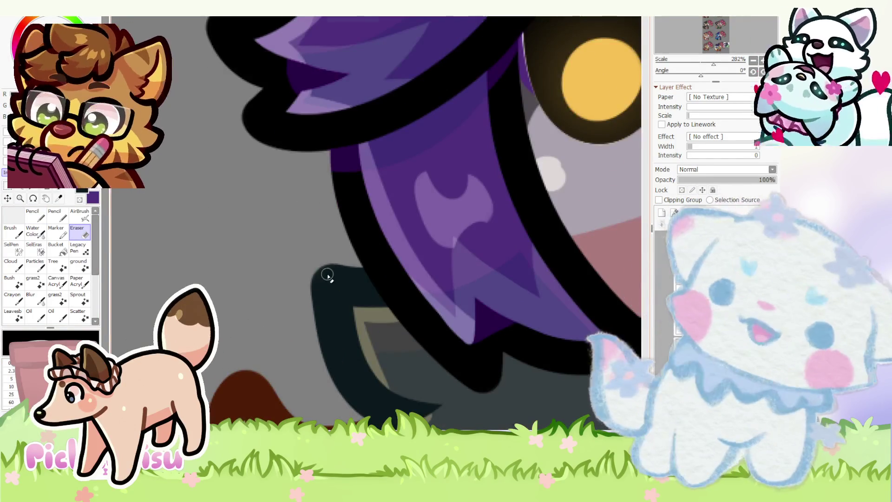
scroll(328, 275, up, 6)
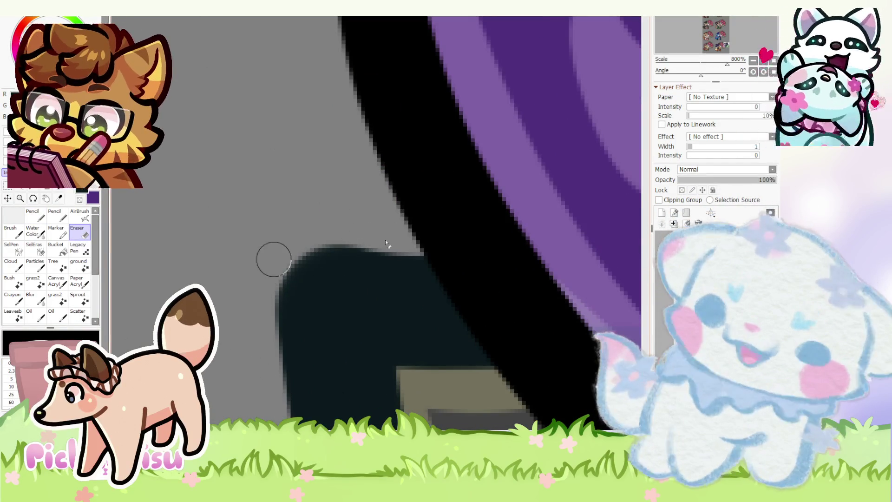
ctrl+click(394, 318)
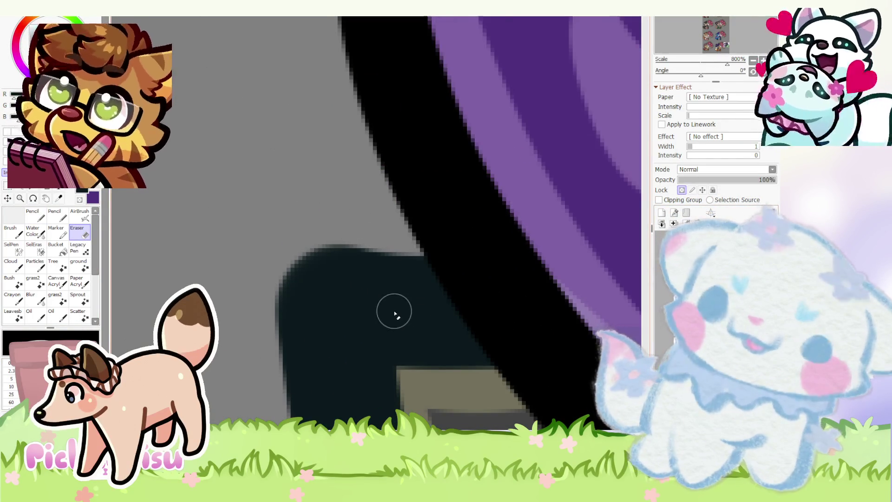
scroll(394, 315, up, 1)
drag(343, 229, 260, 279)
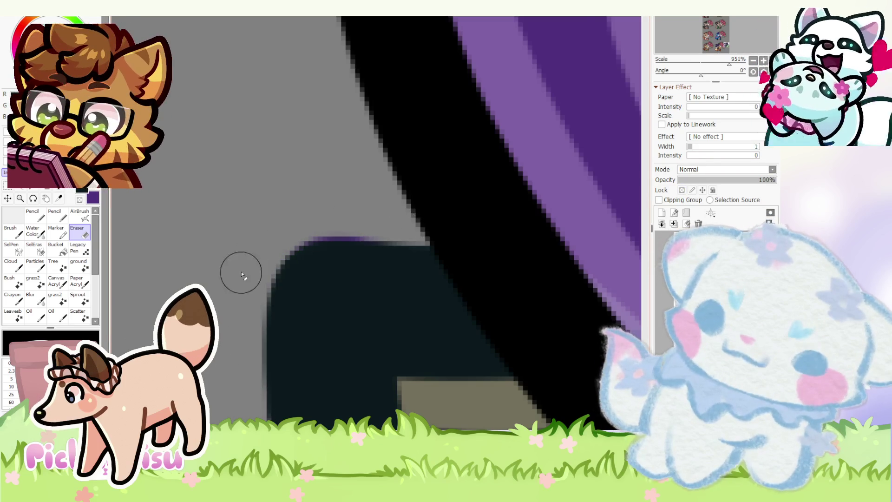
scroll(291, 235, down, 3)
scroll(291, 234, up, 1)
mouse_move(285, 235)
mouse_down()
mouse_move(224, 239)
mouse_move(274, 230)
mouse_up()
scroll(279, 211, down, 6)
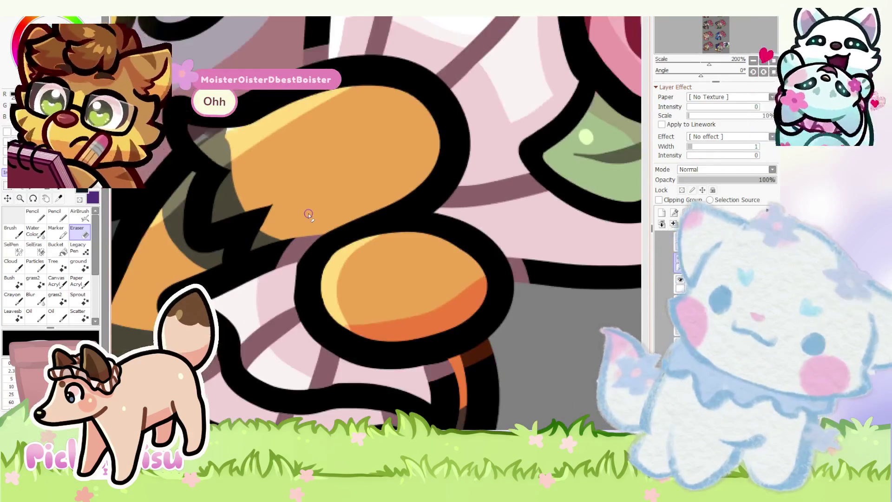
scroll(427, 268, down, 4)
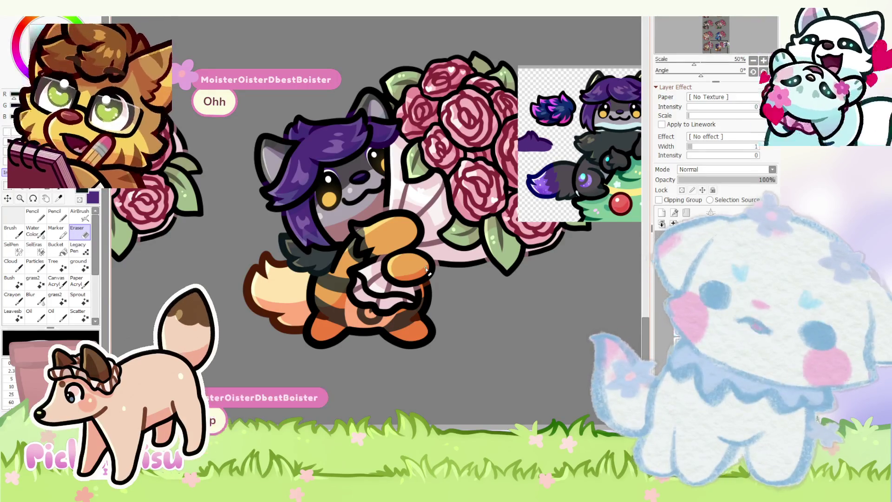
scroll(264, 125, up, 4)
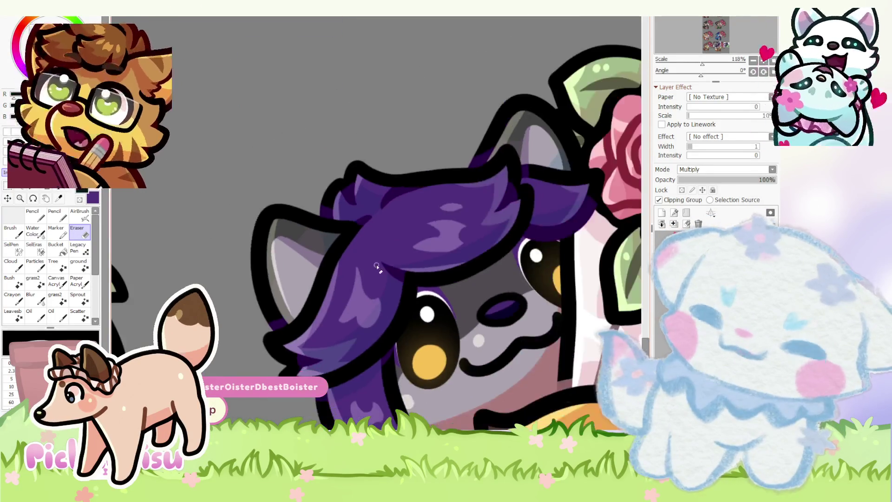
- Inspect the character at several zoom levels and switch from the Eraser to the Pencil
scroll(378, 250, up, 2)
scroll(376, 225, down, 9)
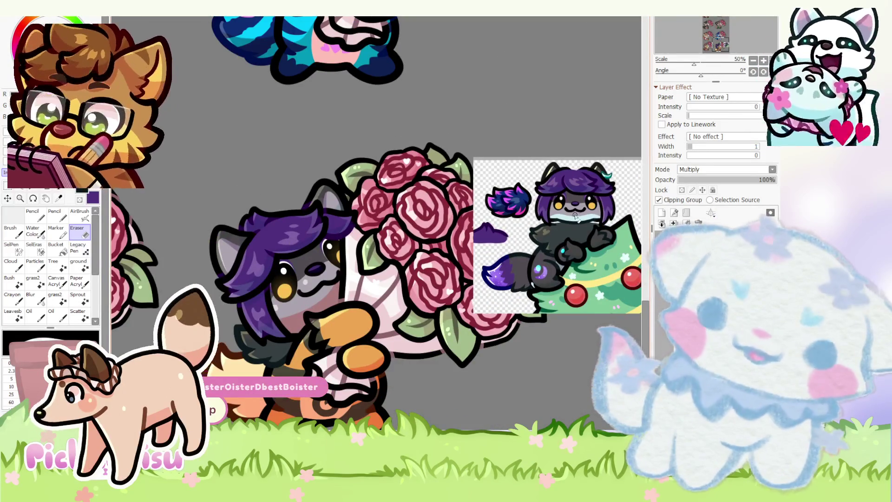
scroll(577, 215, up, 2)
scroll(464, 232, down, 4)
scroll(434, 242, up, 4)
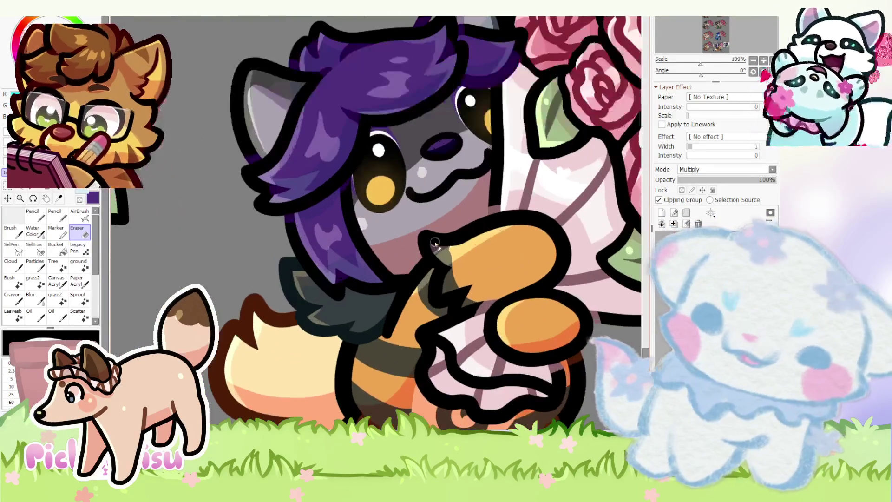
scroll(467, 211, down, 2)
scroll(502, 222, up, 2)
click(34, 217)
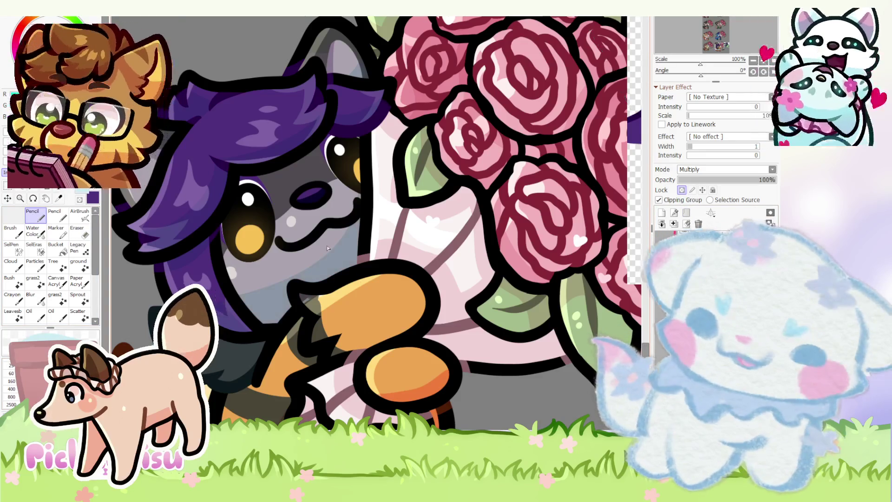
scroll(461, 274, down, 3)
scroll(383, 266, up, 2)
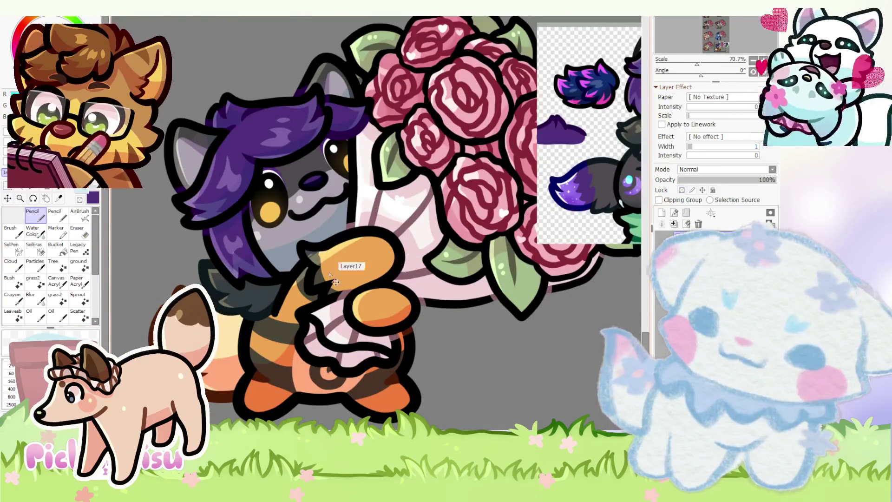
scroll(383, 265, down, 3)
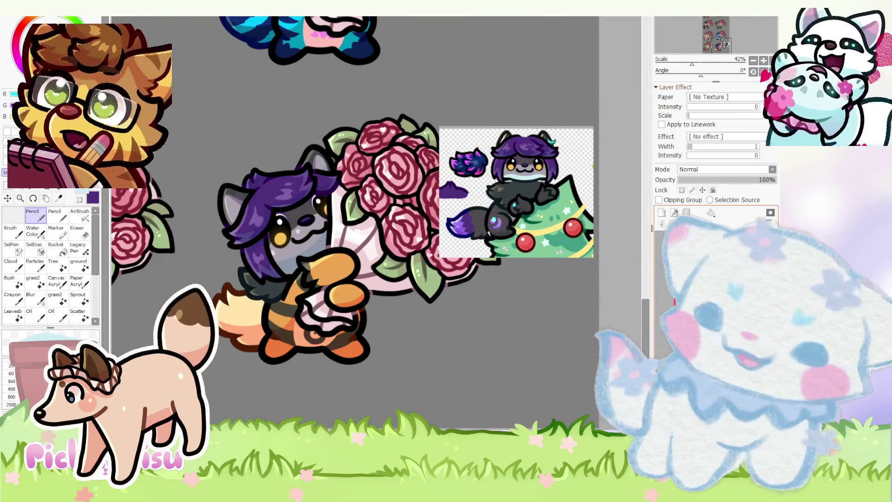
scroll(558, 233, up, 4)
scroll(509, 188, up, 2)
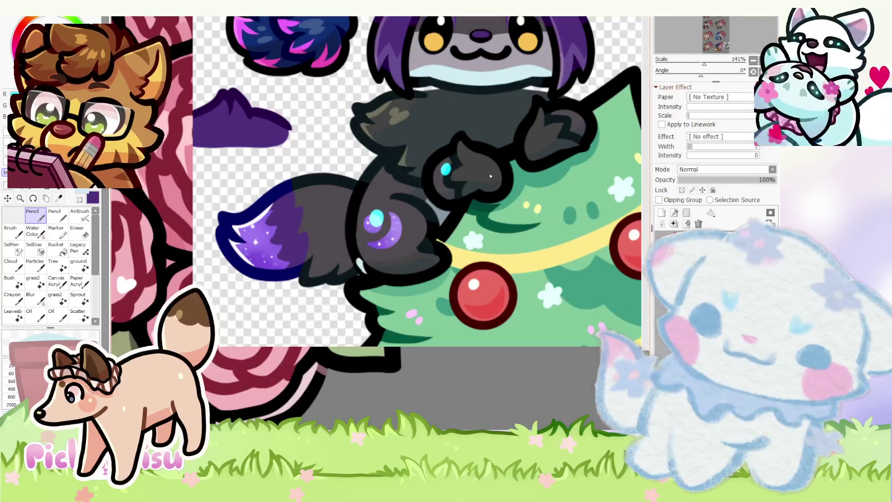
- Recolour the raccoon's orange raised arm dark grey
scroll(222, 307, down, 5)
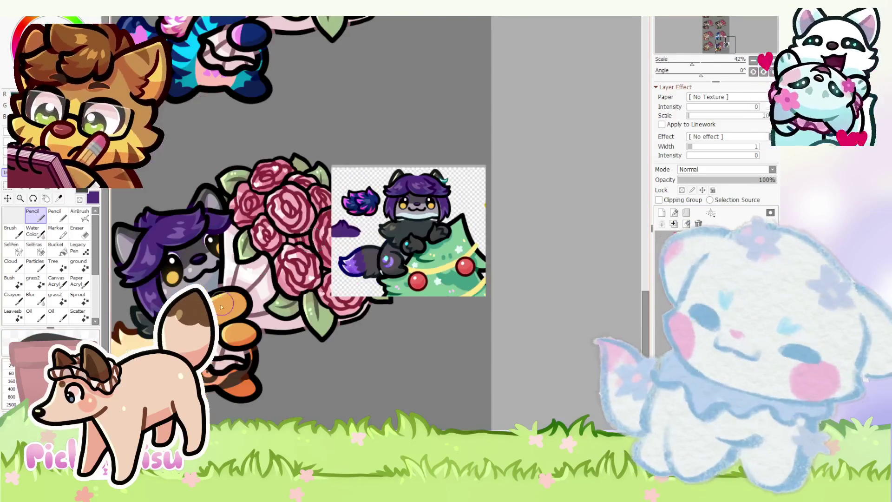
scroll(222, 307, up, 5)
mouse_move(260, 279)
mouse_down()
mouse_move(179, 273)
mouse_move(265, 262)
mouse_move(303, 279)
mouse_move(269, 294)
mouse_move(289, 252)
mouse_up()
scroll(289, 252, down, 6)
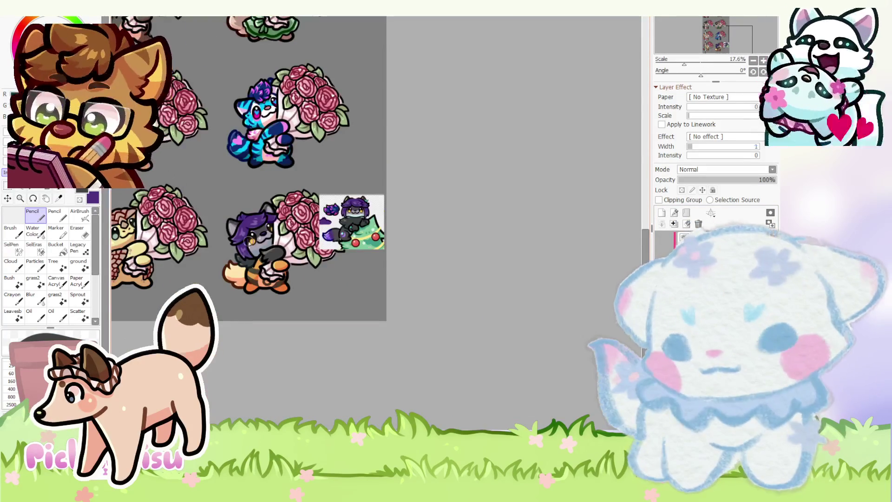
scroll(175, 66, down, 1)
scroll(175, 65, down, 1)
scroll(189, 146, up, 2)
scroll(189, 146, down, 2)
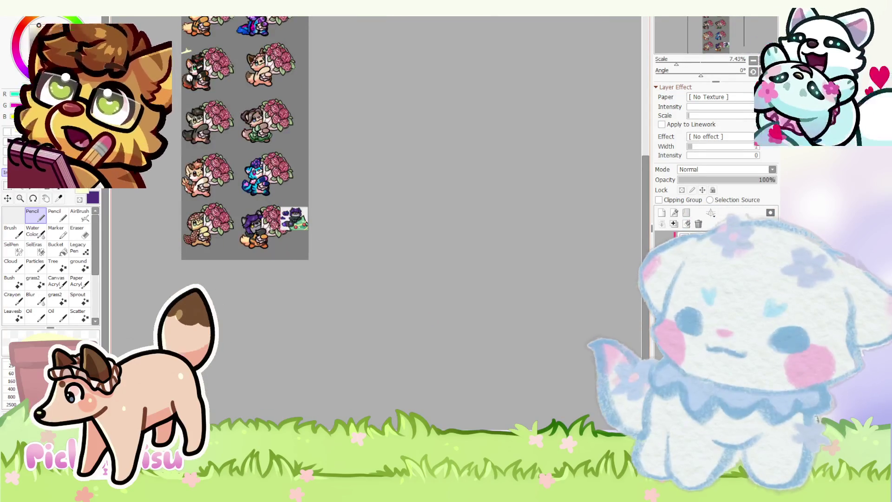
scroll(376, 225, up, 8)
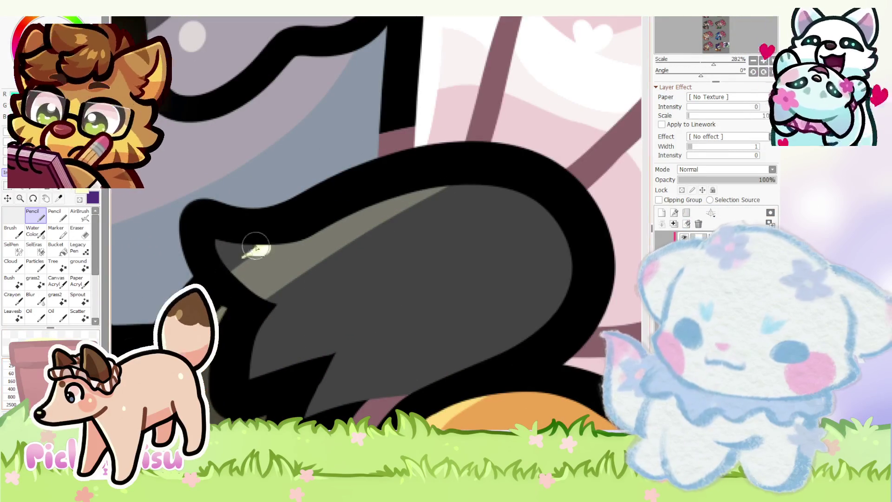
- Add a faint pale highlight to the dark arm on the Shine layer
drag(259, 249, 223, 260)
key(ctrl+z)
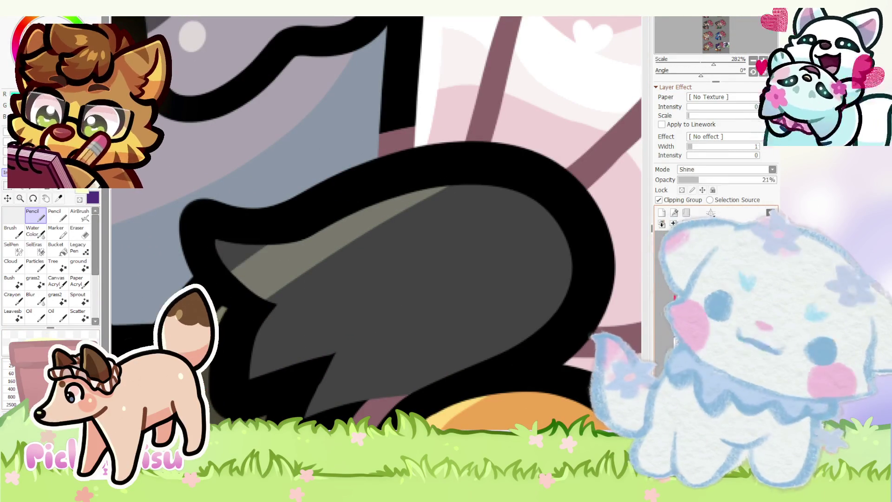
click(79, 232)
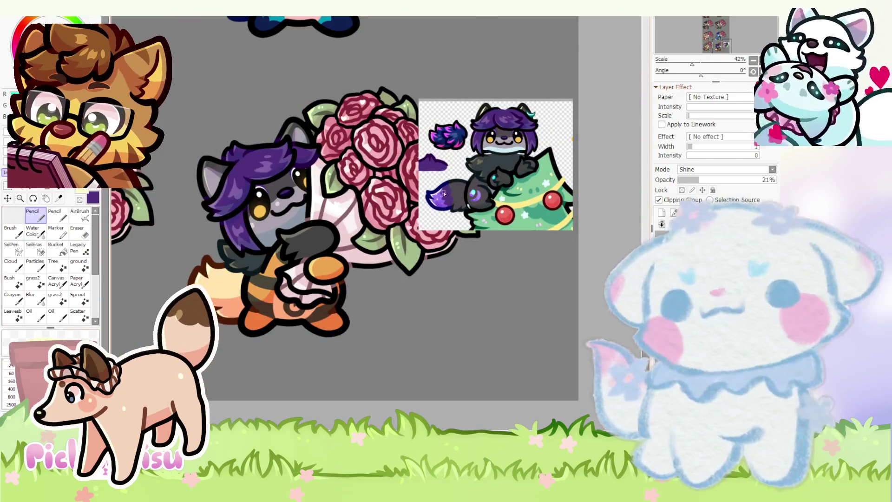
scroll(271, 237, up, 3)
- Lock transparency on the arm's base layer and shade its left and lower edges darker
click(706, 233)
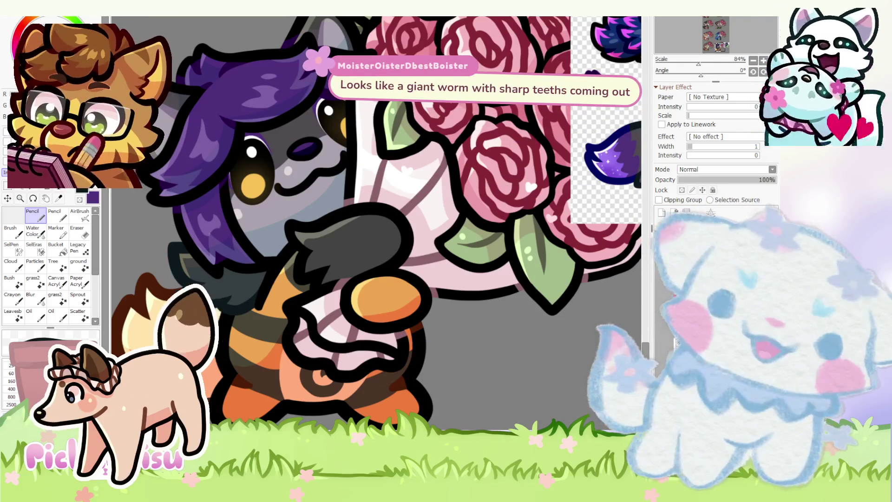
scroll(370, 250, up, 2)
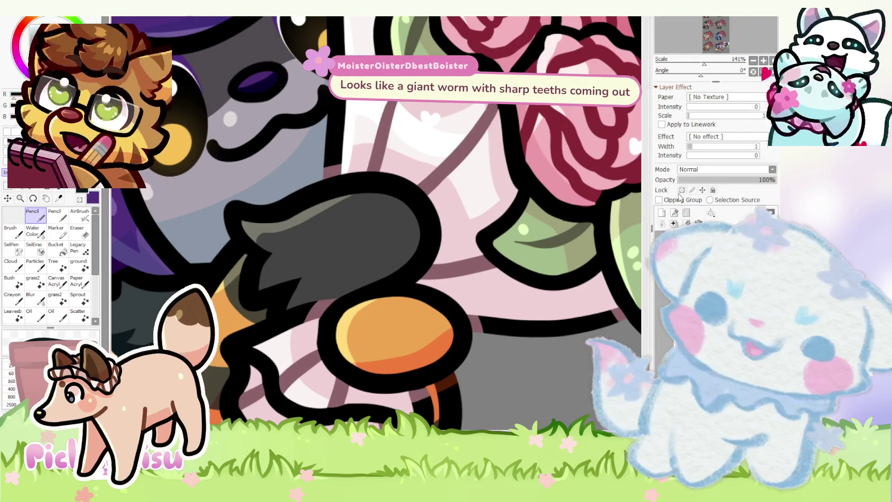
click(682, 190)
scroll(295, 243, up, 1)
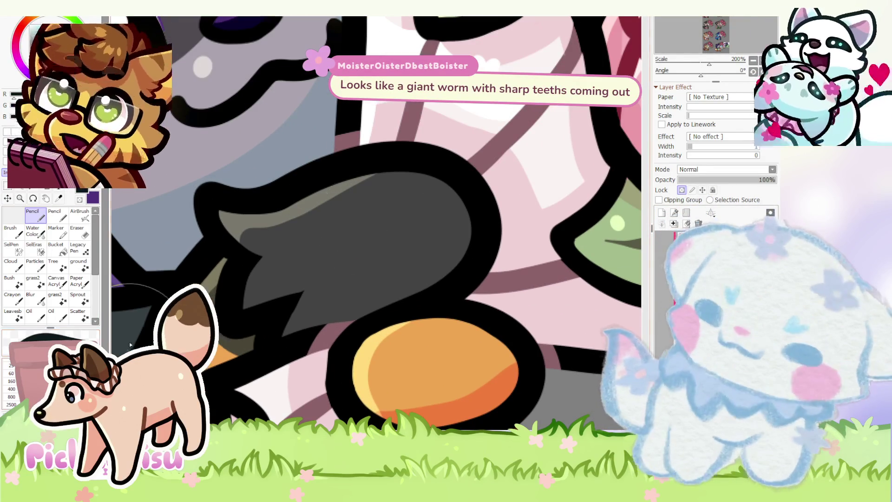
drag(244, 258, 185, 353)
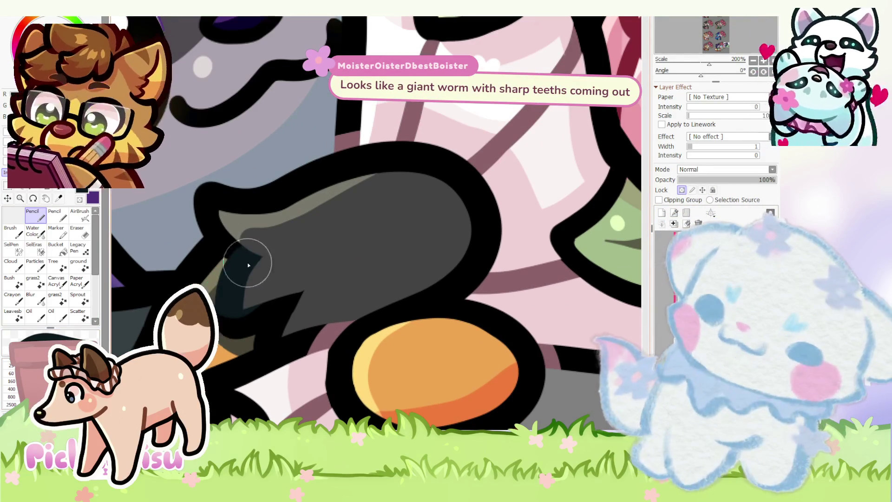
drag(289, 299, 275, 316)
scroll(309, 249, down, 1)
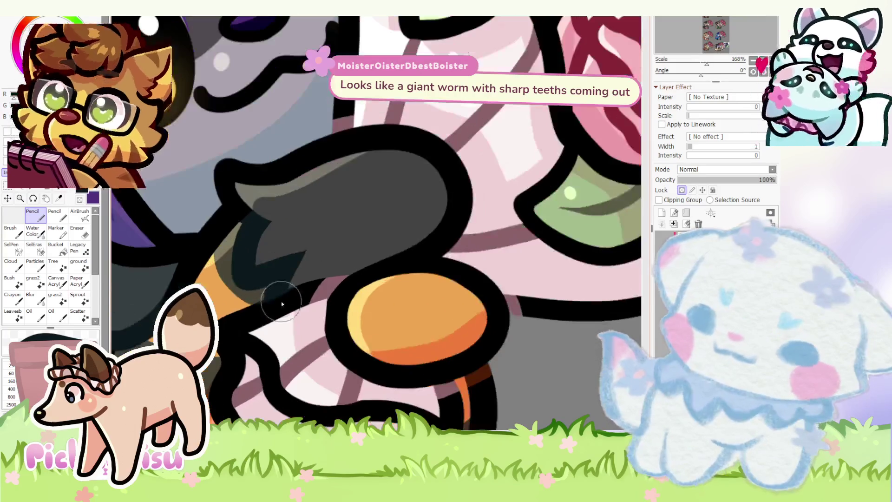
scroll(272, 297, up, 4)
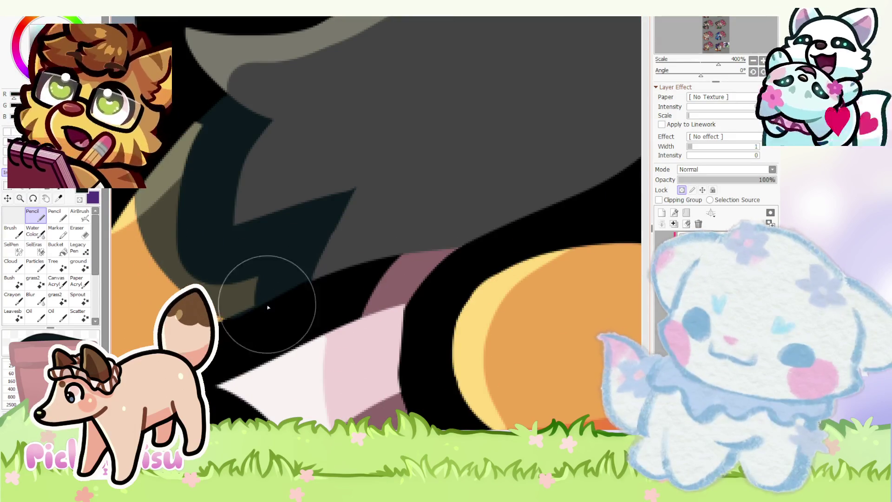
scroll(286, 321, down, 8)
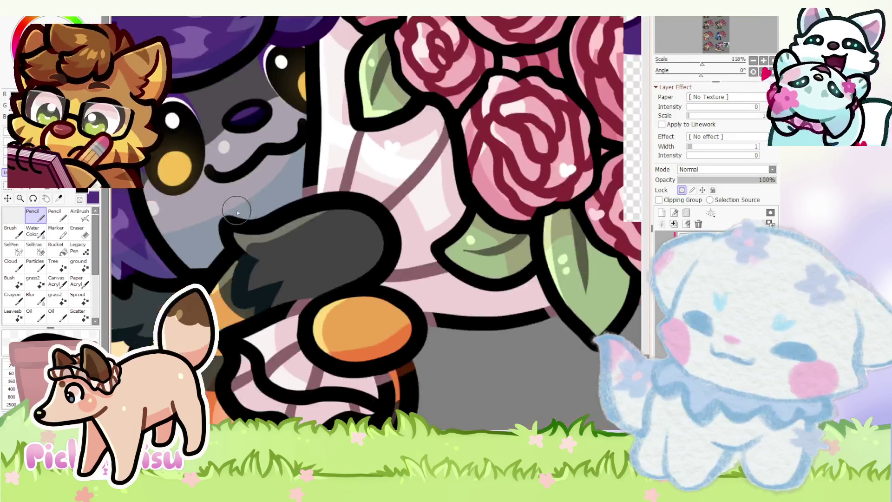
scroll(265, 298, up, 6)
scroll(307, 231, down, 6)
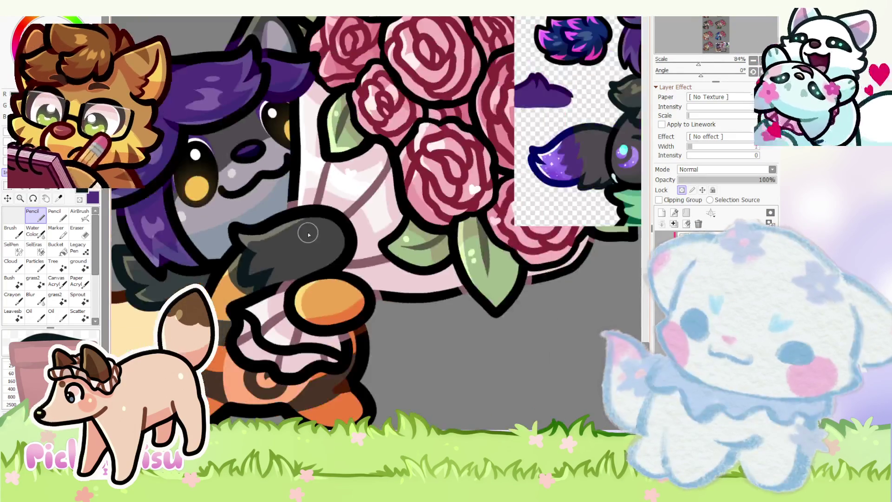
scroll(306, 217, up, 1)
scroll(306, 214, down, 1)
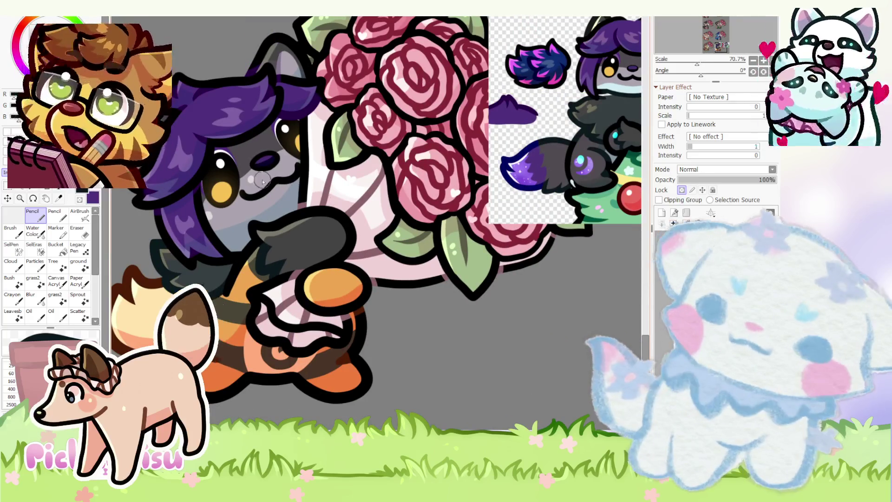
scroll(245, 288, up, 1)
scroll(249, 274, up, 3)
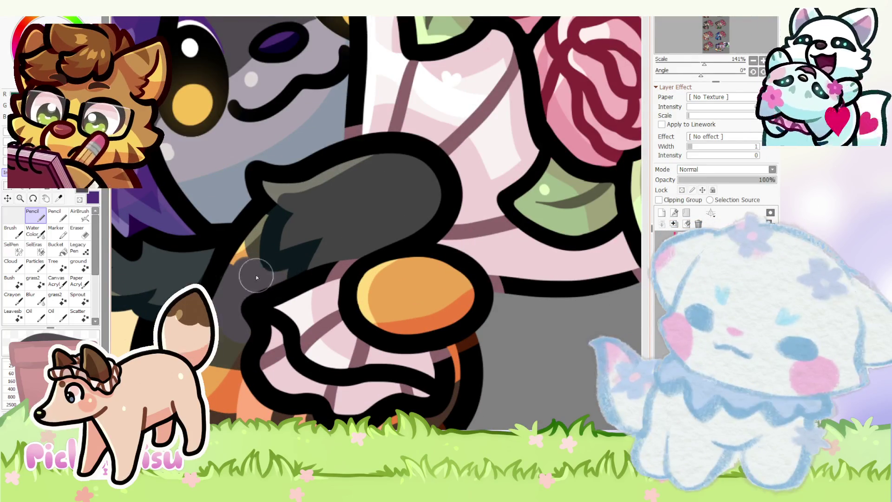
scroll(230, 247, down, 3)
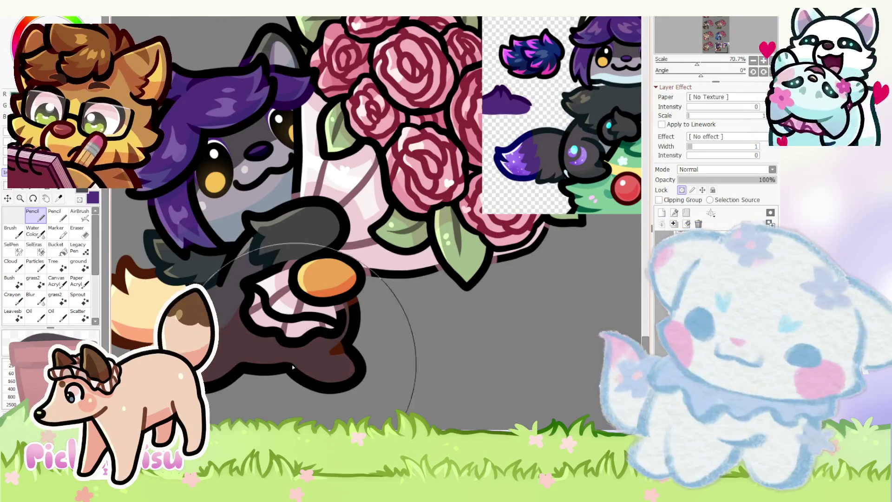
- Paint over the orange paw pad in dark grey to match the arm and reference
scroll(237, 275, down, 1)
scroll(237, 275, up, 2)
scroll(237, 275, up, 3)
scroll(237, 275, down, 2)
scroll(331, 275, up, 5)
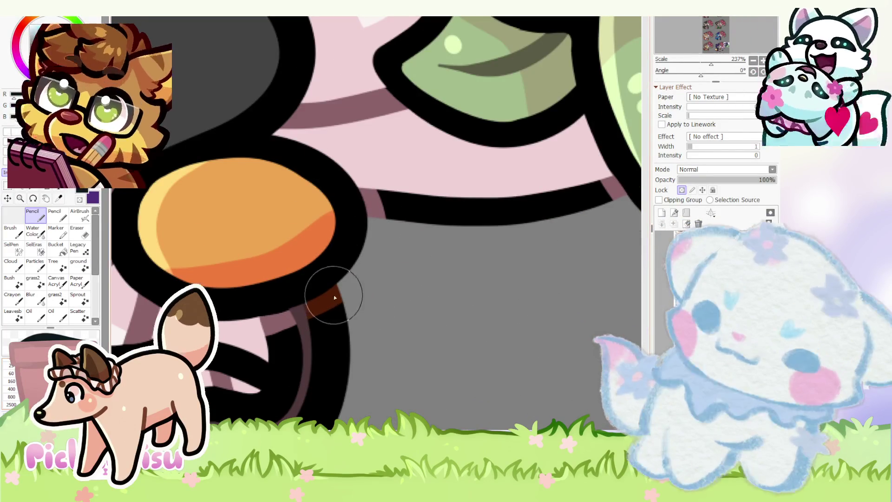
scroll(446, 296, down, 3)
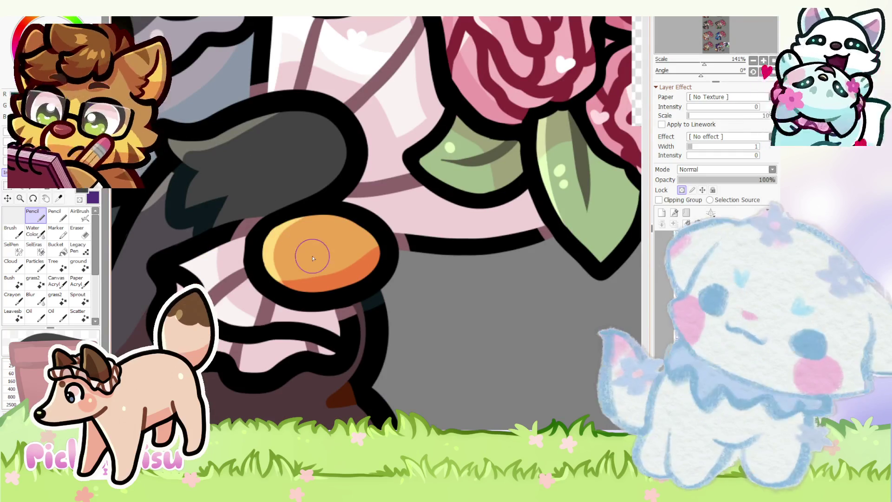
scroll(318, 249, up, 1)
drag(269, 229, 373, 238)
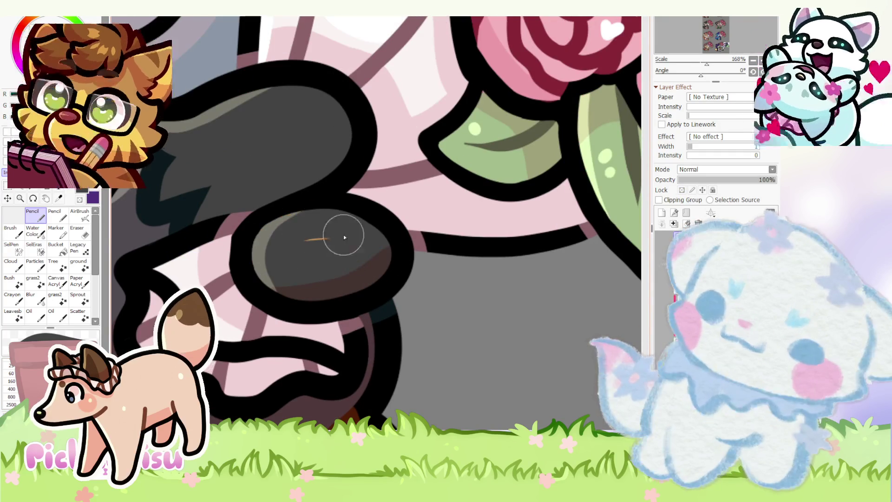
scroll(358, 242, down, 5)
scroll(539, 145, up, 2)
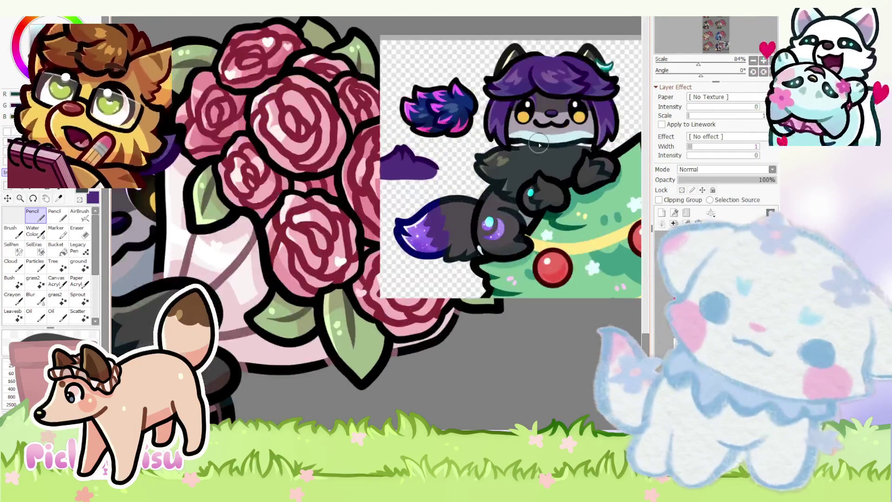
scroll(539, 137, down, 2)
scroll(445, 255, up, 3)
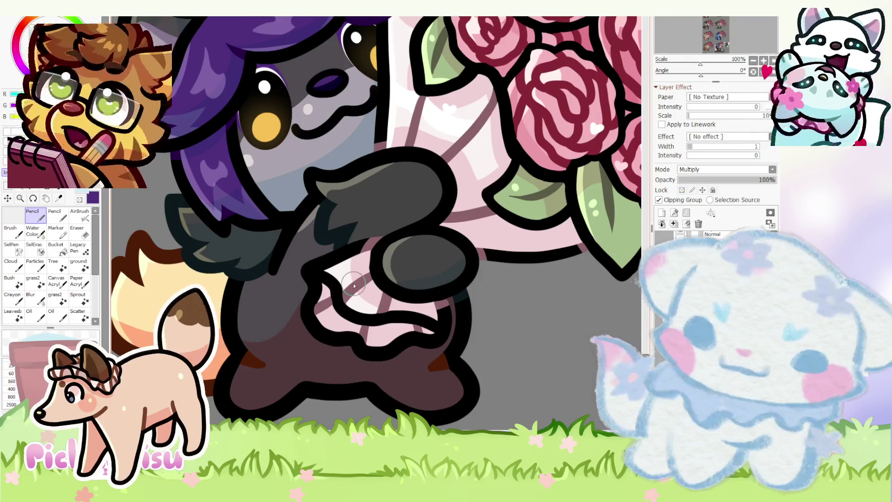
- With the Pencil, paint a lighter blue-gray belly patch under the pink frill, zooming on the paws
scroll(366, 302, down, 1)
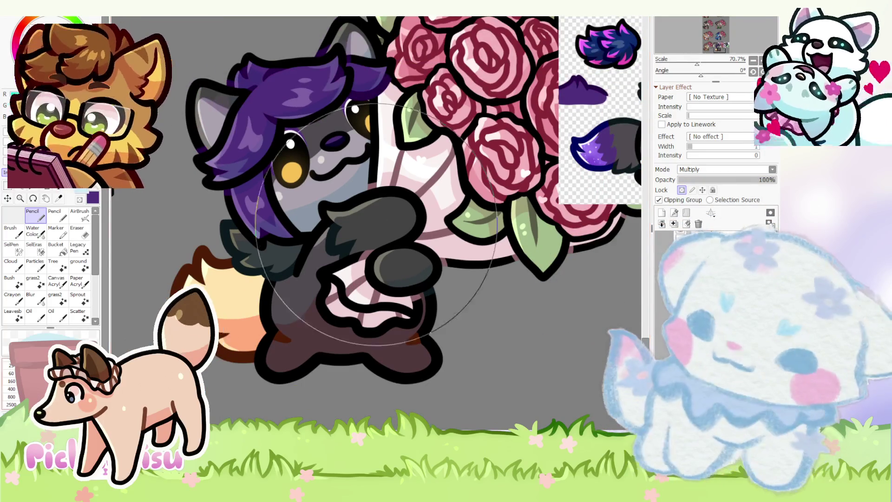
scroll(310, 371, down, 3)
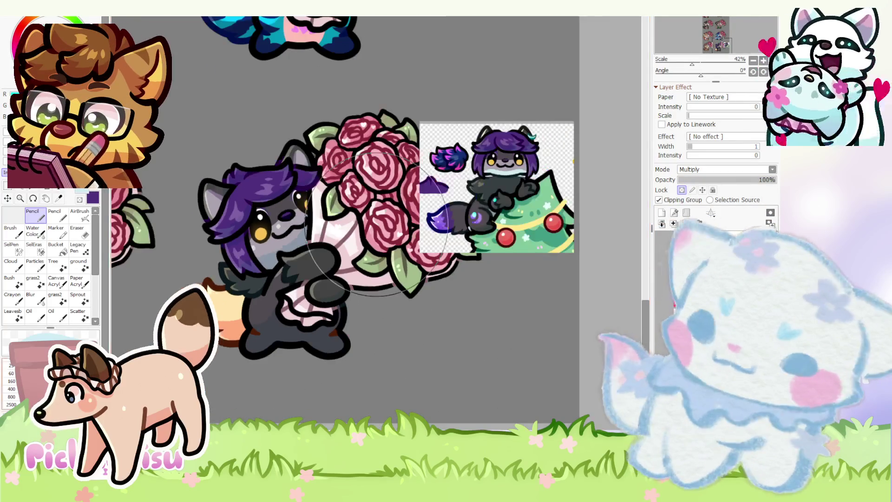
scroll(228, 318, up, 3)
scroll(228, 318, down, 2)
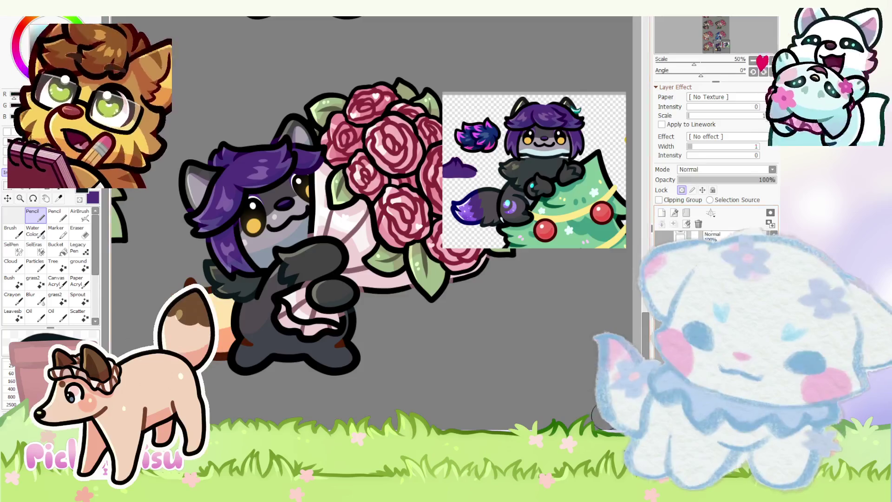
scroll(347, 356, up, 4)
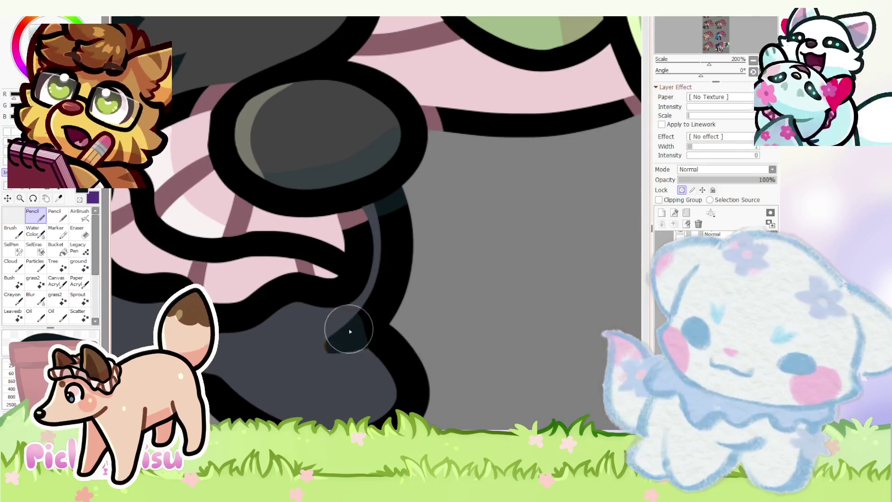
scroll(322, 352, down, 3)
scroll(322, 352, up, 2)
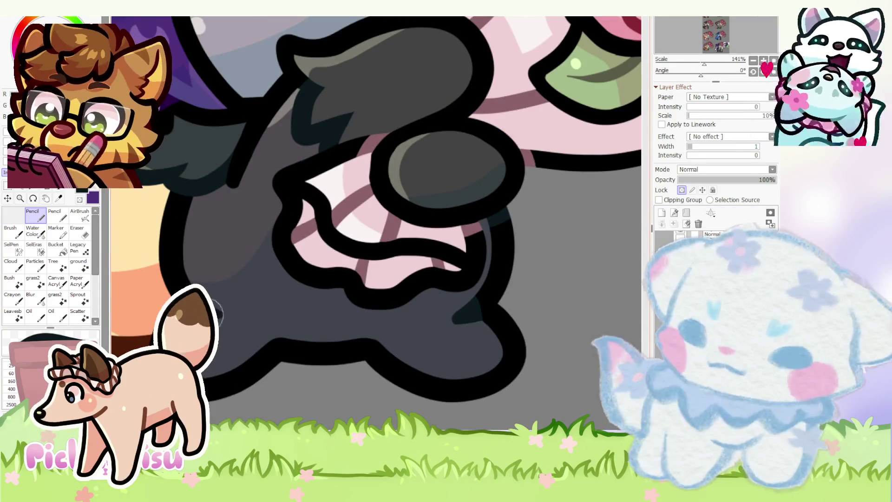
scroll(214, 304, up, 1)
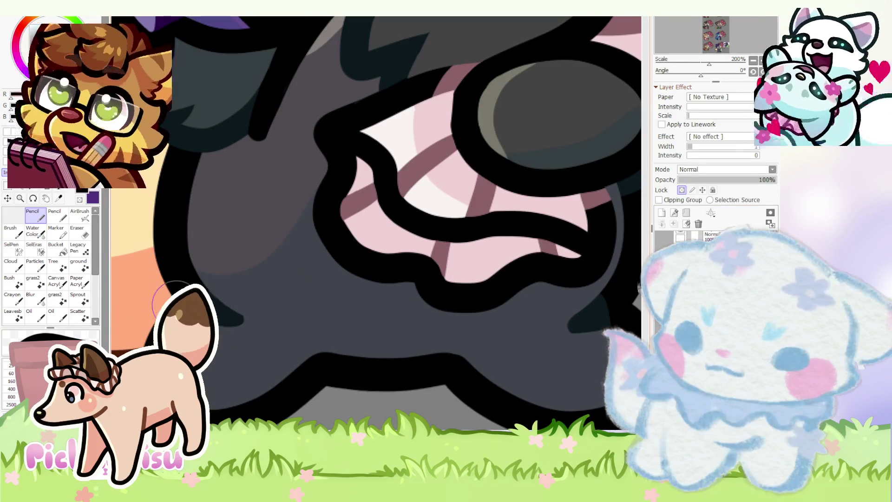
scroll(218, 316, down, 5)
scroll(555, 140, up, 2)
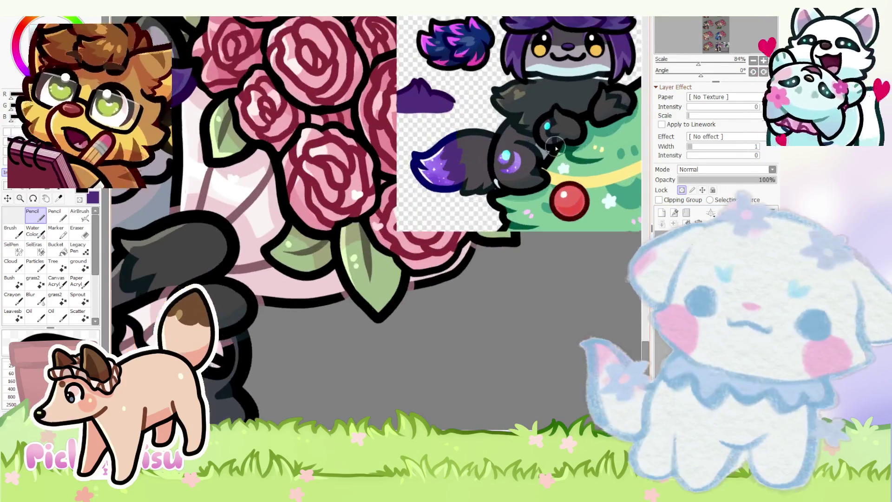
scroll(546, 63, down, 2)
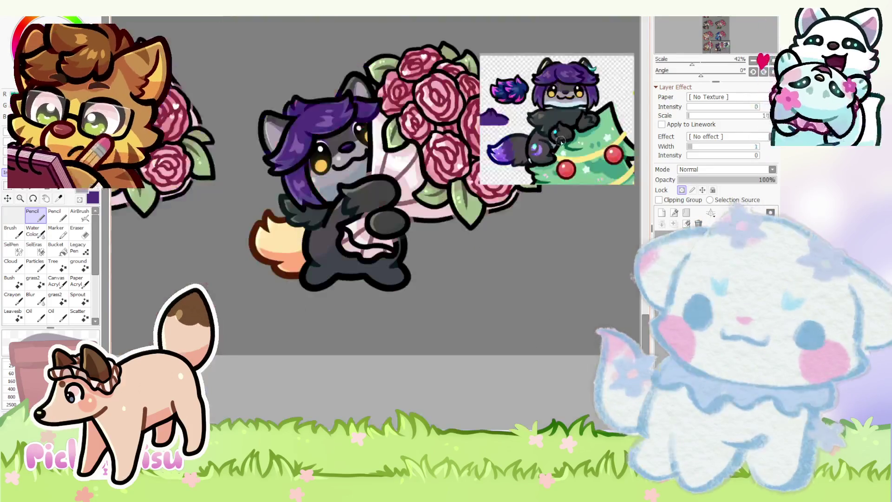
scroll(339, 236, up, 2)
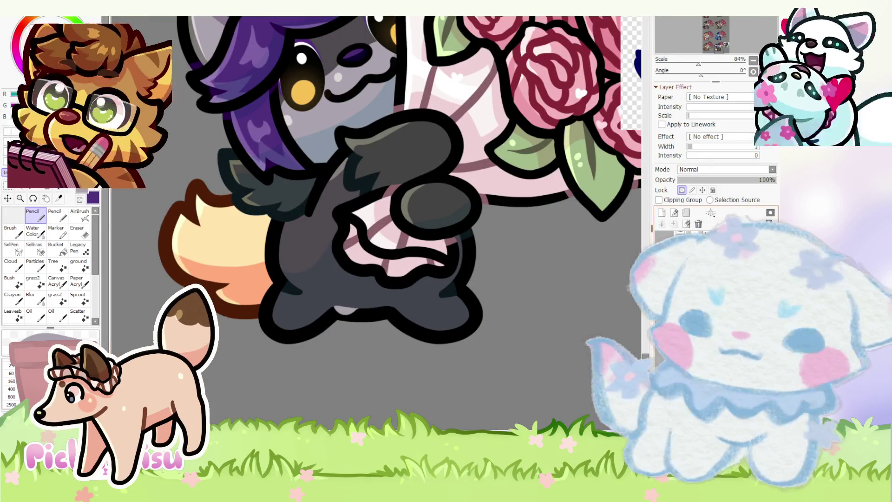
scroll(379, 271, up, 2)
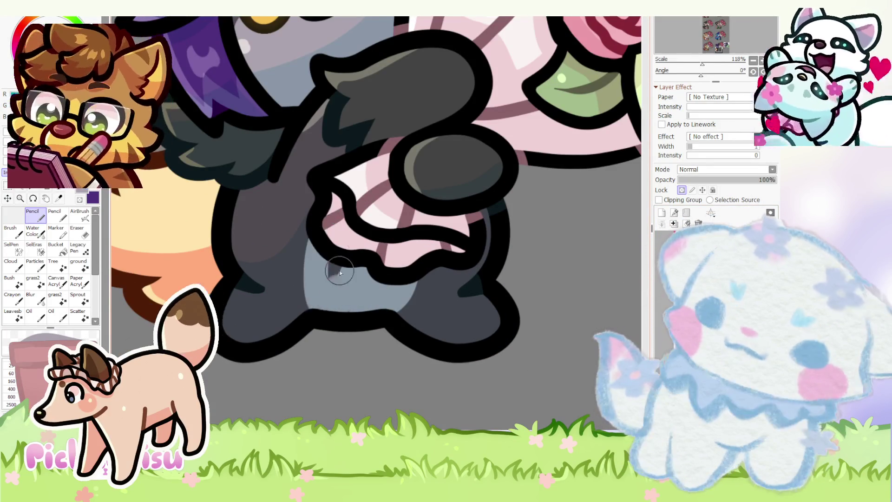
scroll(363, 290, down, 6)
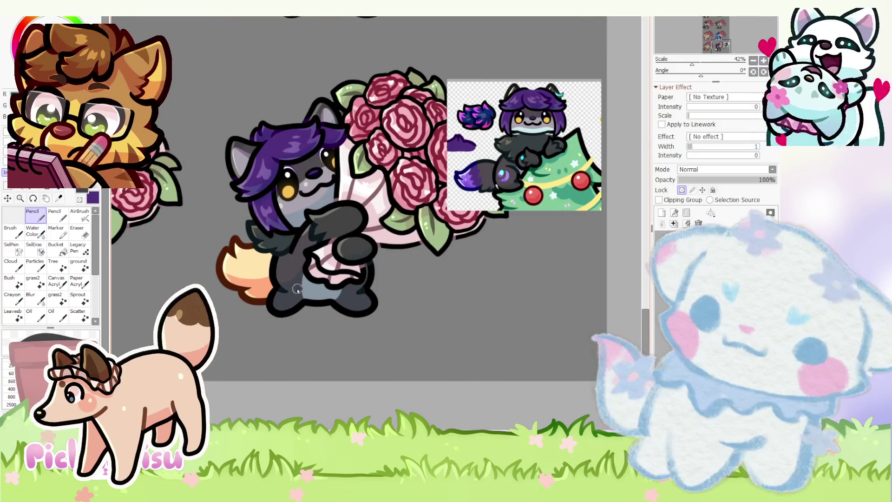
scroll(298, 288, up, 7)
scroll(259, 312, down, 6)
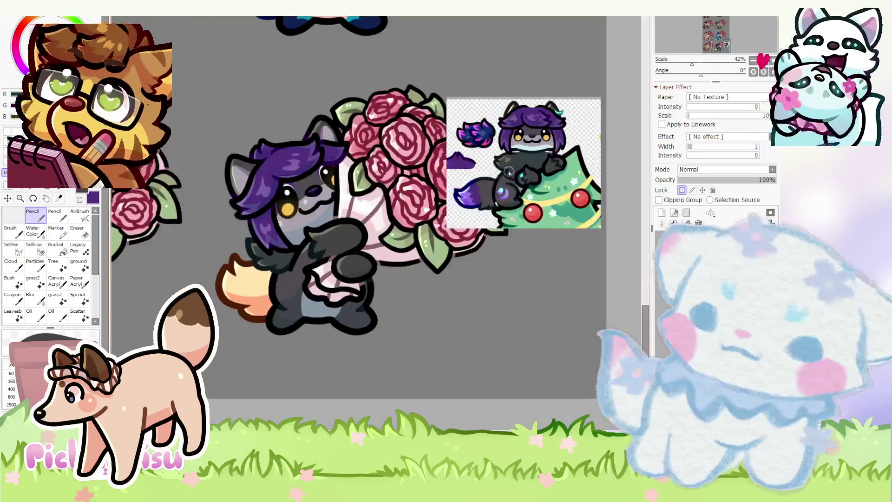
scroll(548, 197, up, 5)
scroll(548, 199, down, 3)
scroll(341, 359, up, 4)
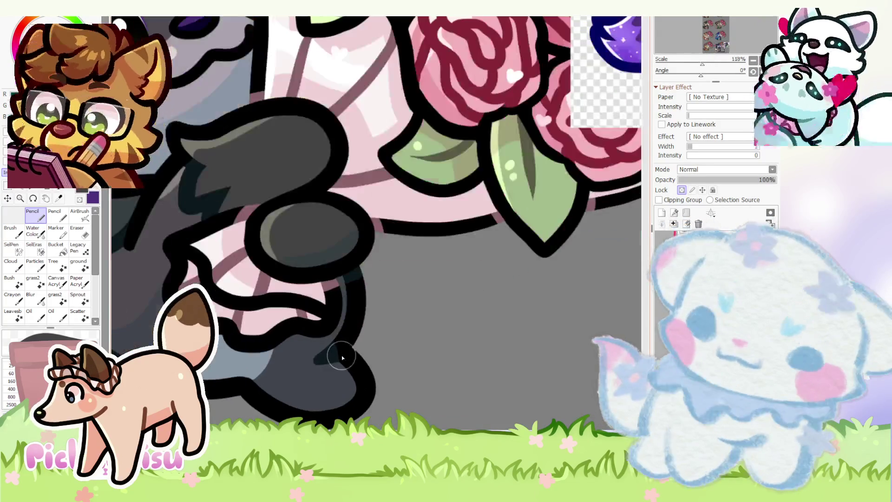
scroll(338, 396, down, 4)
scroll(225, 355, up, 1)
scroll(245, 358, up, 3)
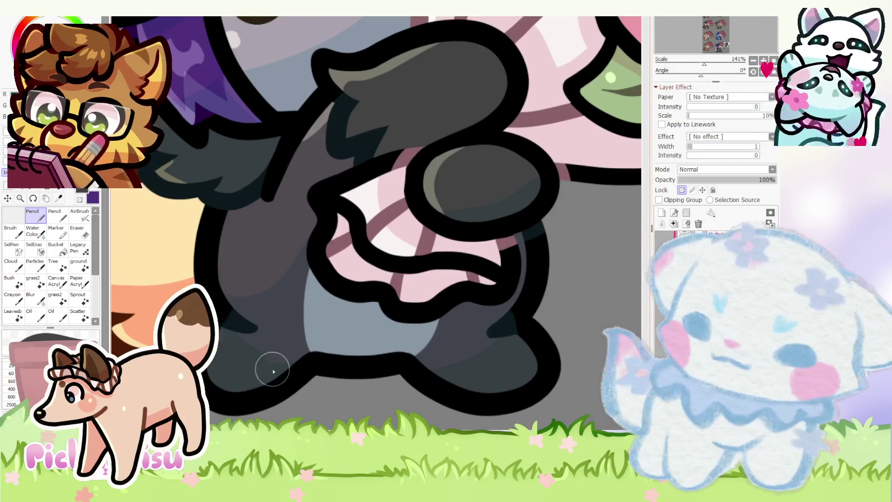
scroll(245, 358, down, 4)
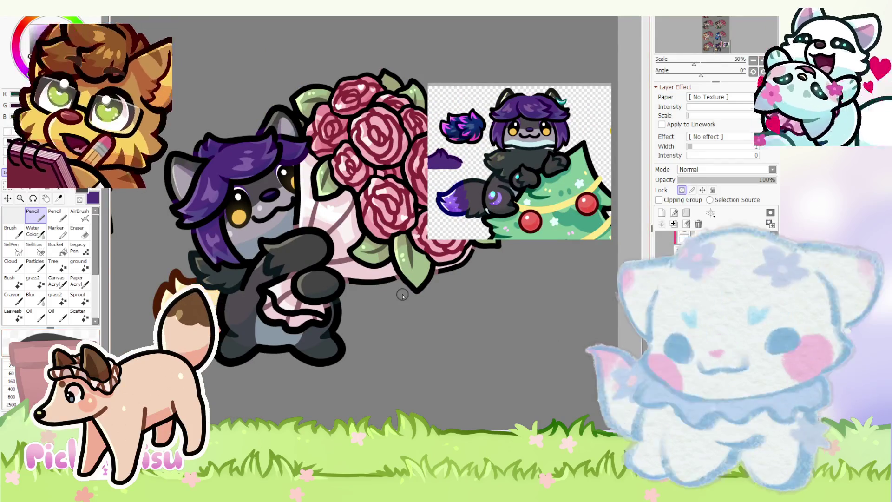
scroll(518, 202, up, 8)
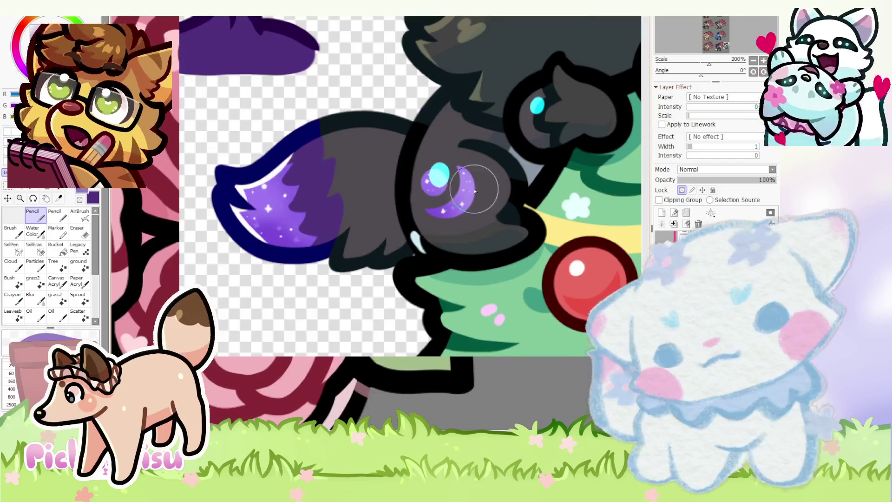
scroll(475, 190, down, 10)
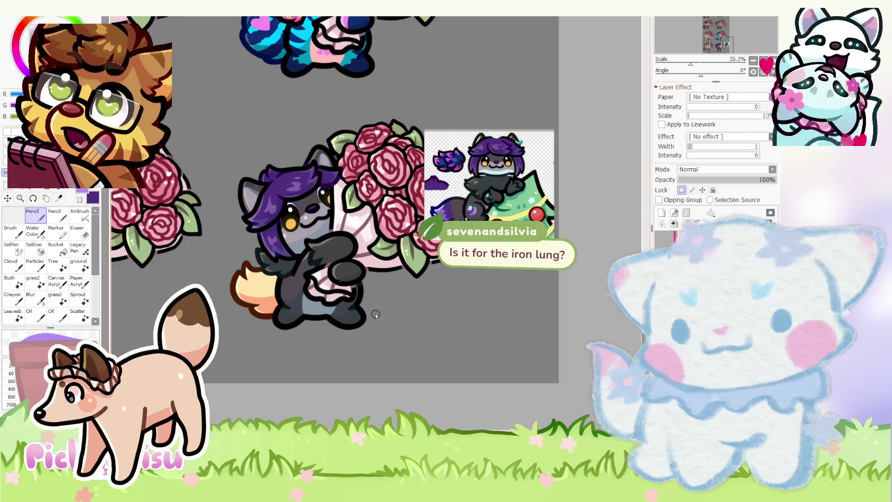
scroll(444, 201, up, 2)
scroll(452, 203, down, 5)
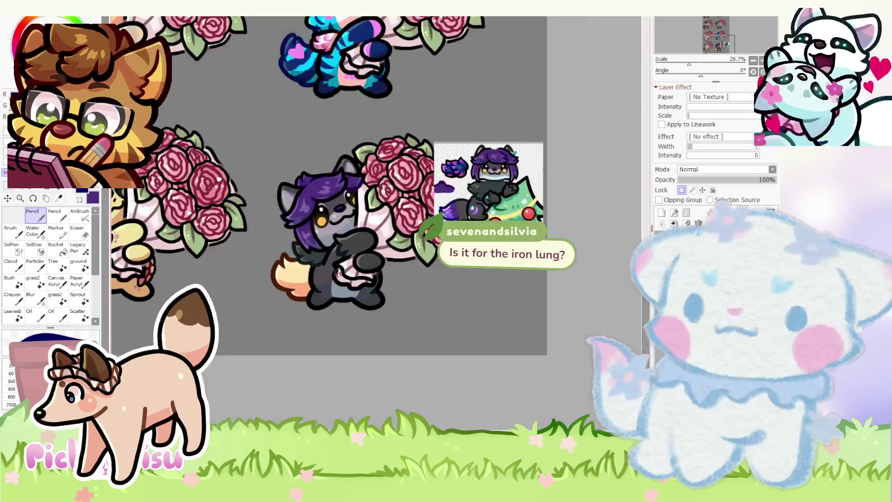
scroll(266, 355, up, 6)
scroll(266, 356, down, 2)
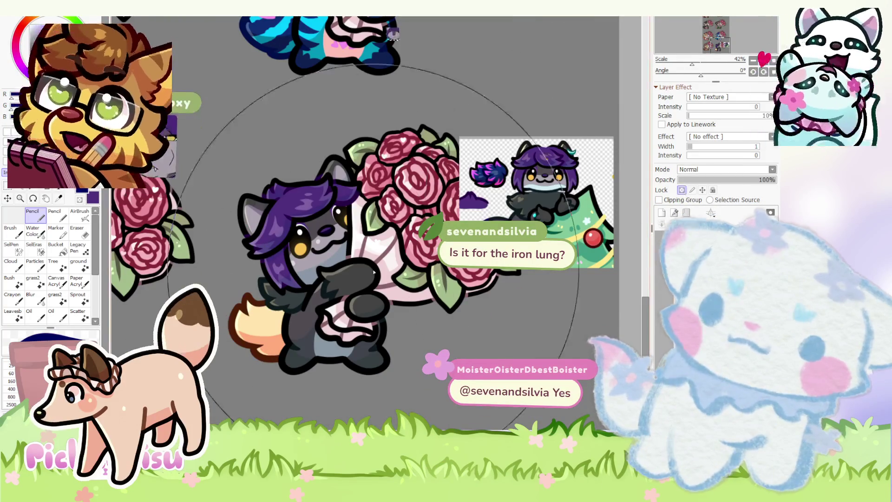
scroll(484, 227, up, 2)
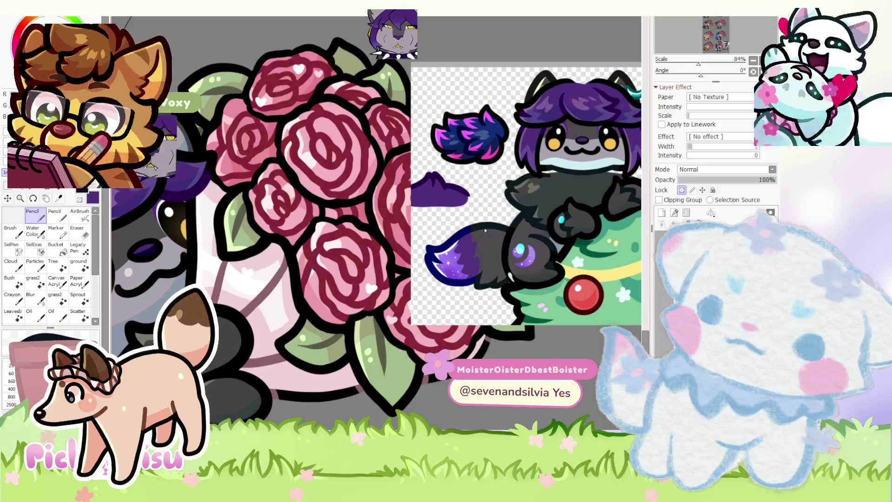
scroll(484, 228, down, 3)
scroll(465, 252, up, 2)
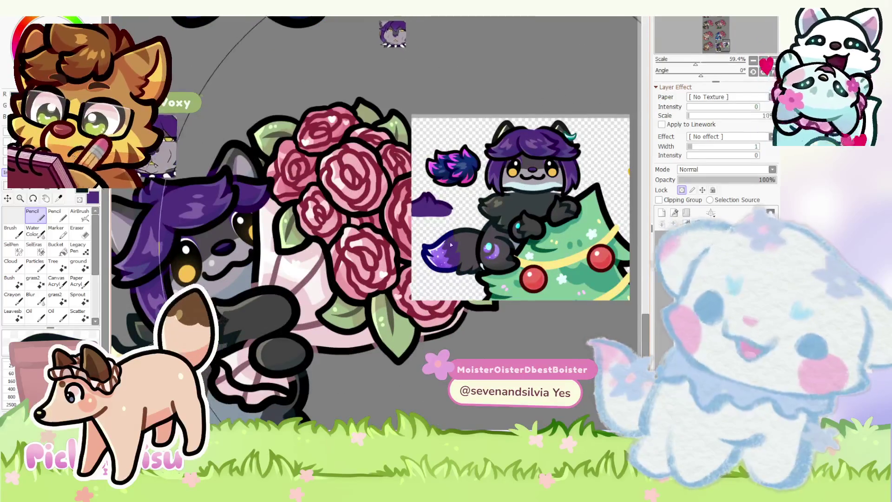
scroll(305, 315, down, 1)
scroll(305, 315, up, 3)
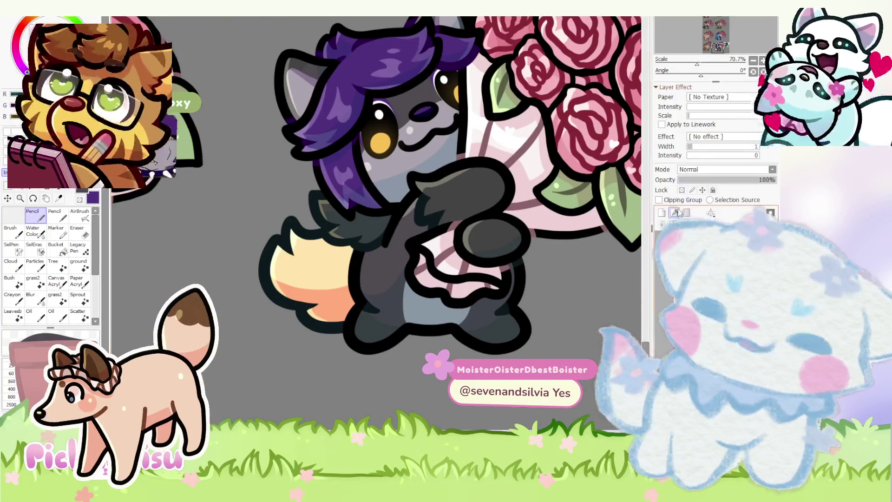
click(287, 251)
- Paint the lower tail tip bright purple with the Pencil
scroll(287, 252, down, 3)
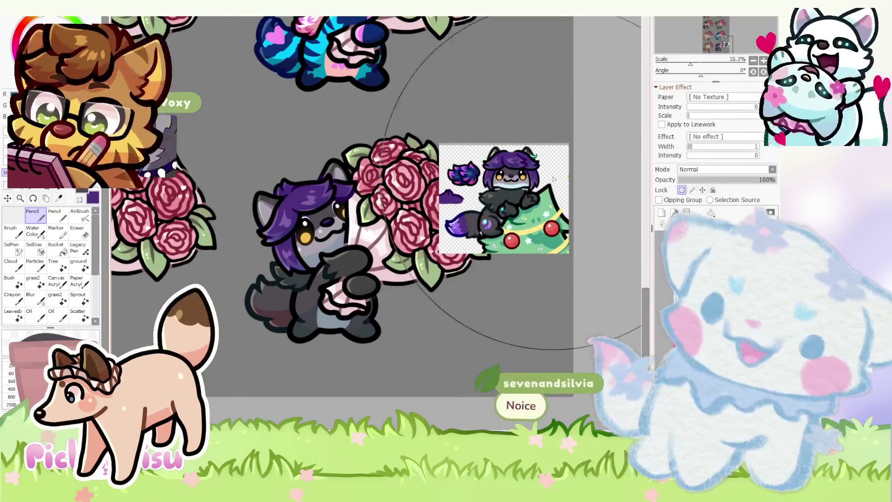
scroll(466, 226, up, 4)
scroll(466, 226, down, 2)
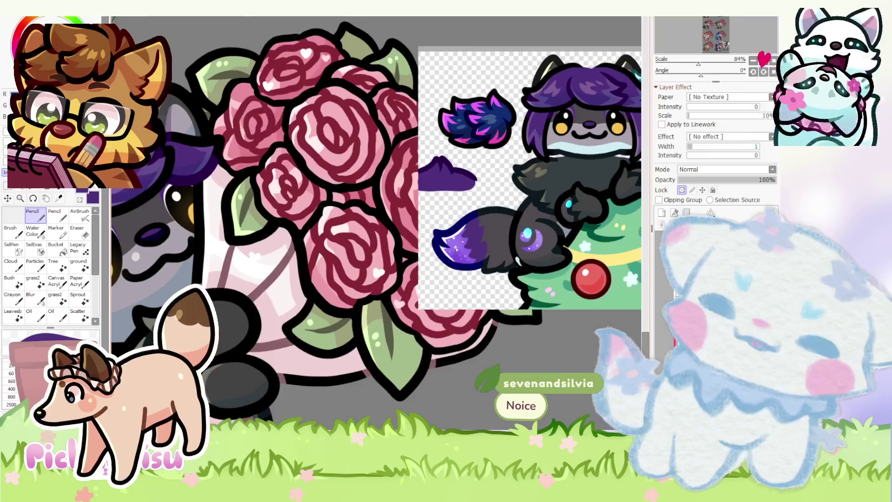
scroll(455, 249, up, 3)
scroll(459, 258, down, 6)
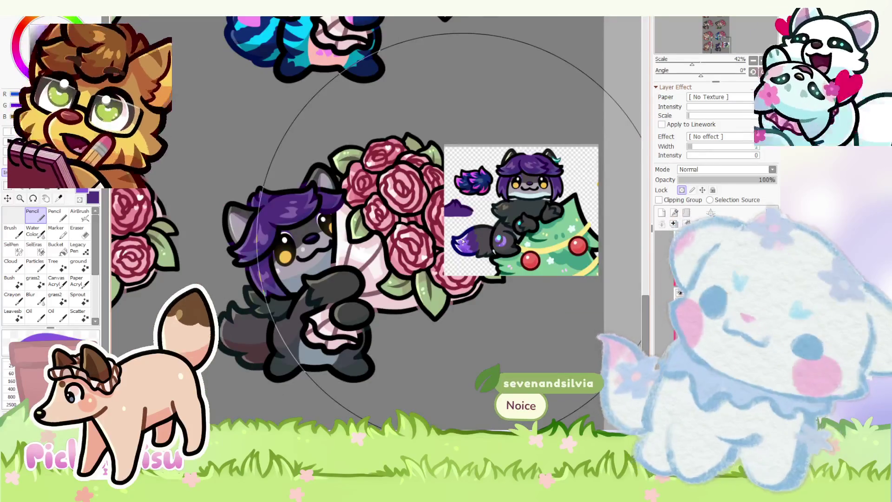
drag(246, 346, 183, 310)
scroll(232, 335, up, 1)
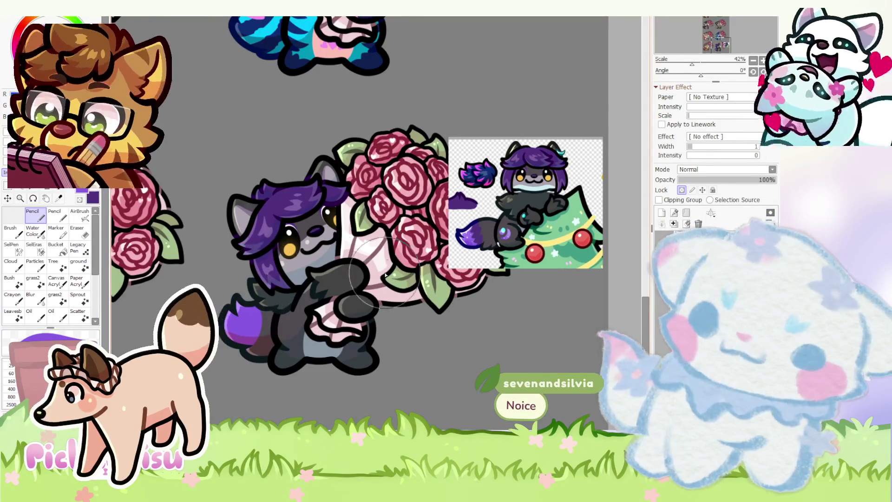
scroll(455, 248, up, 3)
scroll(455, 248, down, 3)
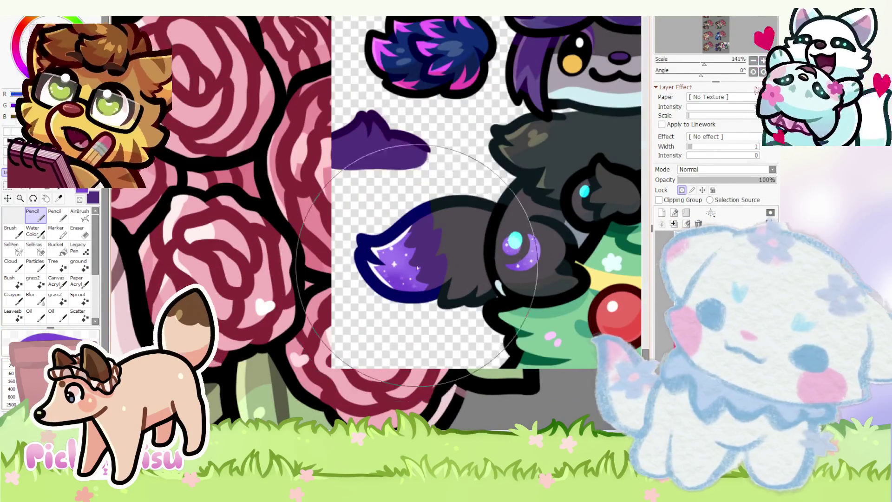
- Add a soft purple glow around the tail tip with the AirBrush
key(a)
scroll(174, 323, up, 4)
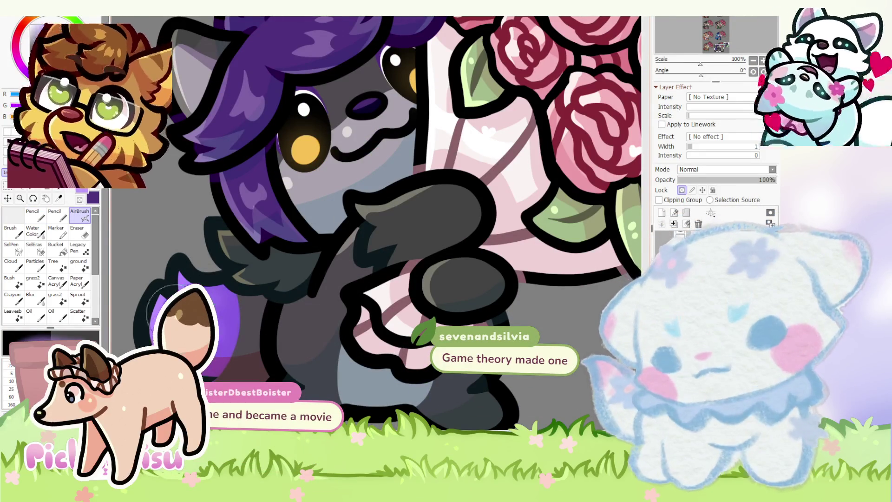
scroll(196, 321, down, 3)
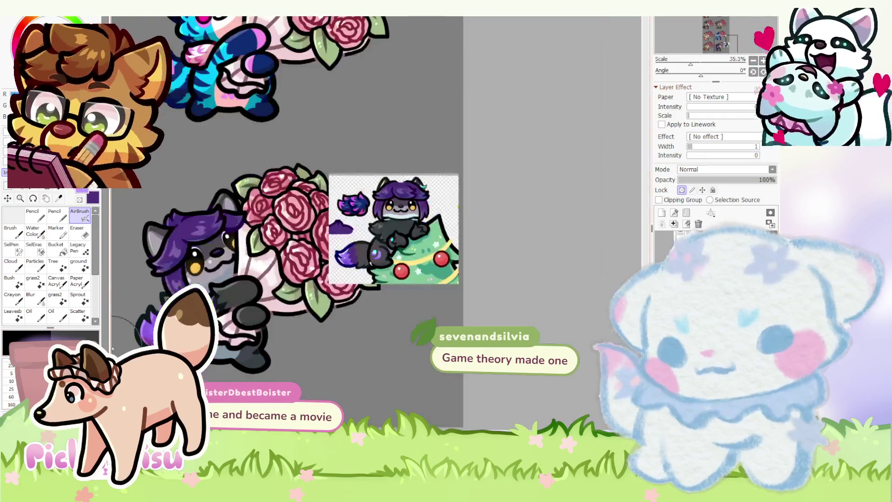
scroll(346, 285, up, 5)
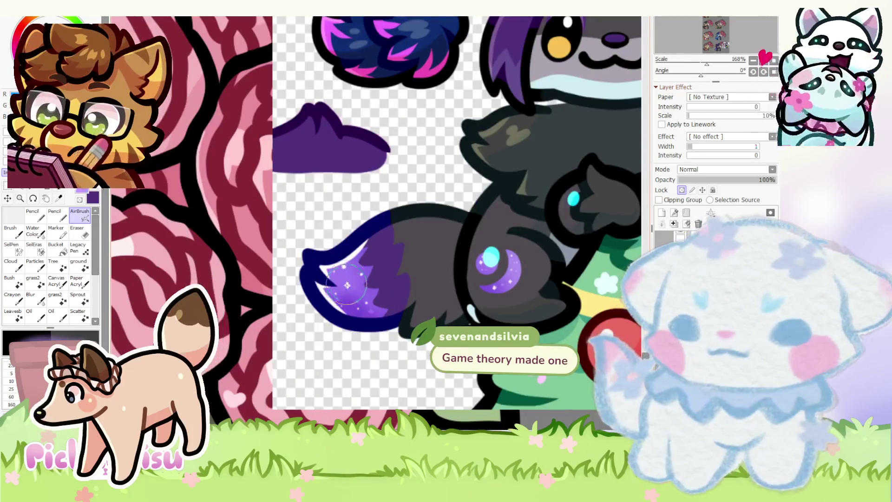
scroll(346, 284, down, 5)
scroll(376, 223, up, 3)
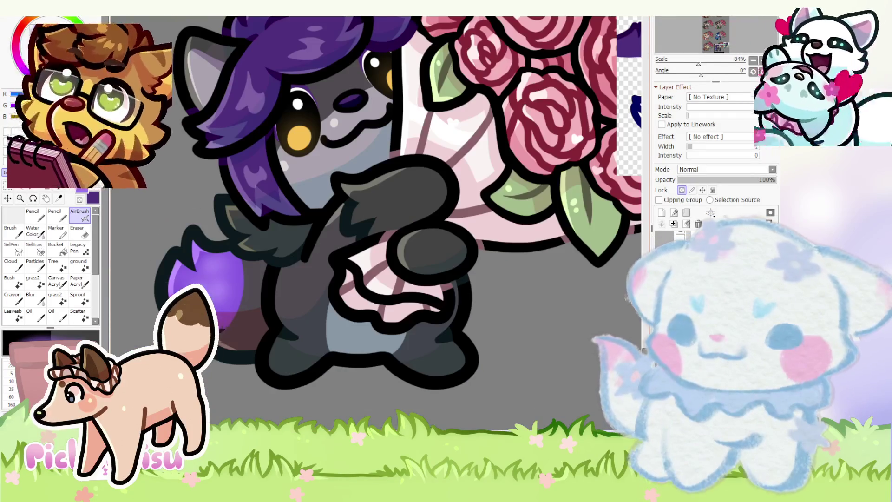
- Back on the Pencil, add a white highlight dot and a faint four-point sparkle on the tail
key(n)
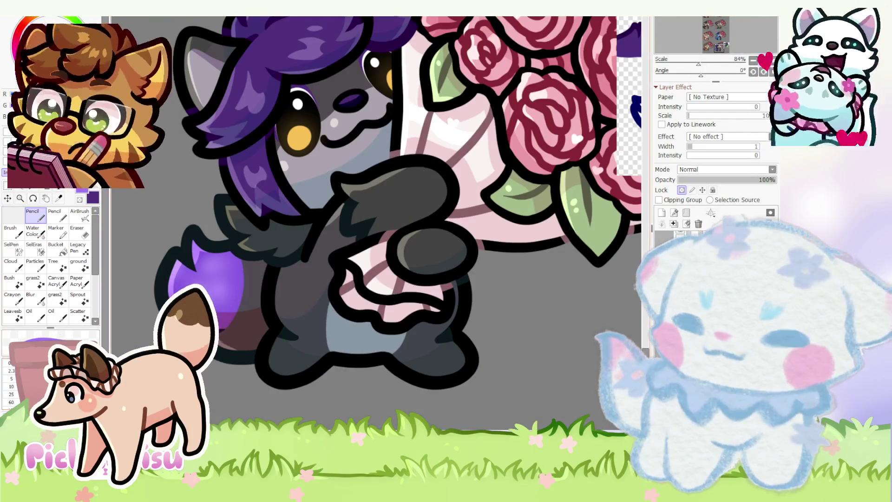
scroll(377, 223, up, 5)
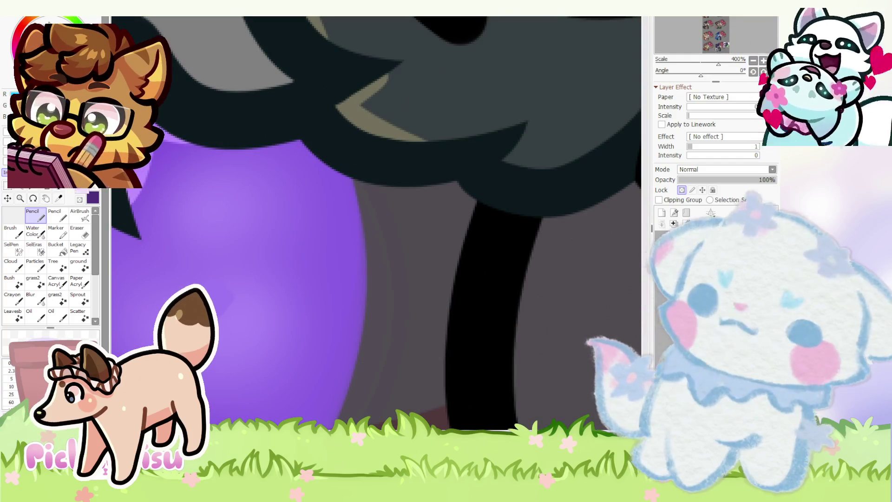
scroll(276, 218, down, 5)
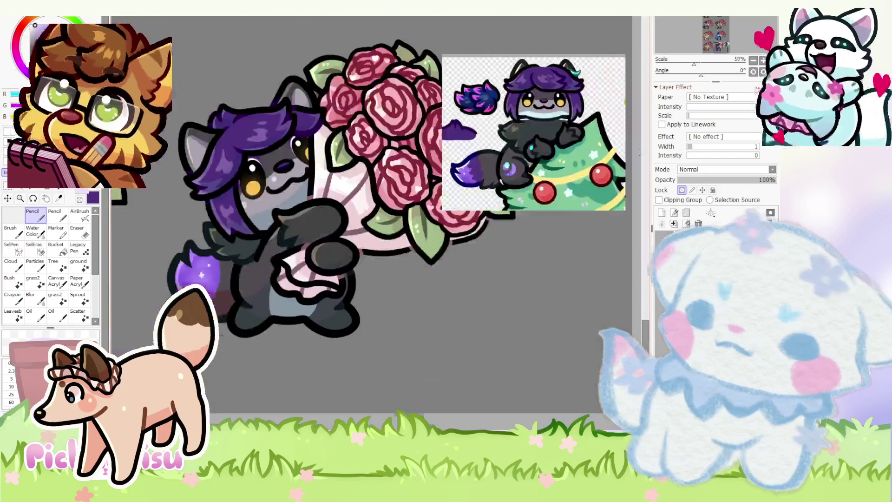
scroll(189, 271, up, 4)
click(190, 269)
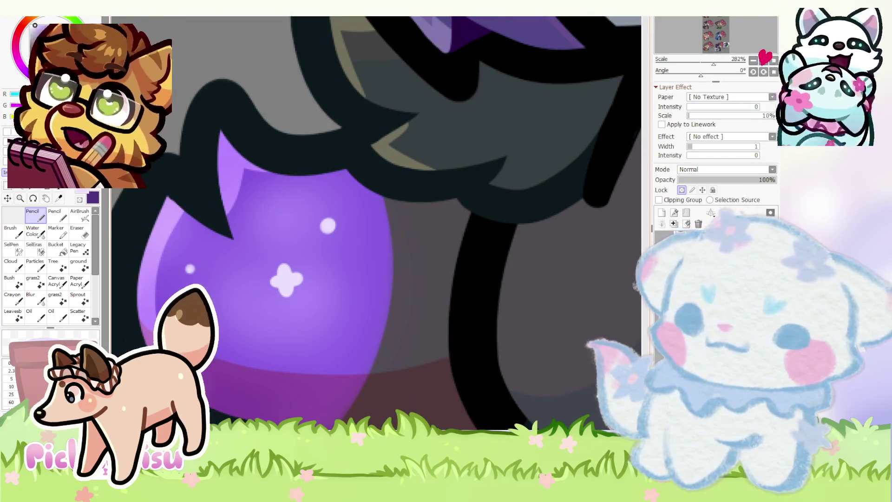
click(270, 229)
click(350, 302)
scroll(320, 357, down, 2)
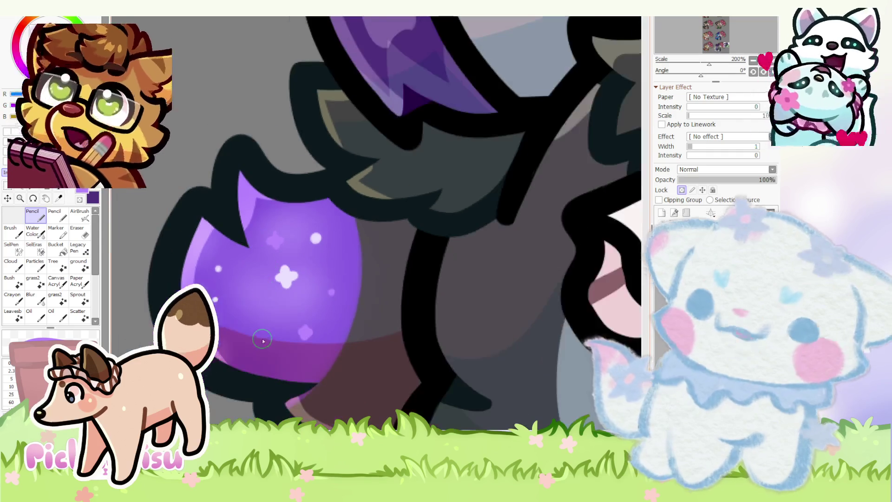
scroll(319, 325, up, 4)
- Scatter more small white sparkle dots across the purple tail
click(264, 342)
scroll(264, 342, down, 3)
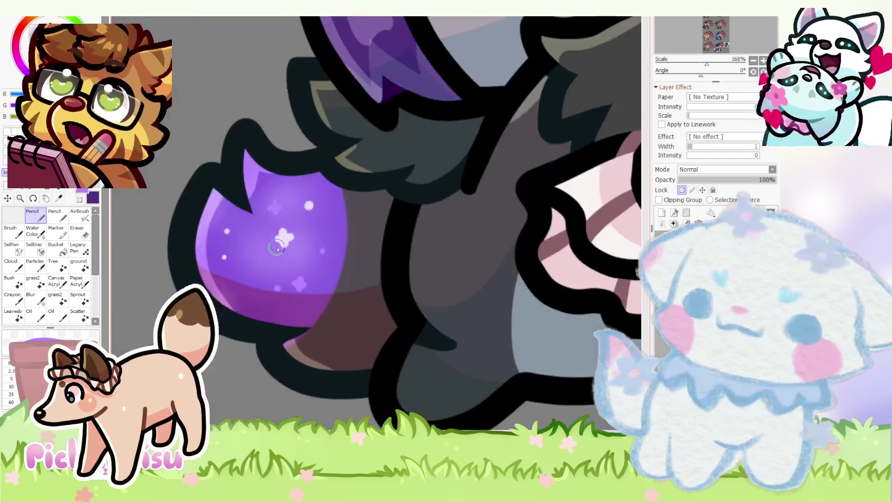
scroll(241, 293, up, 2)
click(224, 229)
click(263, 307)
scroll(252, 279, down, 3)
scroll(215, 257, up, 2)
click(216, 254)
- Release the layer's transparency lock and clip it to the layer beneath
scroll(215, 257, down, 5)
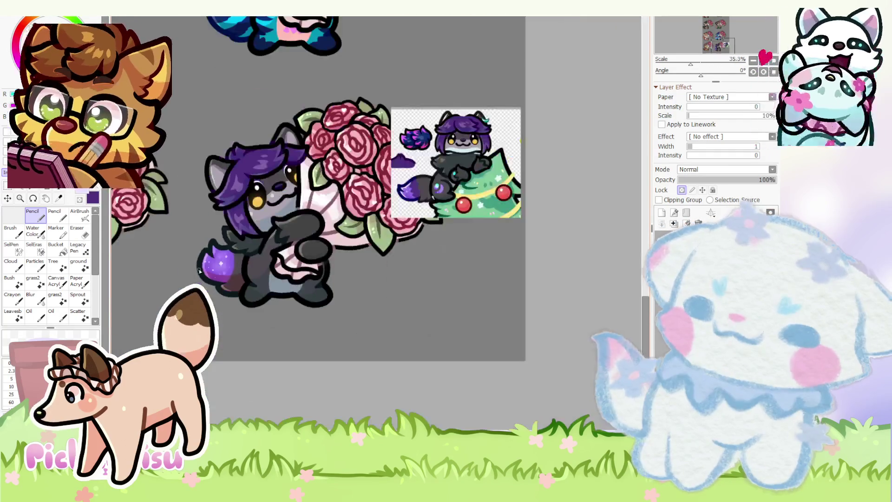
scroll(224, 294, up, 5)
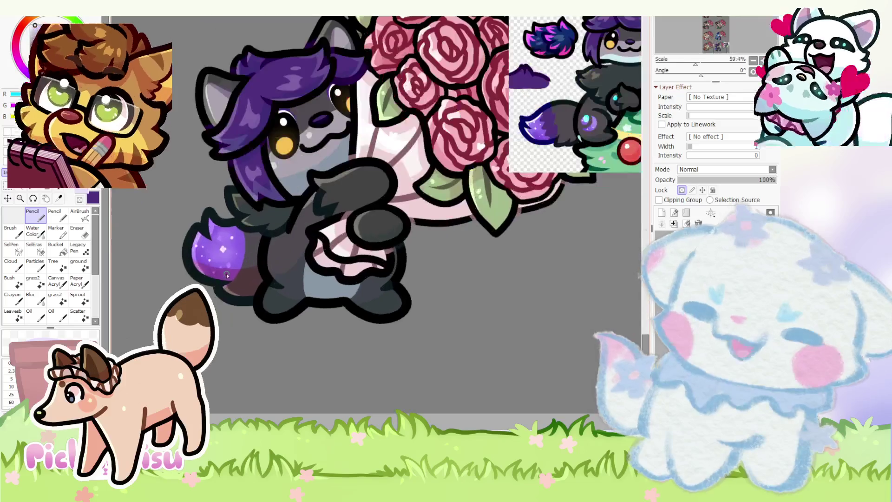
scroll(224, 293, down, 4)
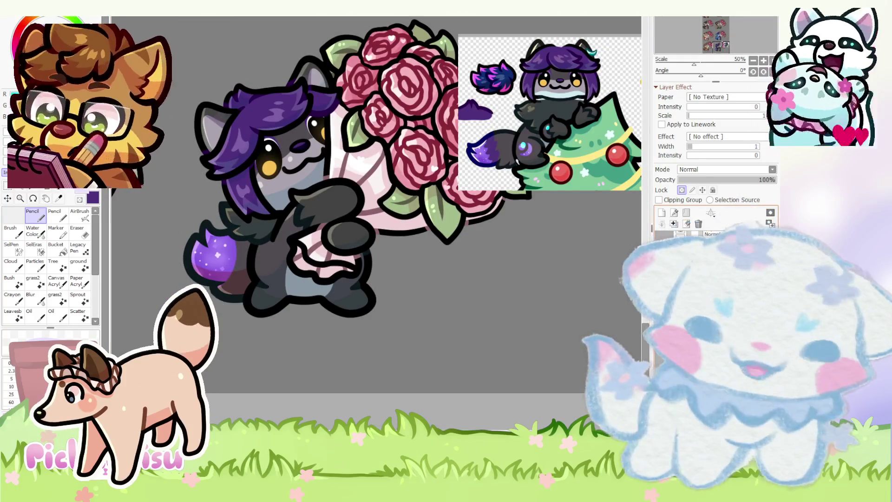
click(682, 190)
click(658, 200)
- Hatch jagged darker-purple fur shading along the tail's edge with the Pencil
scroll(475, 138, up, 3)
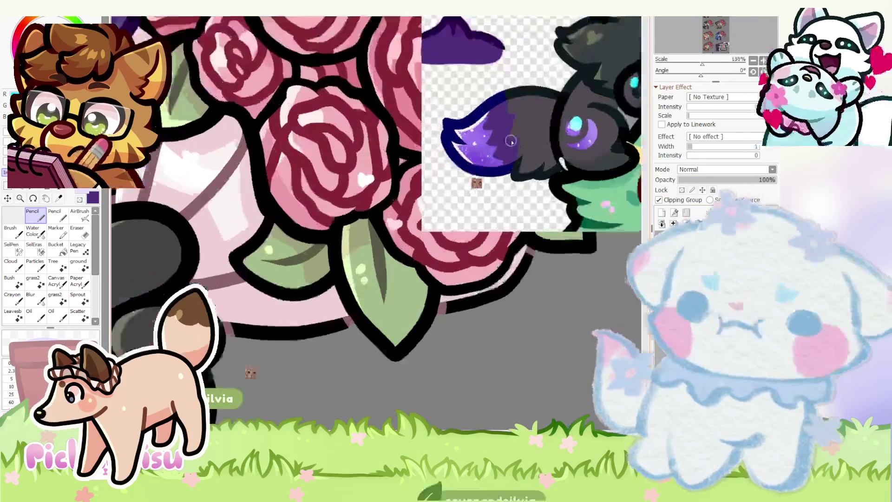
scroll(240, 270, down, 3)
scroll(240, 269, up, 5)
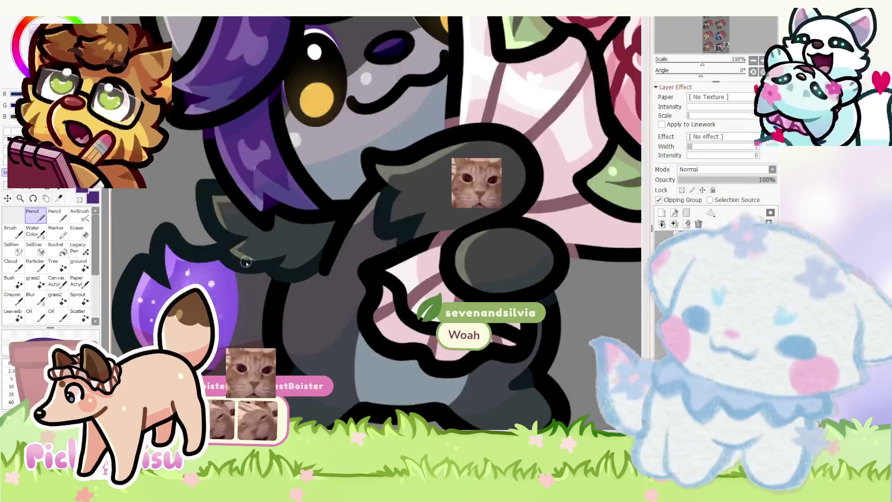
drag(233, 288, 223, 302)
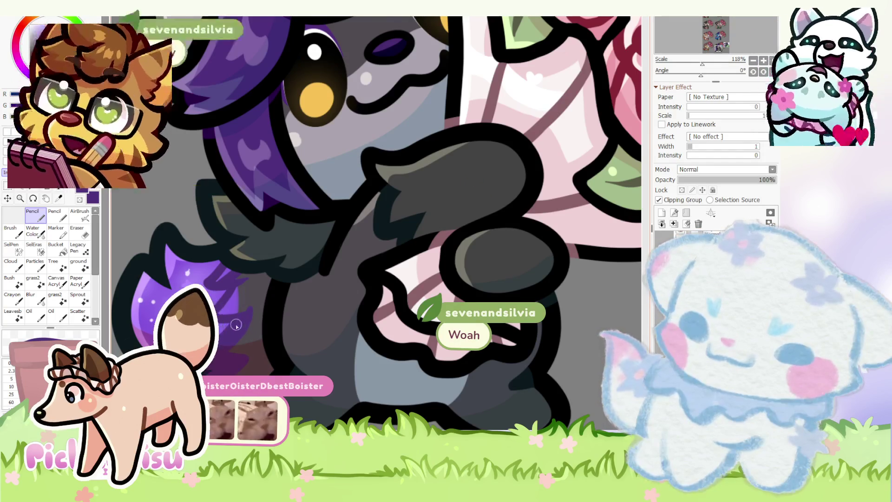
scroll(245, 289, up, 2)
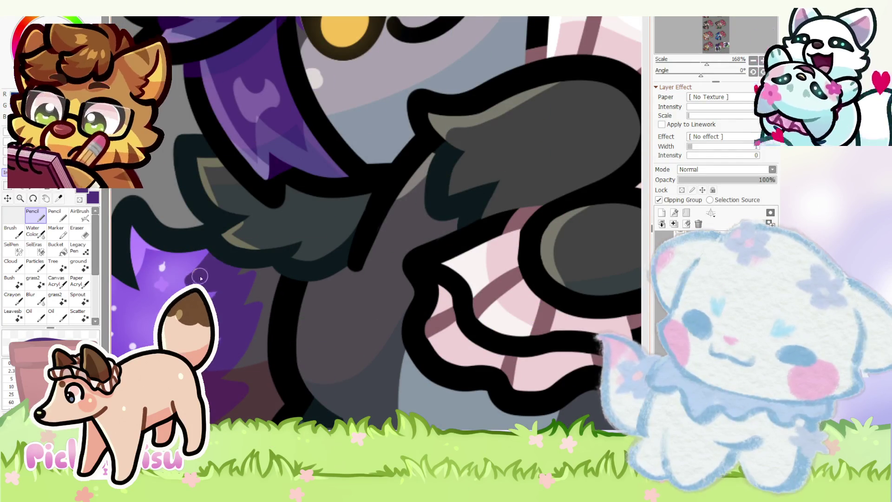
scroll(201, 247, down, 5)
scroll(202, 247, up, 3)
scroll(179, 228, up, 2)
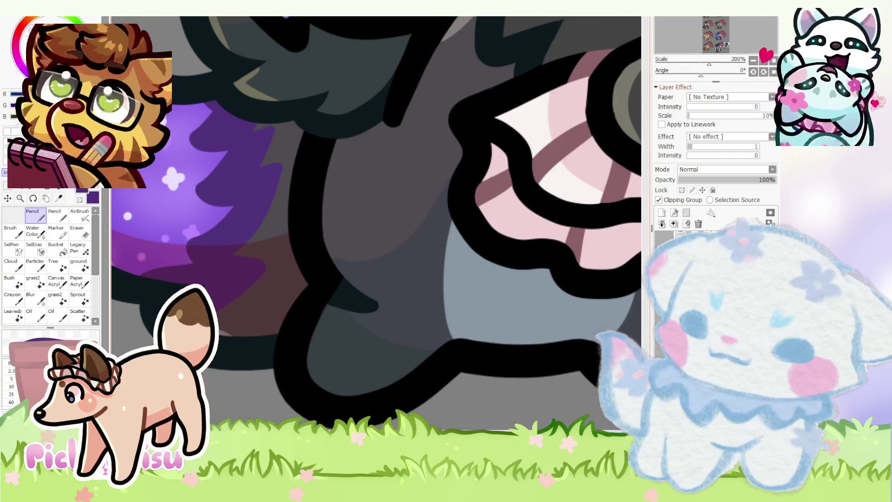
scroll(180, 228, down, 3)
- Erase the excess dark purple shading on the tail
key(e)
scroll(179, 227, up, 6)
mouse_move(179, 227)
mouse_down()
mouse_move(150, 255)
mouse_move(192, 209)
mouse_move(218, 292)
mouse_move(124, 290)
mouse_up()
scroll(125, 291, down, 2)
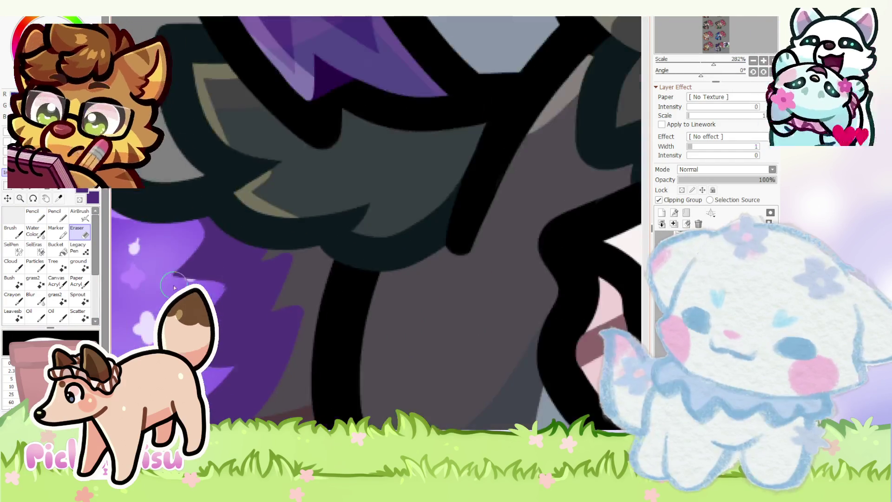
scroll(125, 279, up, 1)
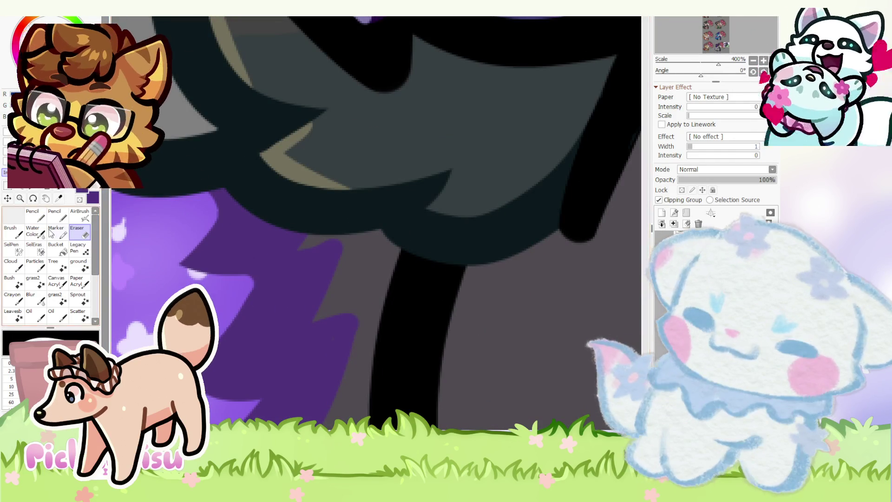
- With the Pencil again, add extra white sparkles and dots to the purple tail tip
key(n)
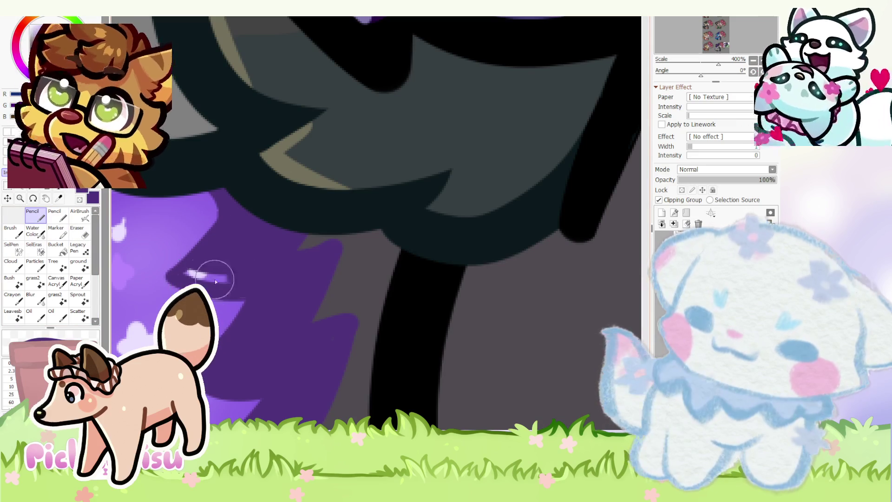
scroll(199, 273, down, 5)
scroll(199, 272, up, 4)
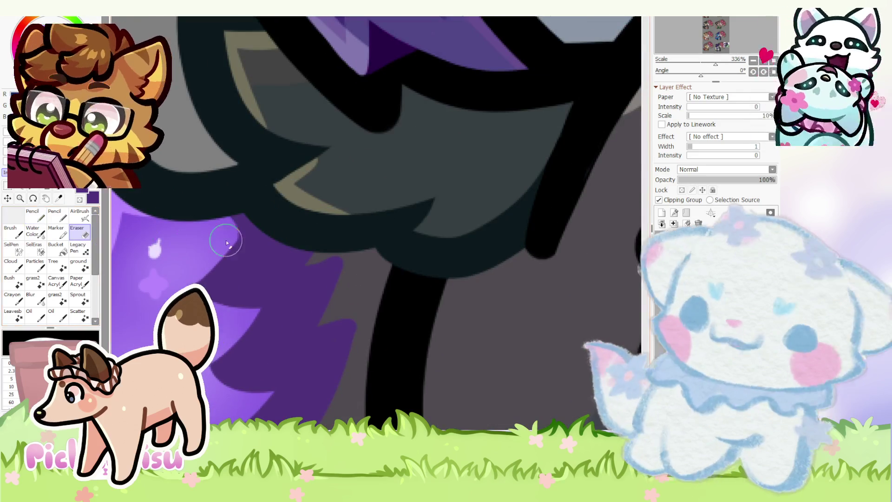
scroll(217, 240, up, 1)
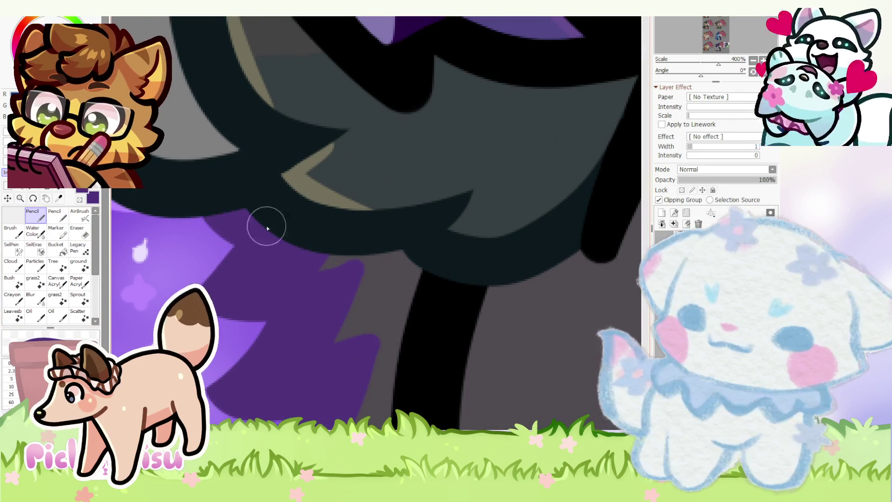
scroll(265, 233, down, 3)
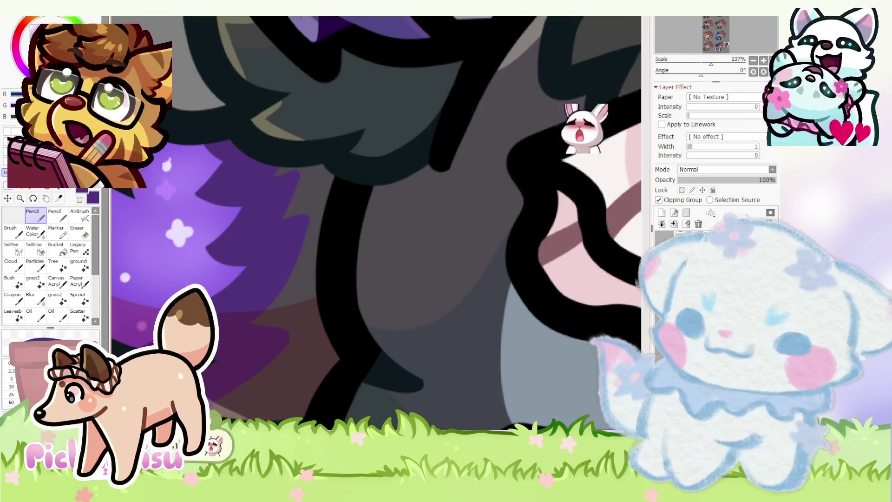
scroll(200, 293, up, 1)
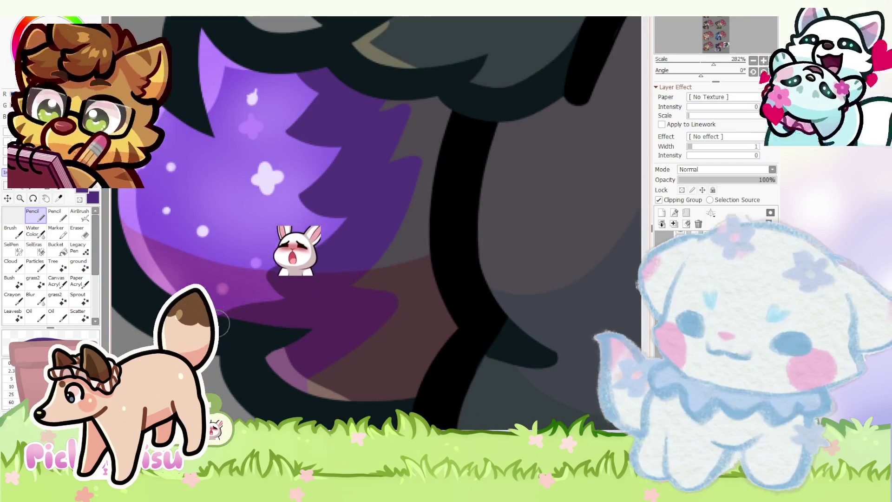
scroll(216, 247, down, 1)
scroll(243, 151, up, 2)
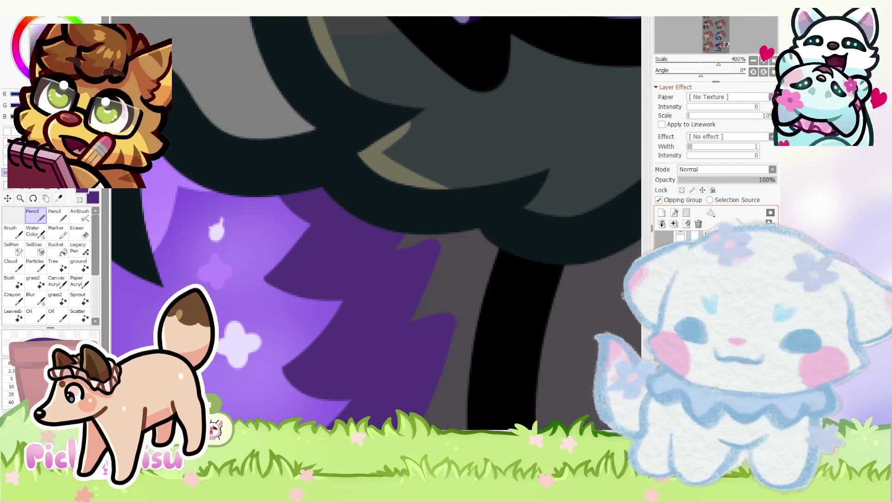
scroll(207, 233, down, 8)
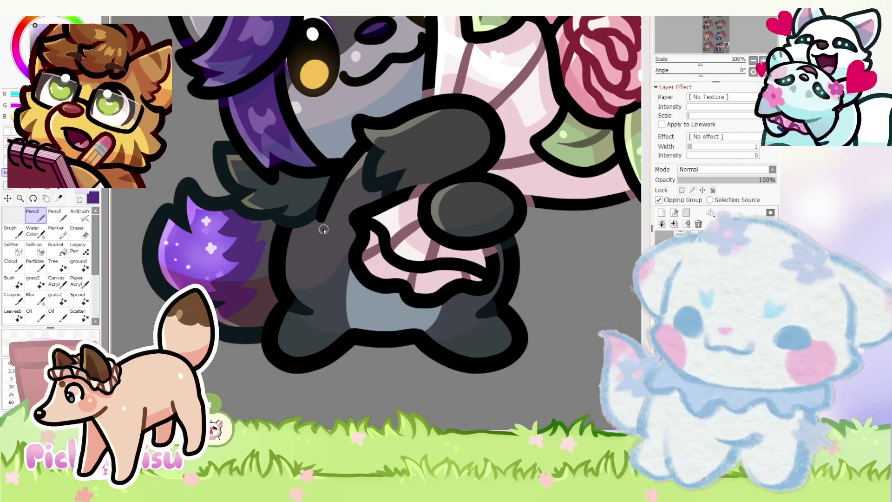
scroll(204, 223, up, 5)
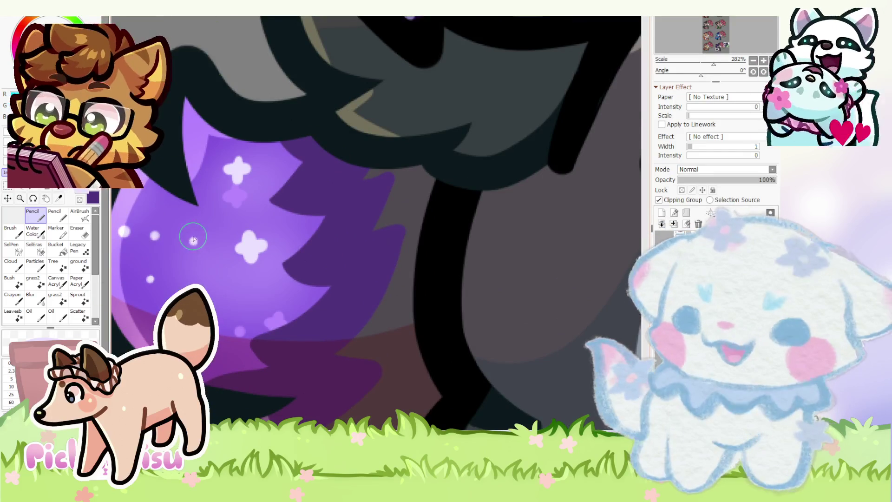
scroll(193, 239, down, 4)
scroll(267, 260, up, 2)
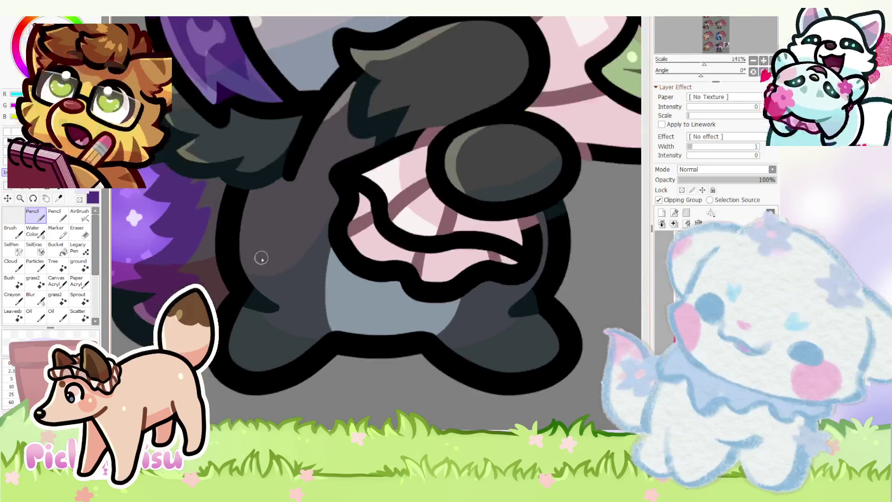
scroll(253, 228, down, 2)
scroll(251, 239, up, 2)
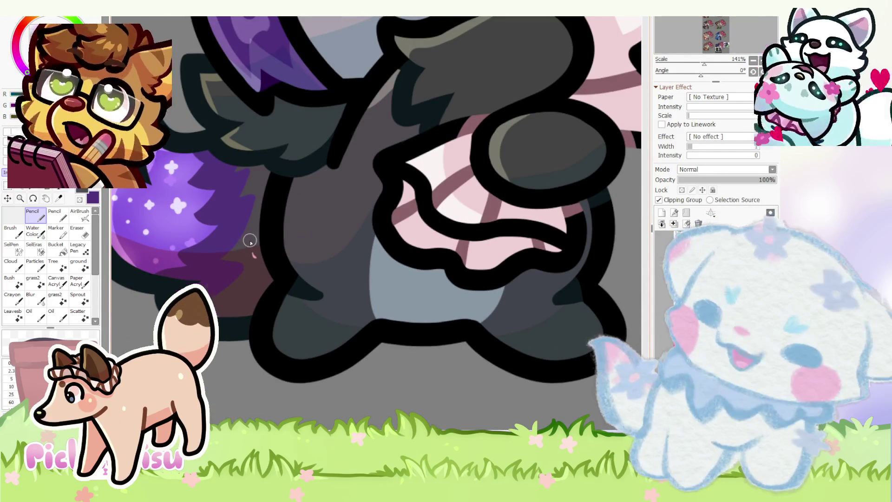
scroll(250, 239, down, 3)
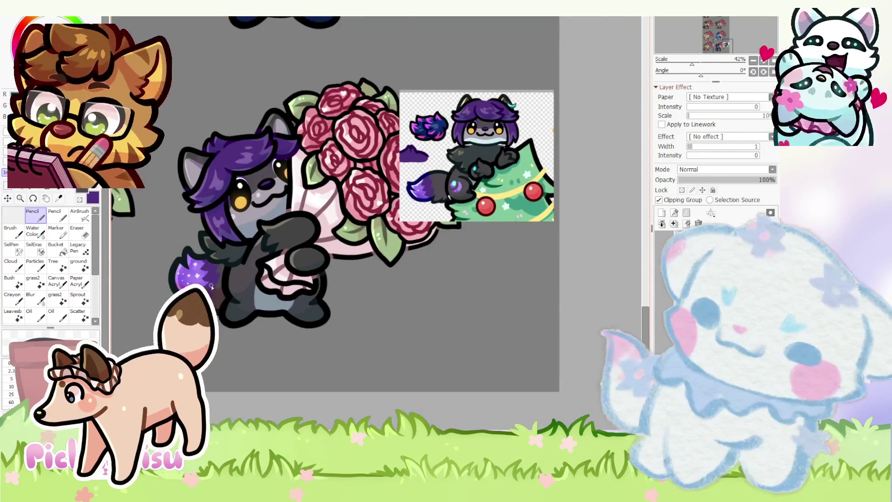
scroll(251, 239, up, 4)
scroll(300, 324, down, 3)
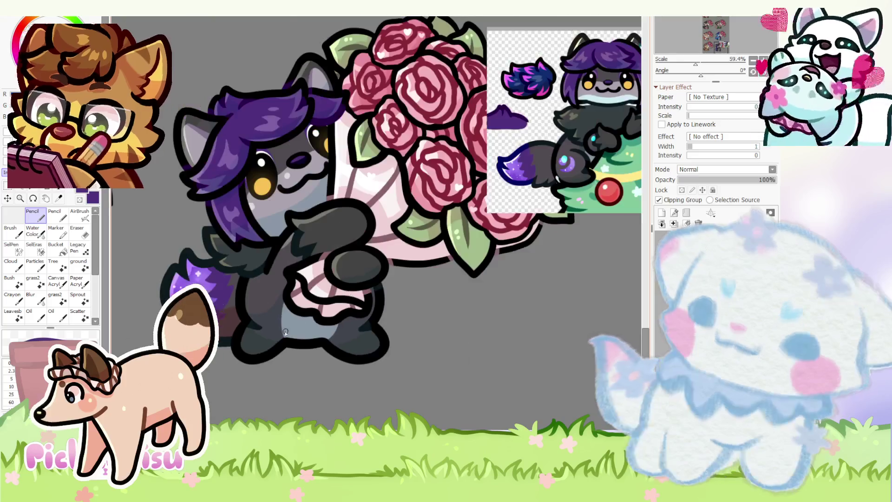
scroll(301, 324, down, 2)
scroll(432, 213, up, 4)
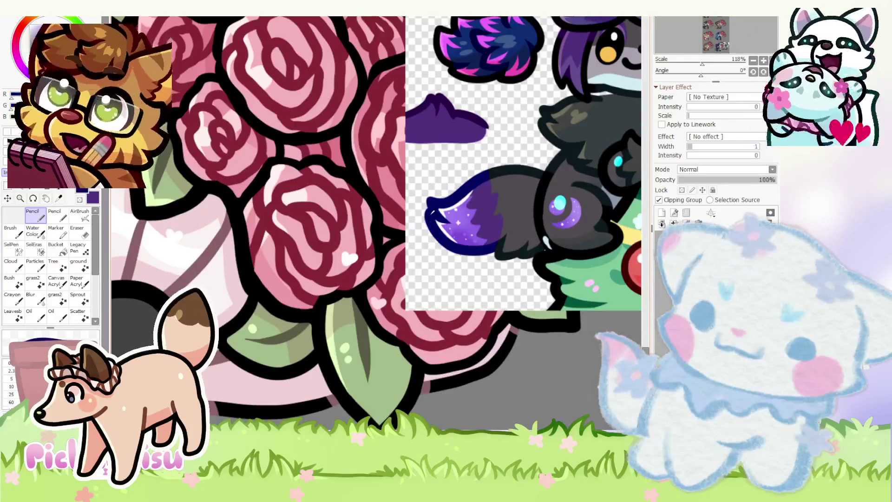
scroll(432, 214, down, 3)
scroll(219, 355, up, 2)
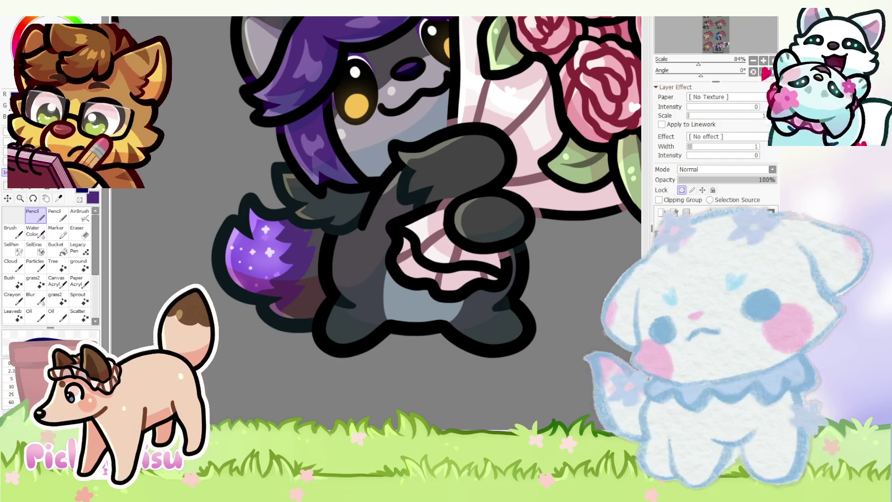
- Switch the view to the other open canvas, a blank white page
key(ctrl+v)
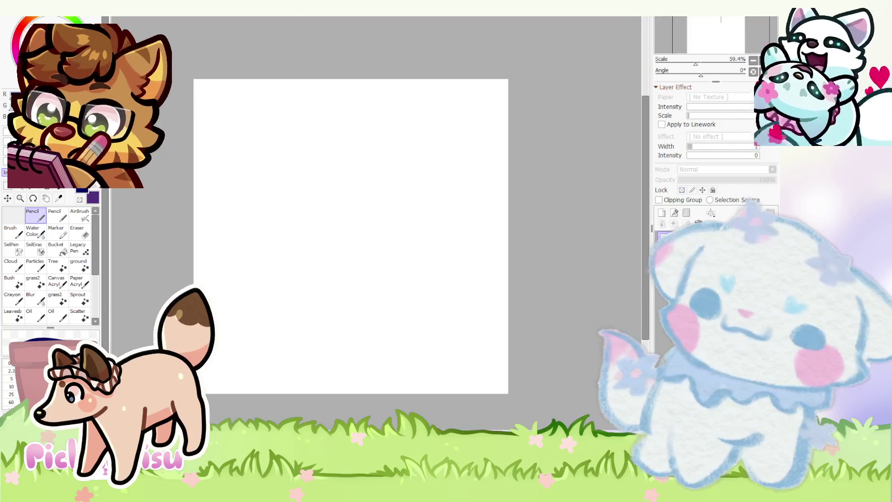
- Look over the IRON LUNG popcorn-bucket photo, then return to the raccoon canvas with Ctrl+Tab
scroll(247, 181, up, 3)
scroll(282, 250, down, 2)
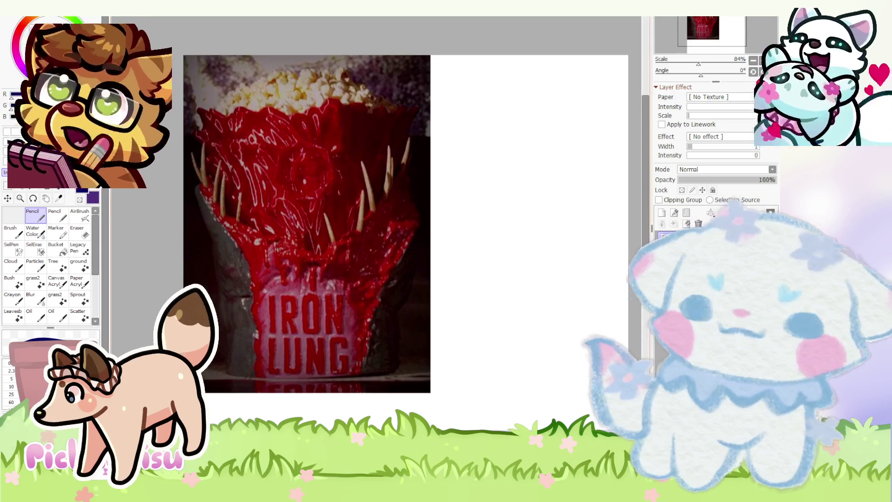
key(ctrl+Tab)
scroll(296, 371, down, 3)
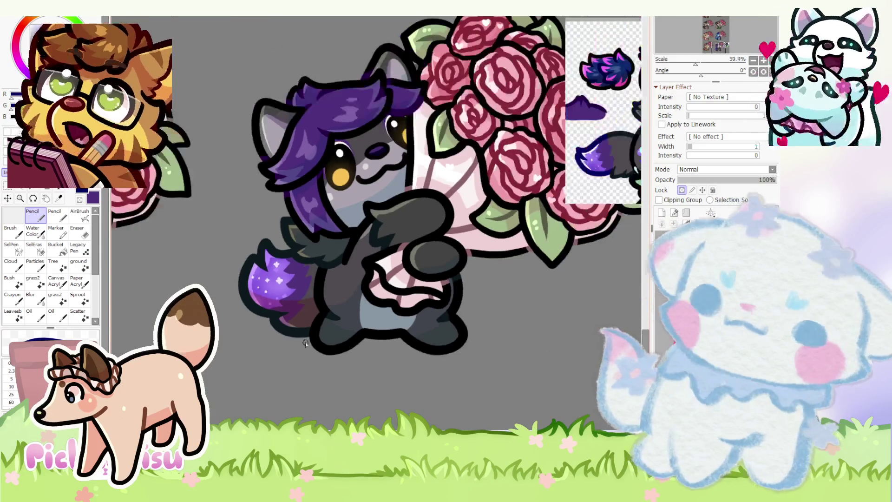
- Bring up the Deadpool and Wolverine popcorn-bucket reference canvas with Ctrl+Tab
scroll(511, 183, up, 5)
scroll(524, 192, down, 5)
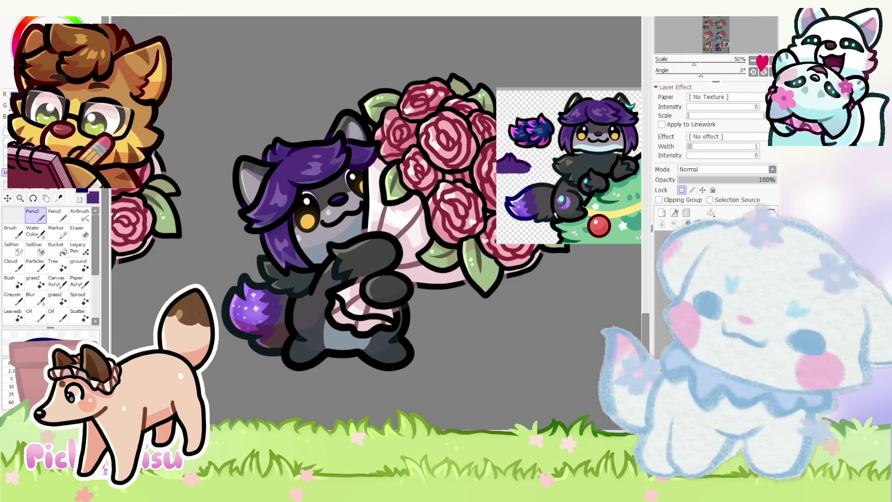
scroll(333, 281, down, 4)
key(ctrl+Tab)
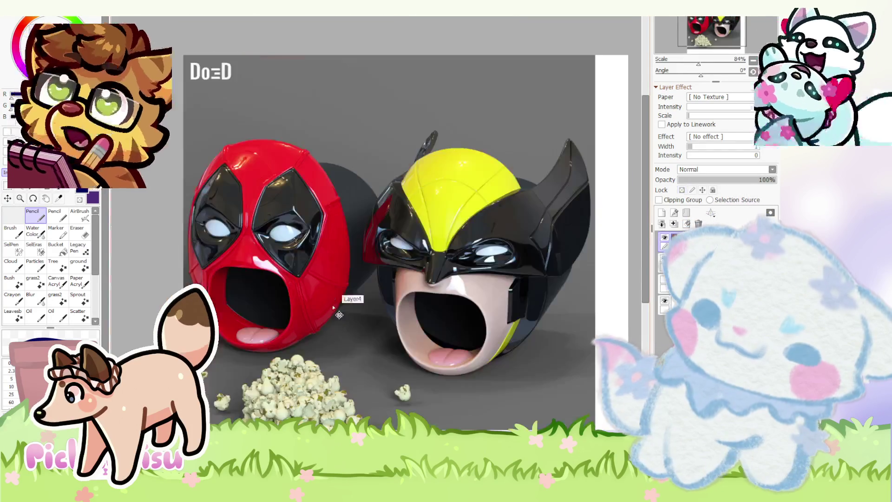
- Hide the popcorn-bucket image layer and the red layer beneath it
scroll(297, 210, down, 2)
scroll(298, 210, up, 3)
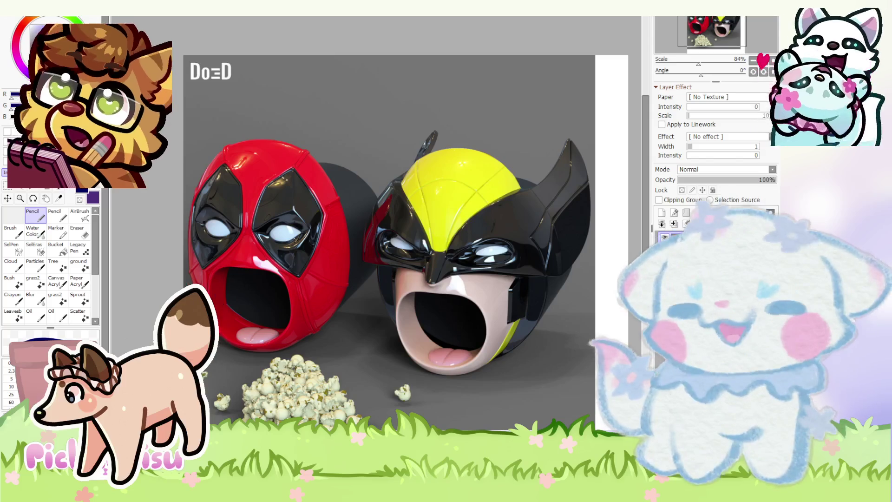
scroll(406, 275, down, 2)
scroll(435, 205, up, 1)
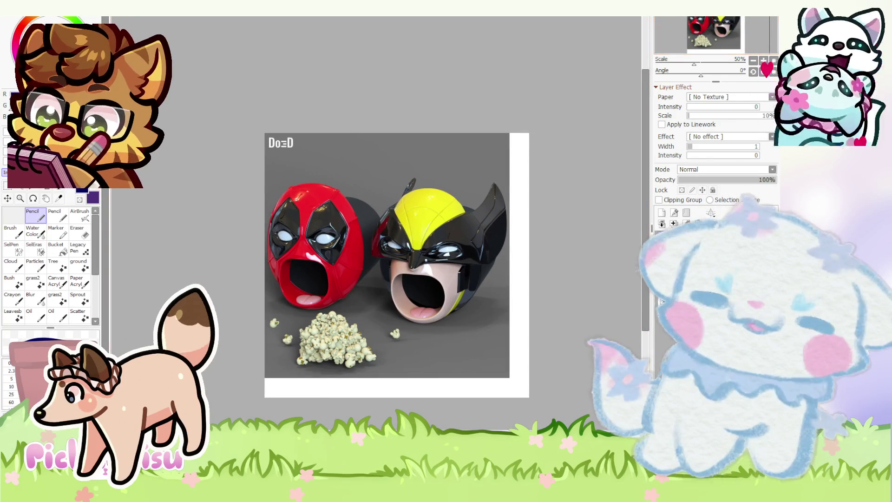
click(663, 238)
click(663, 253)
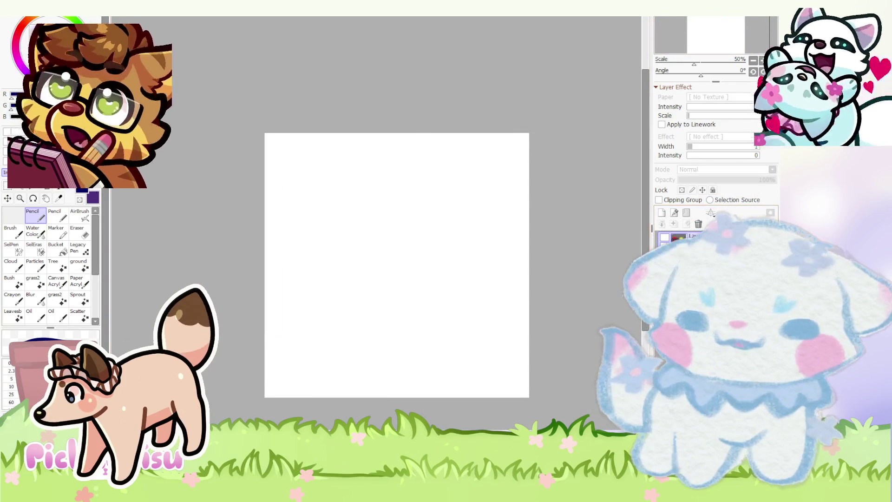
- Zoom in on the leaves of the raccoon's rose bouquet to inspect them
scroll(360, 245, up, 3)
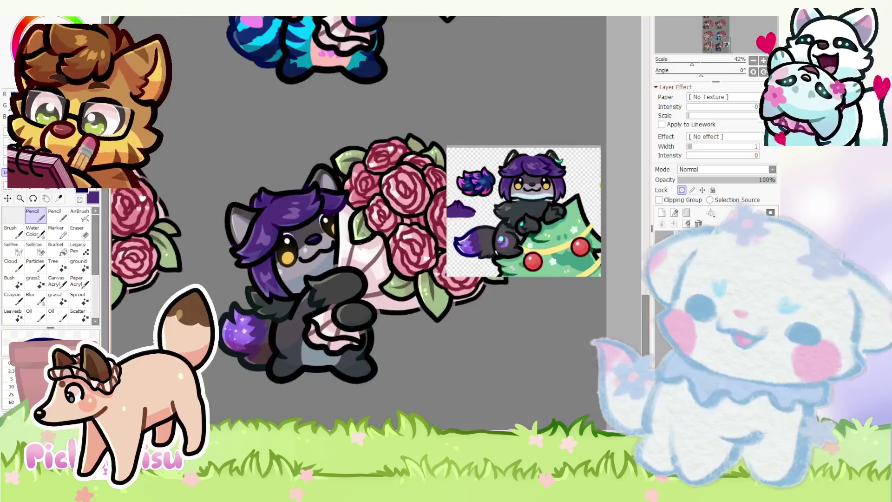
scroll(242, 357, up, 7)
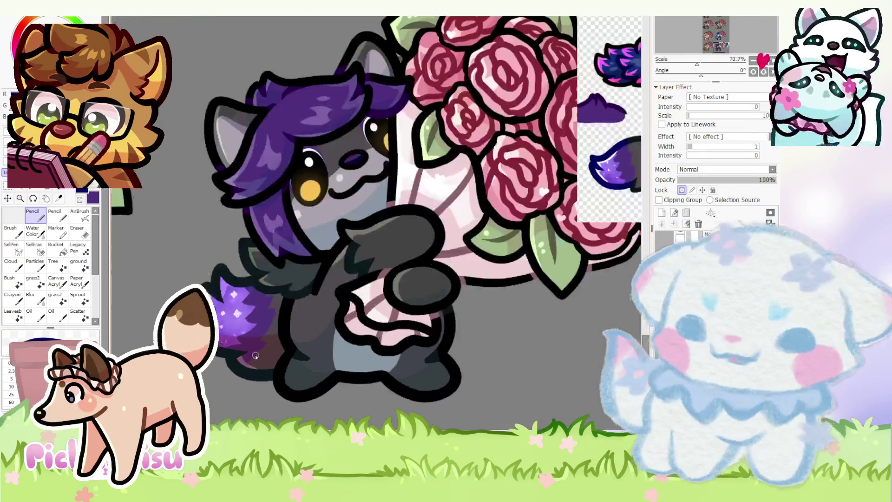
scroll(431, 255, down, 6)
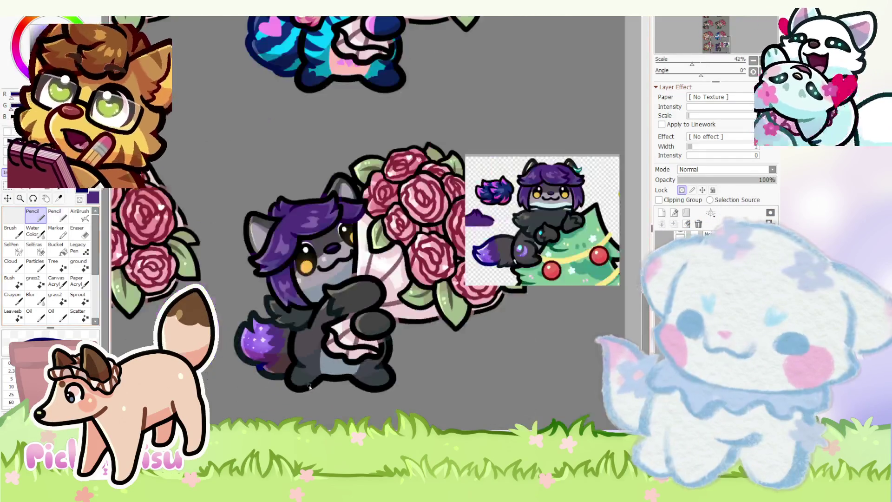
scroll(431, 254, up, 5)
scroll(431, 255, down, 5)
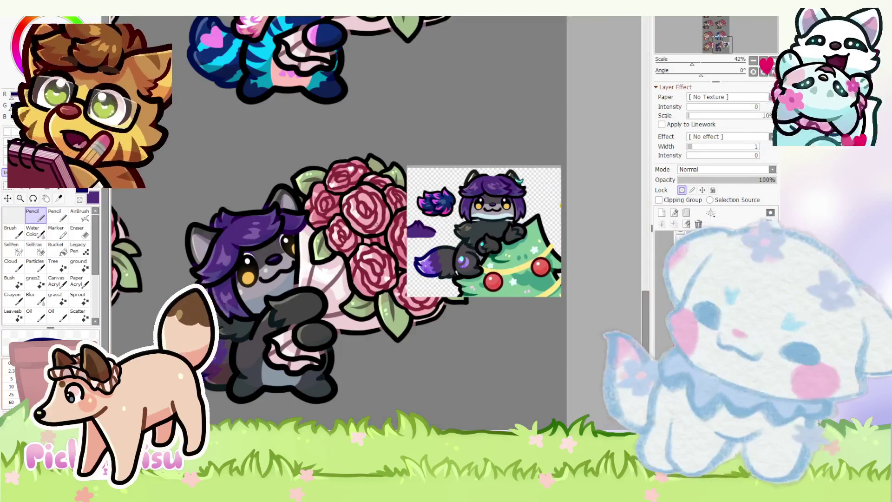
scroll(208, 375, up, 5)
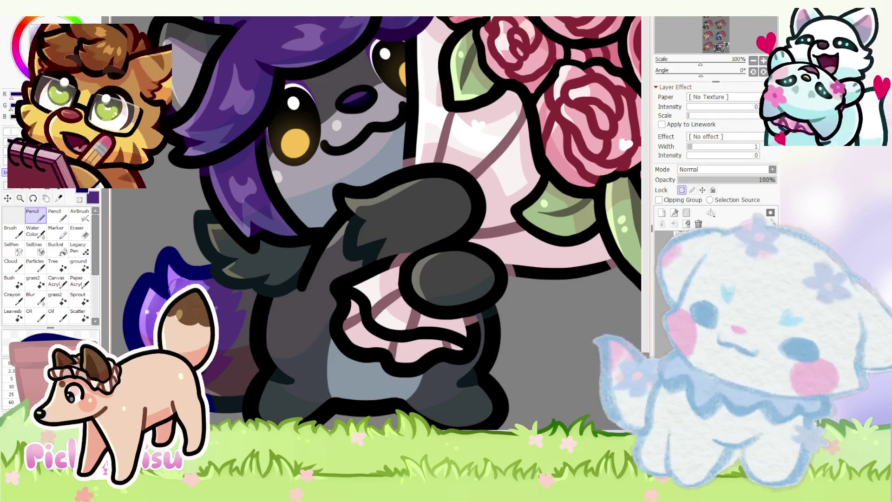
scroll(247, 365, down, 2)
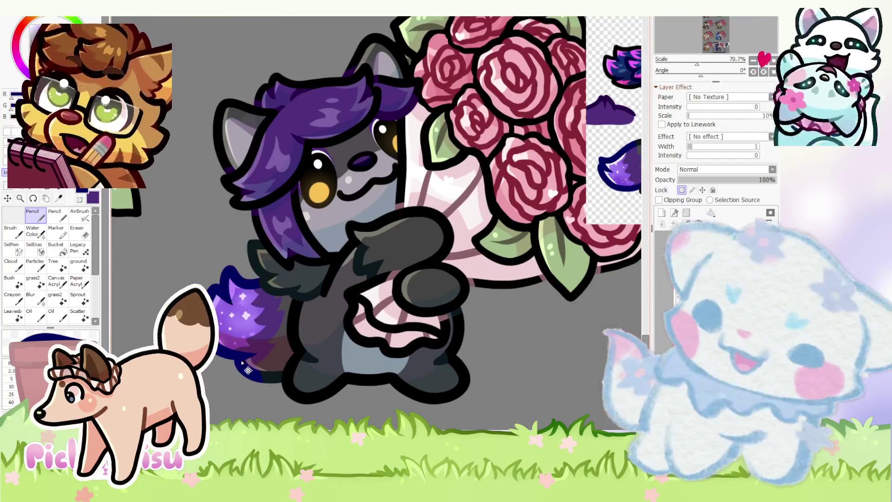
scroll(410, 387, down, 2)
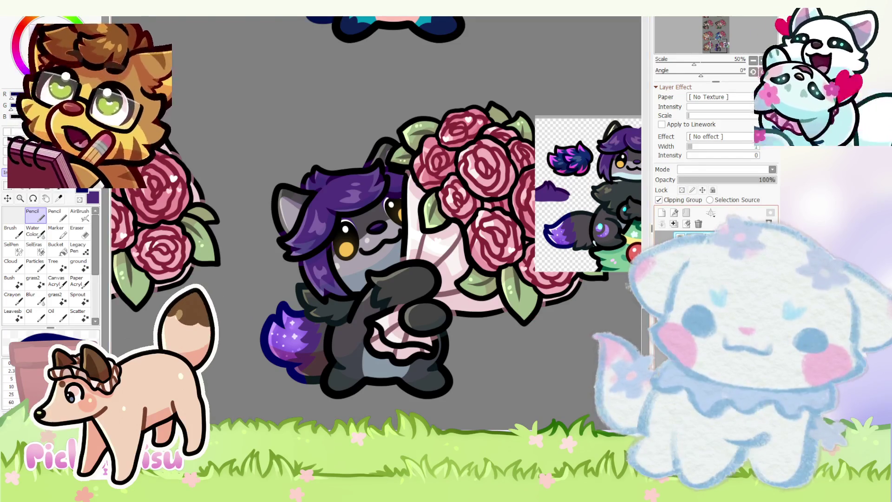
scroll(408, 170, up, 5)
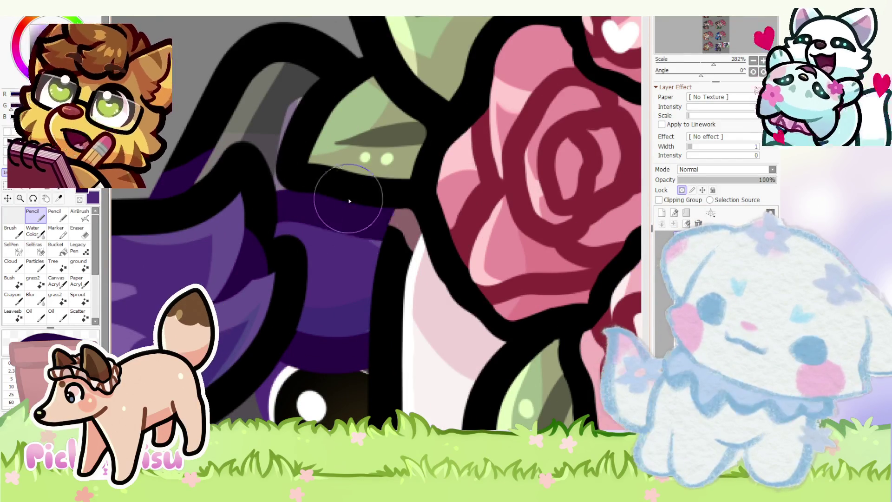
scroll(304, 201, down, 6)
scroll(432, 213, up, 4)
scroll(330, 226, up, 2)
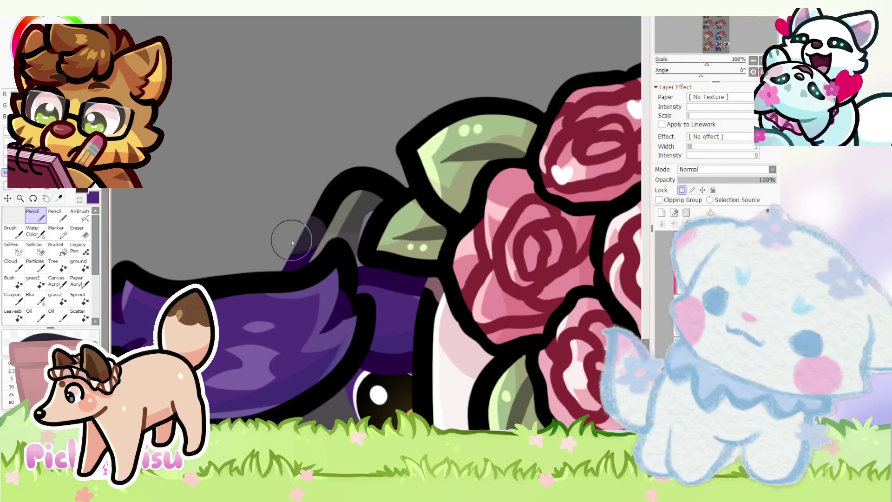
- Paint purple crescent marks with the Pencil on the raccoon's gray side beside the arm
scroll(325, 232, down, 7)
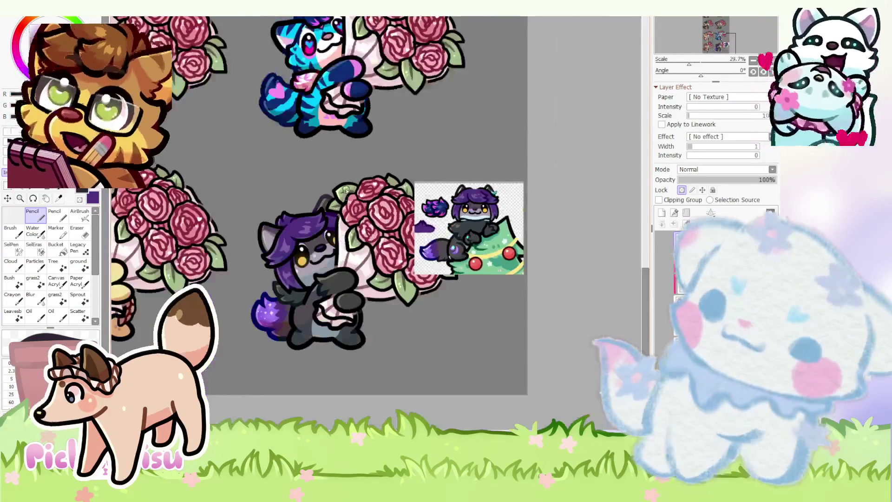
scroll(330, 302, up, 2)
scroll(329, 301, down, 2)
scroll(316, 298, up, 3)
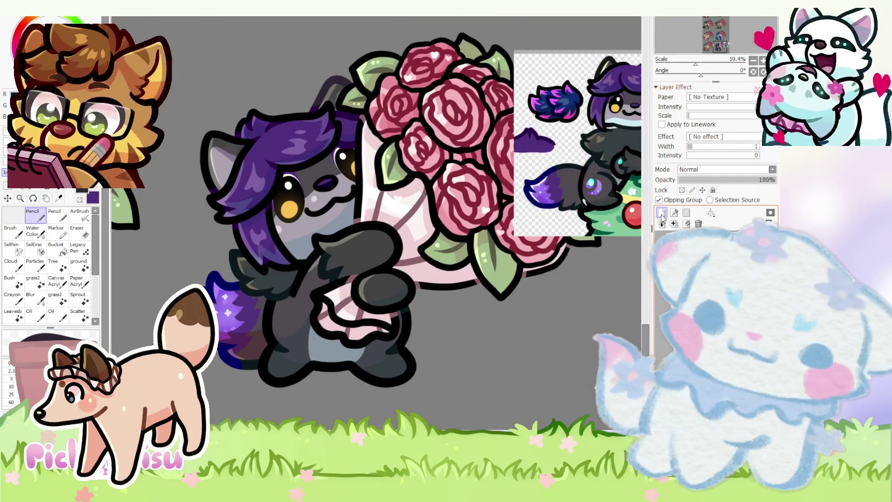
scroll(380, 319, up, 2)
scroll(278, 274, up, 8)
mouse_move(278, 274)
mouse_down()
mouse_move(294, 288)
mouse_move(253, 241)
mouse_move(288, 260)
mouse_move(297, 288)
mouse_move(289, 314)
mouse_move(251, 243)
mouse_move(235, 291)
mouse_move(245, 319)
mouse_move(231, 285)
mouse_move(239, 264)
mouse_up()
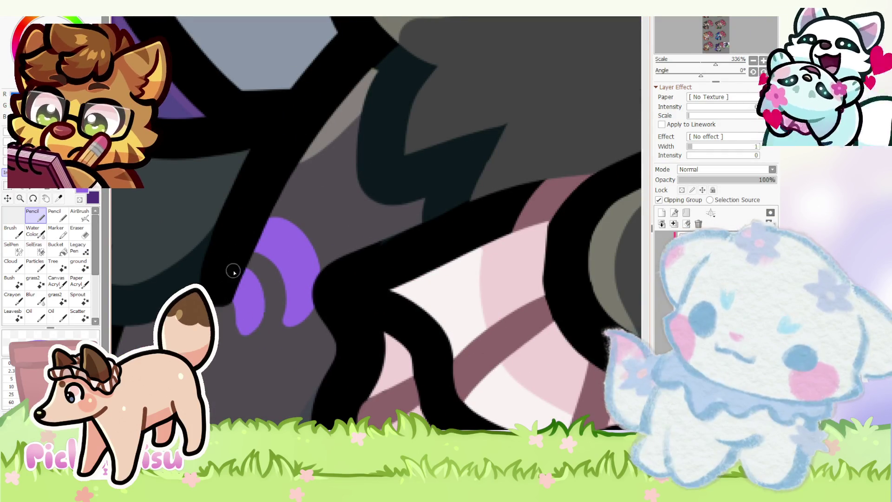
- Tidy the crescent edges with the Eraser and lock painting to the crescent pixels
click(79, 232)
scroll(227, 333, up, 2)
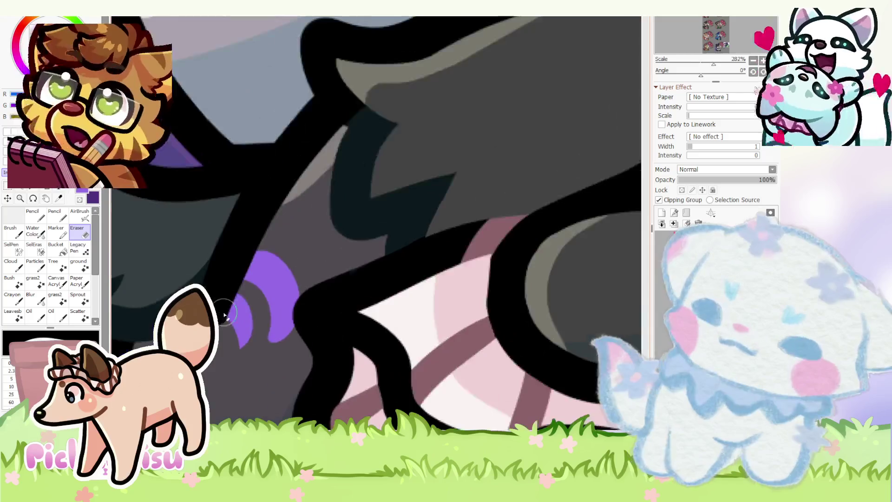
scroll(231, 263, down, 10)
click(32, 215)
scroll(326, 209, up, 3)
scroll(217, 272, up, 1)
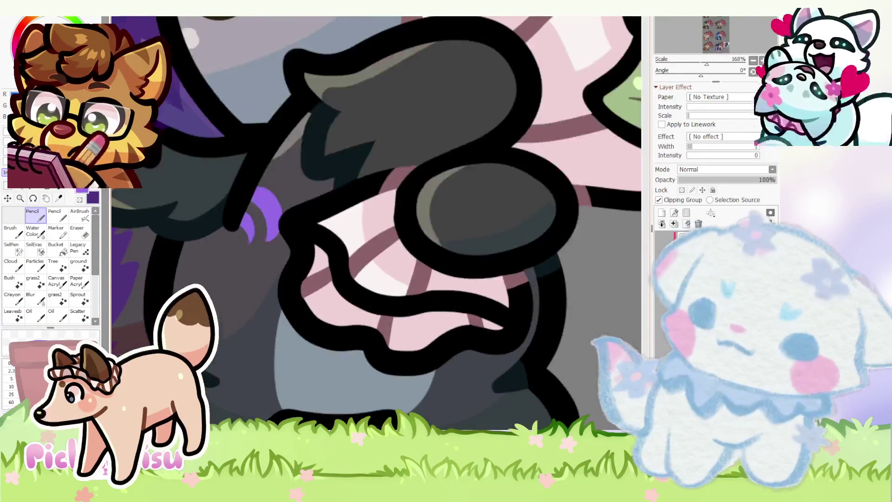
scroll(216, 272, down, 5)
scroll(217, 272, up, 4)
scroll(217, 272, up, 11)
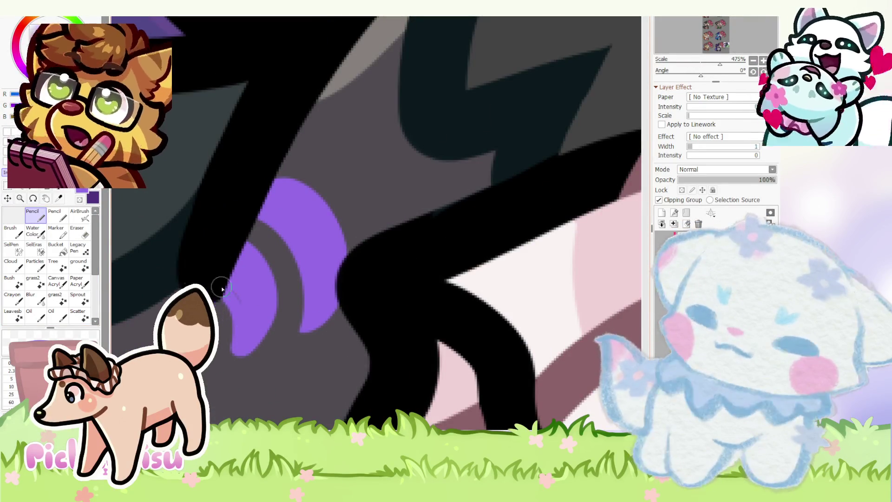
key(e)
key(n)
scroll(193, 259, down, 6)
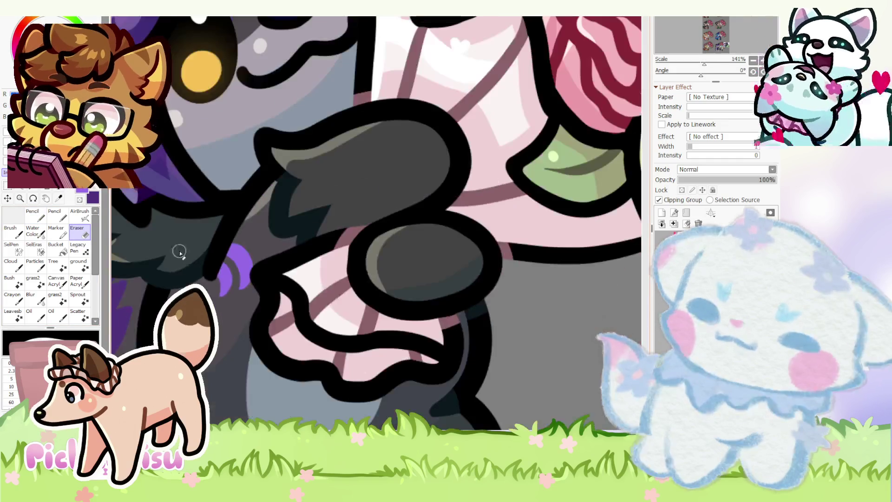
click(682, 190)
- Airbrush a lavender glow onto the chest crescents, undoing the overlong highlight streak
scroll(512, 186, down, 4)
scroll(546, 183, up, 4)
click(85, 221)
scroll(325, 209, down, 4)
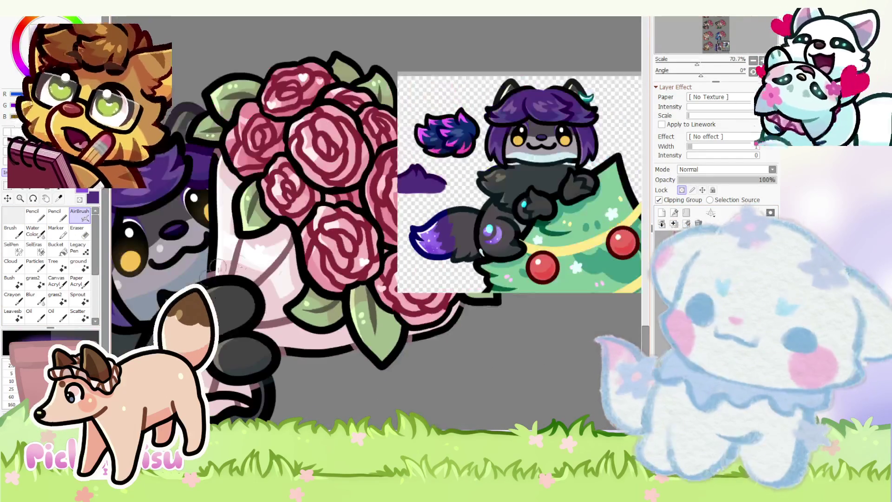
scroll(227, 275, up, 5)
scroll(241, 274, down, 3)
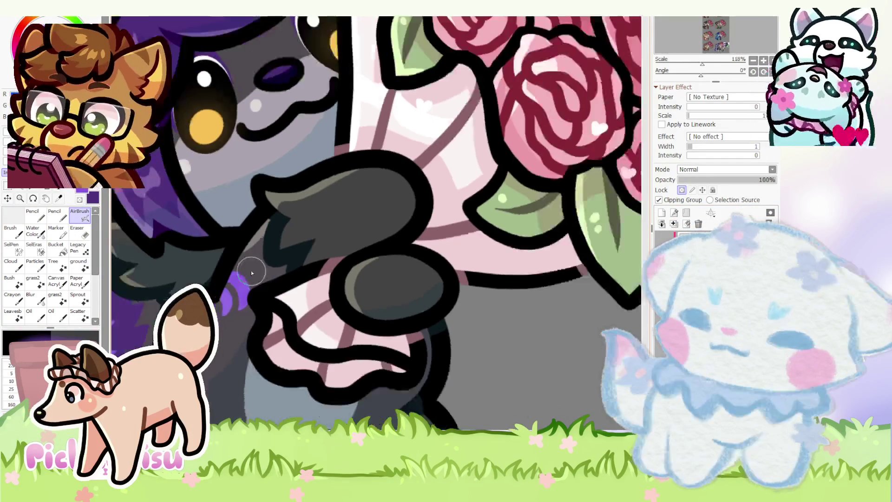
scroll(232, 288, up, 3)
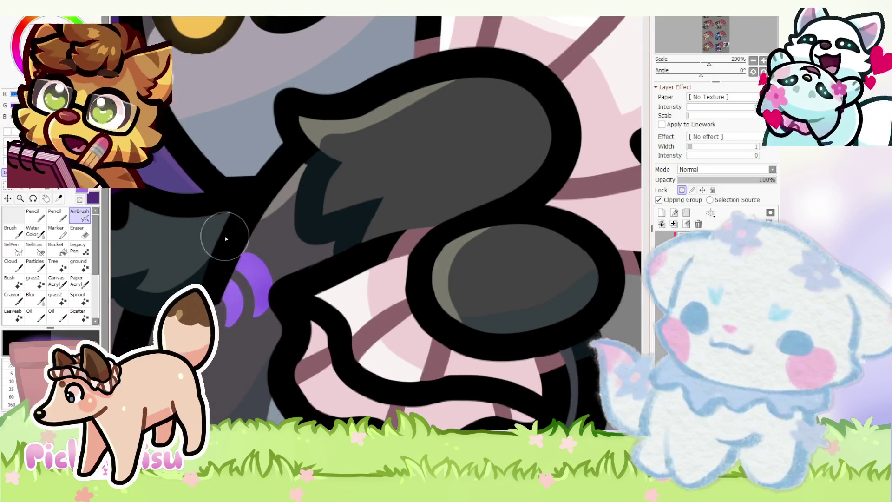
drag(249, 258, 269, 276)
scroll(233, 288, down, 3)
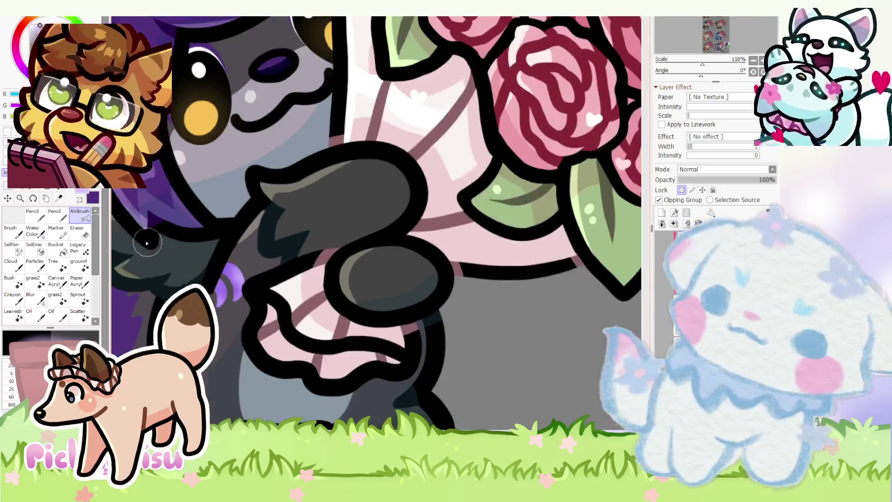
key(n)
scroll(237, 279, up, 7)
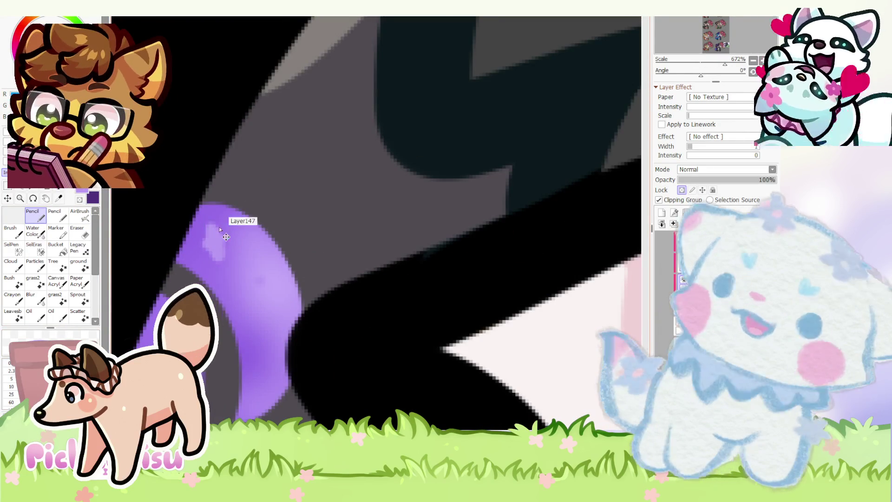
key(ctrl+z)
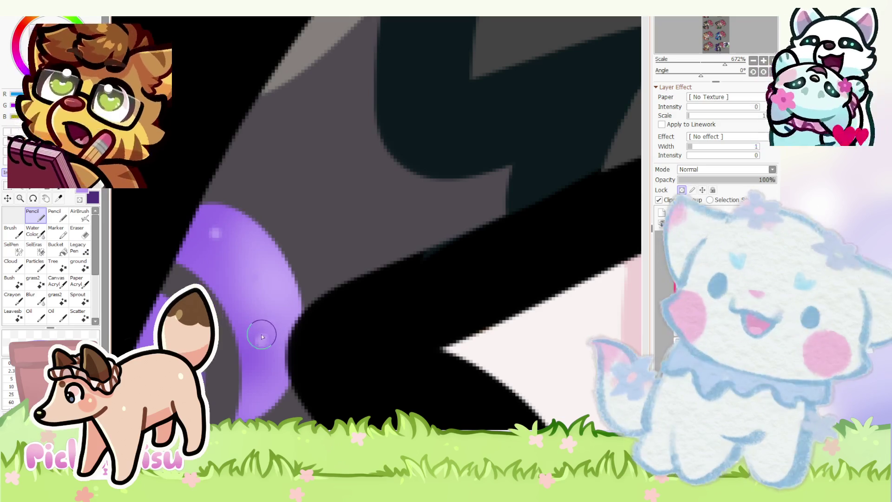
- Dot four white sparkles onto the two purple chest crescents
scroll(263, 335, down, 3)
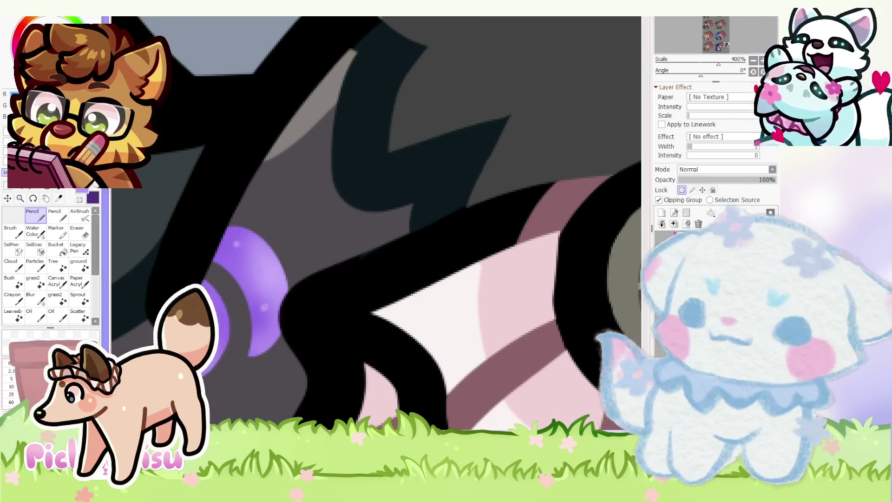
scroll(263, 271, up, 3)
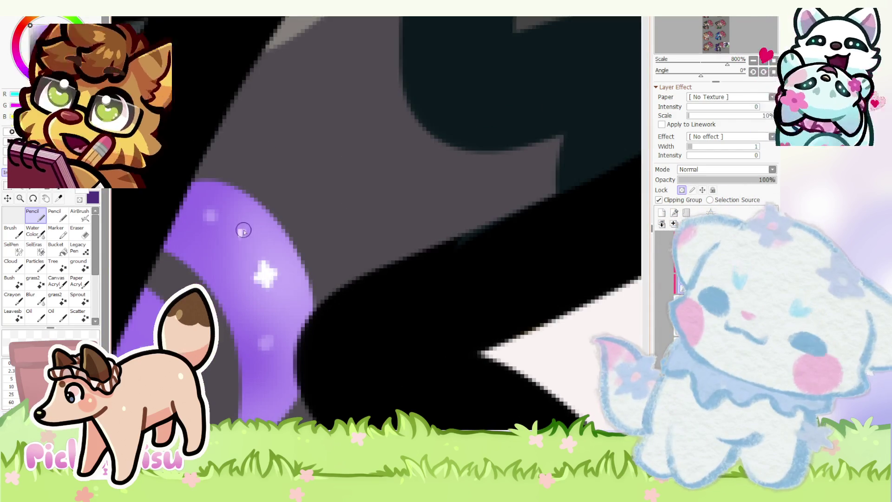
scroll(240, 232, down, 3)
scroll(260, 223, up, 3)
click(203, 259)
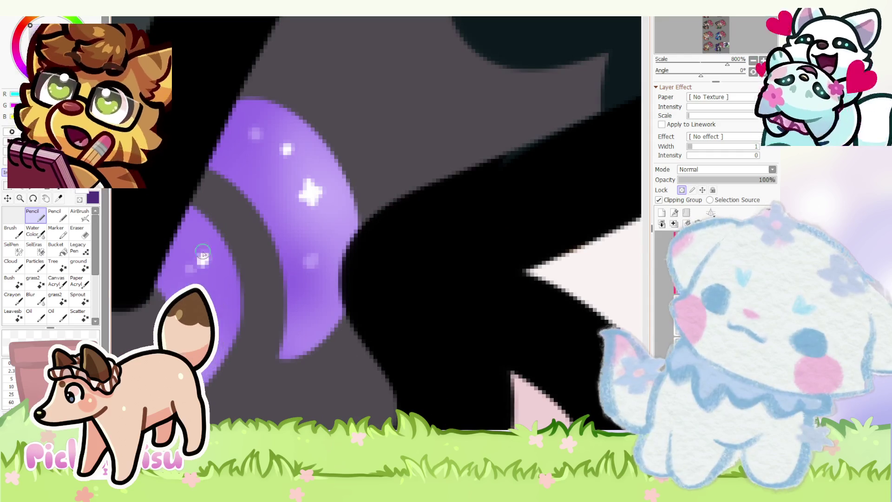
click(196, 236)
click(319, 290)
click(329, 266)
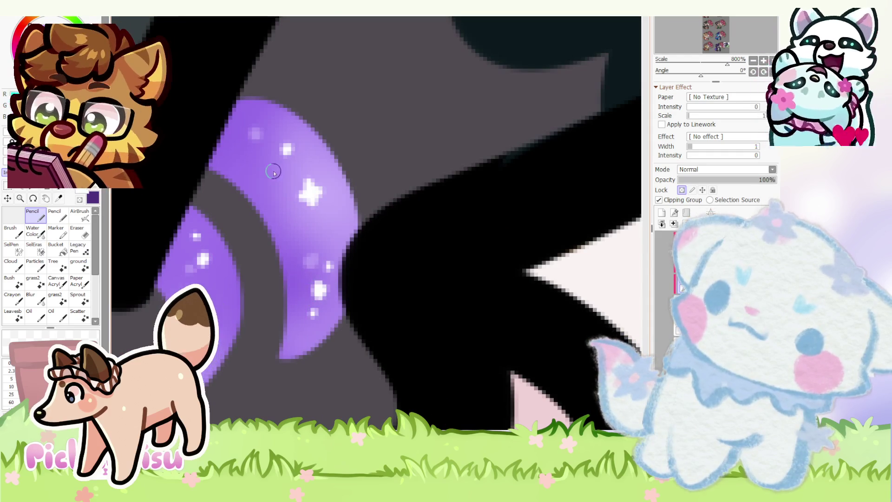
- Select a different layer for the new lower-body markings, with the Pencil active
scroll(283, 229, down, 5)
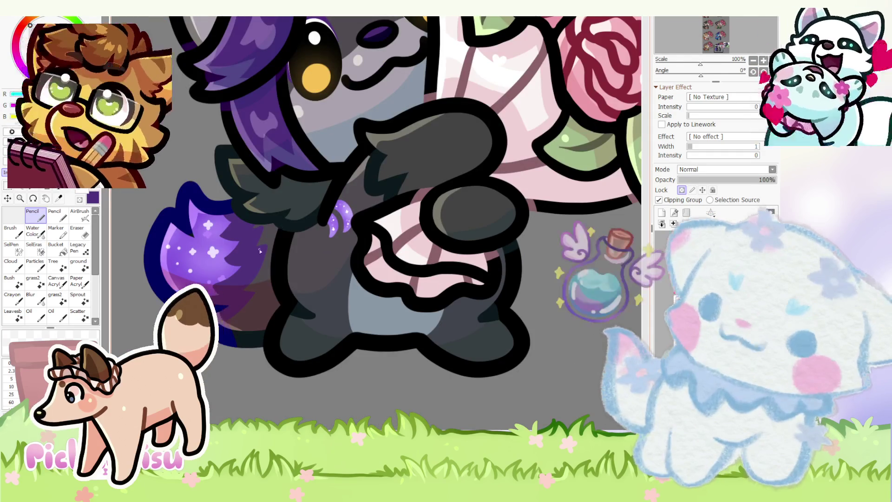
scroll(349, 211, up, 2)
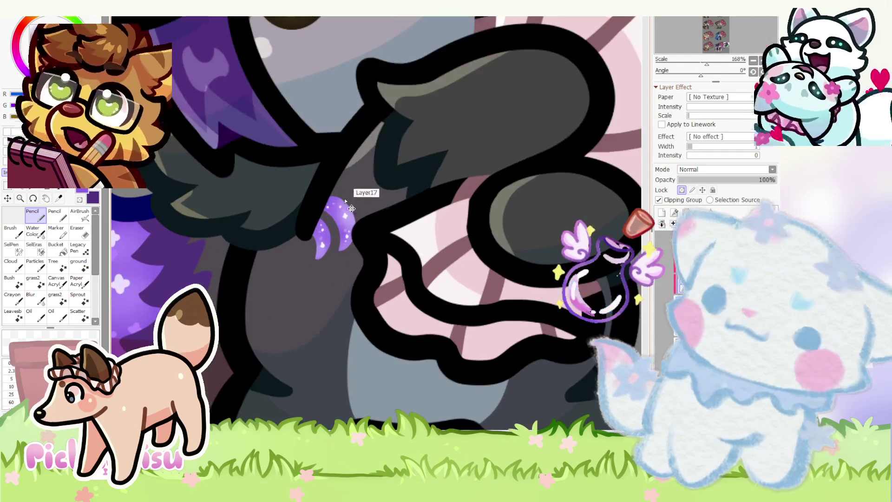
scroll(288, 172, up, 2)
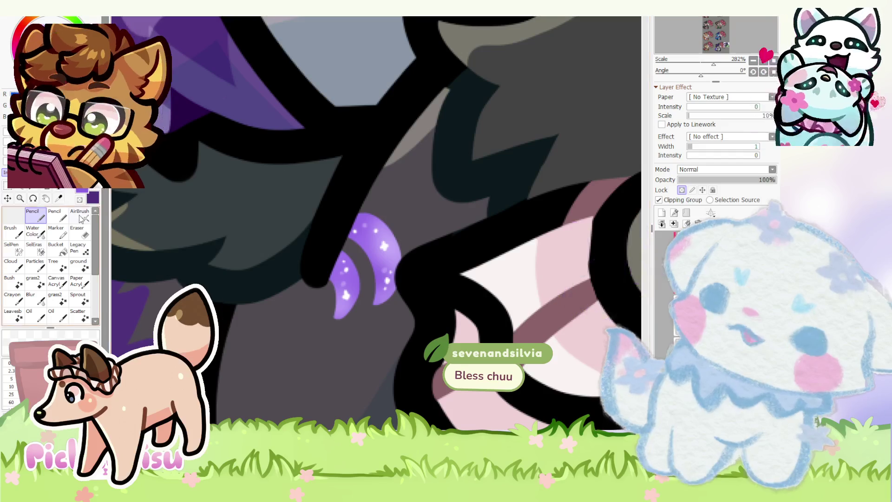
key(v)
scroll(381, 226, down, 5)
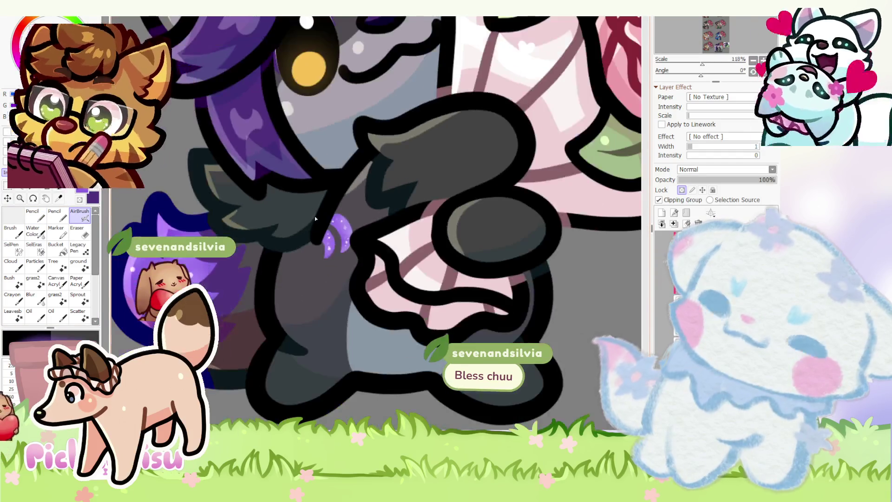
click(697, 247)
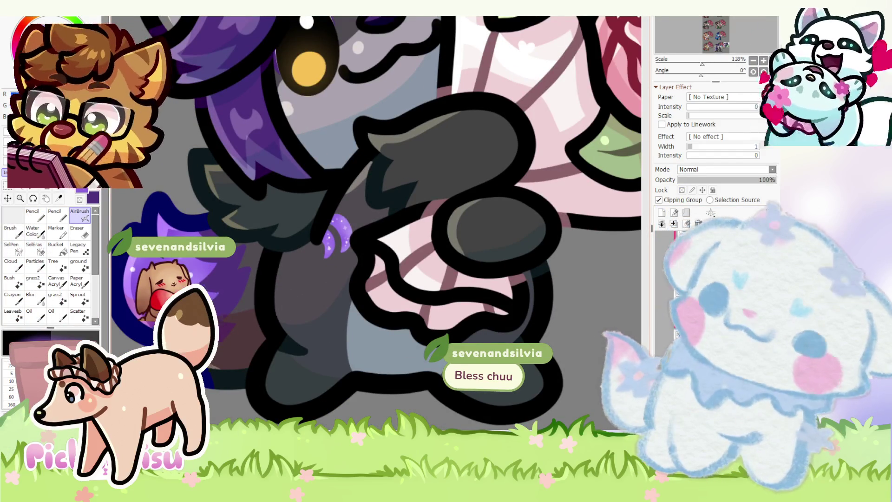
key(n)
scroll(289, 298, up, 2)
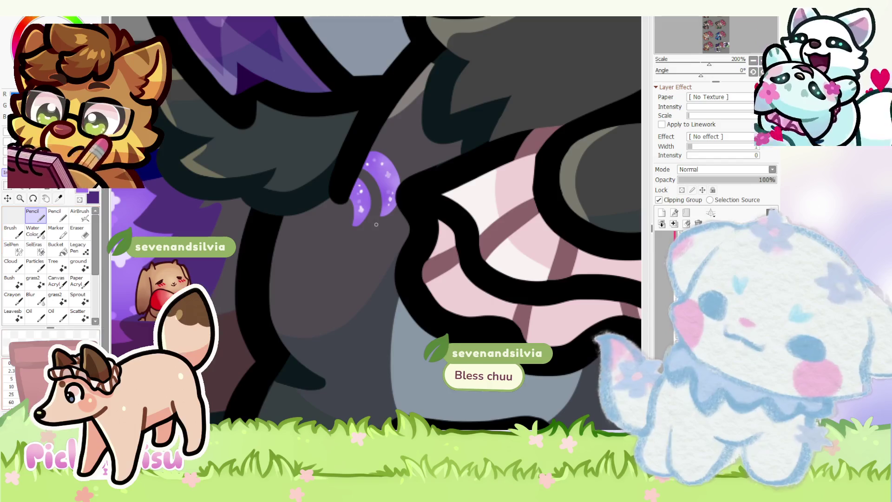
scroll(279, 297, up, 1)
- Paint a purple spot and a crescent below it, erasing to sharpen the crescent's upper tip
click(276, 299)
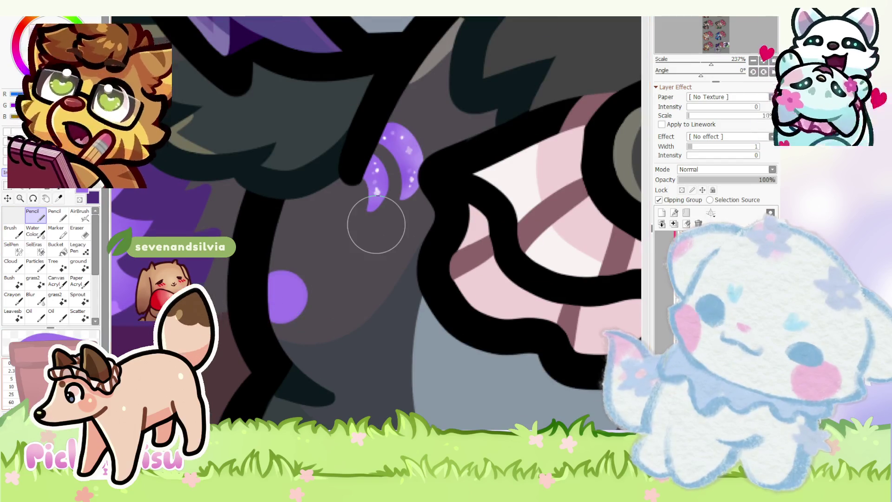
scroll(262, 355, up, 4)
mouse_move(294, 405)
mouse_down()
mouse_move(351, 323)
mouse_move(278, 378)
mouse_up()
key(e)
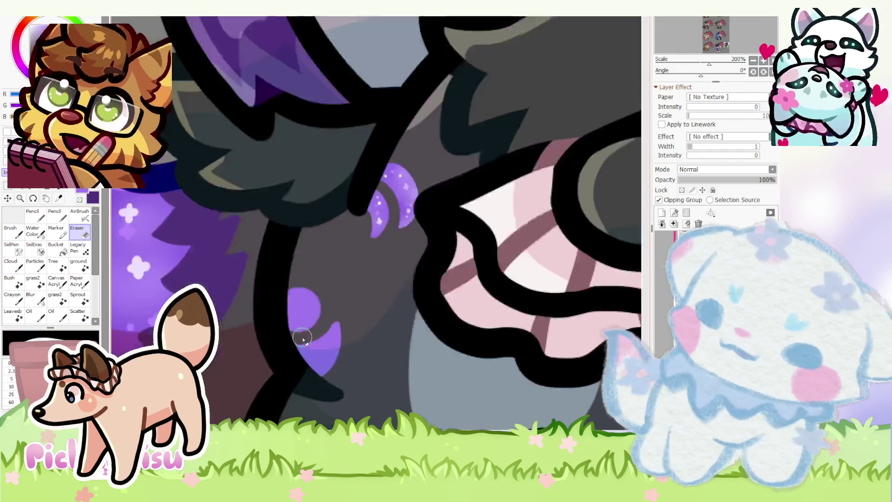
scroll(324, 302, down, 3)
scroll(333, 322, up, 2)
drag(332, 323, 243, 352)
scroll(243, 352, down, 10)
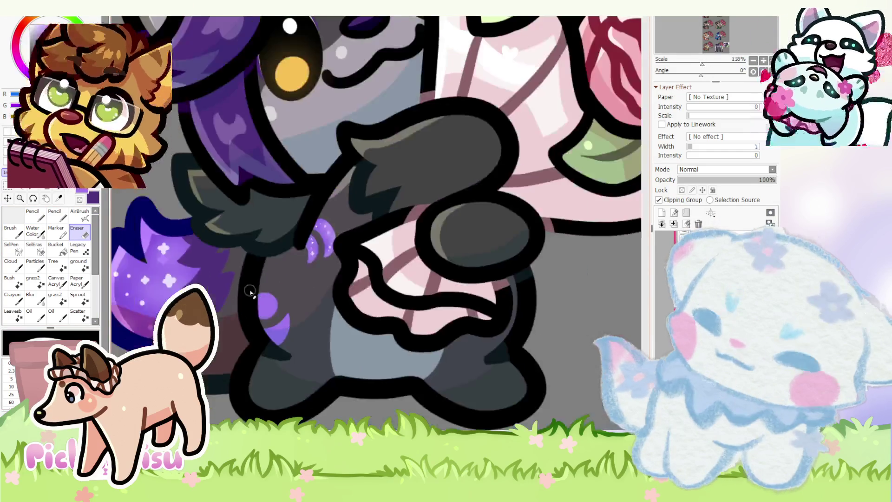
click(682, 190)
click(79, 214)
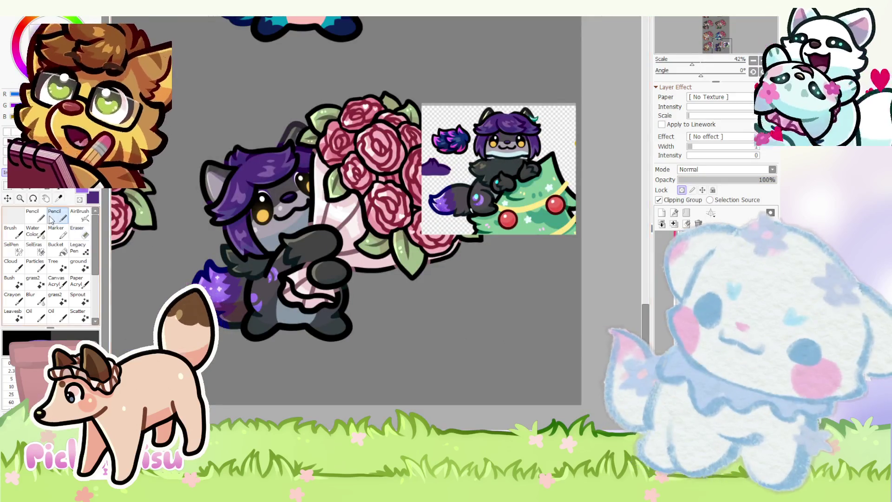
- Dab two white sparkle dots onto the lower purple crescent with the Pencil
scroll(110, 234, up, 5)
scroll(232, 344, up, 4)
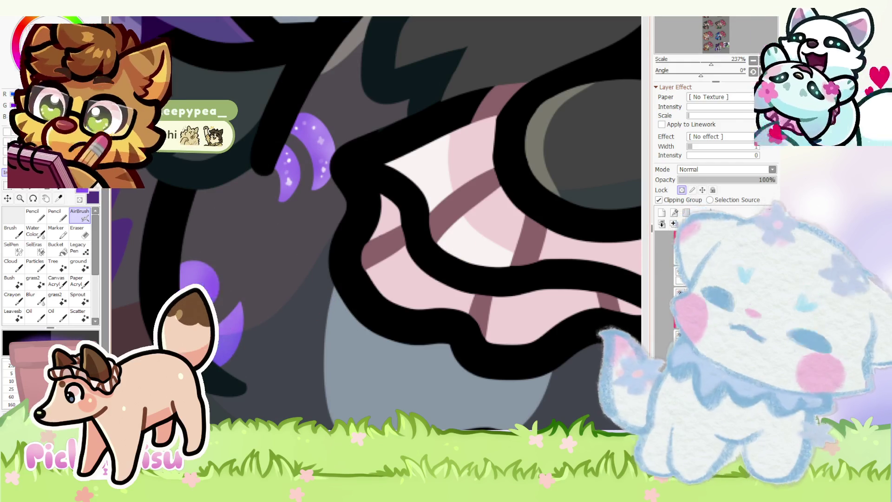
click(33, 215)
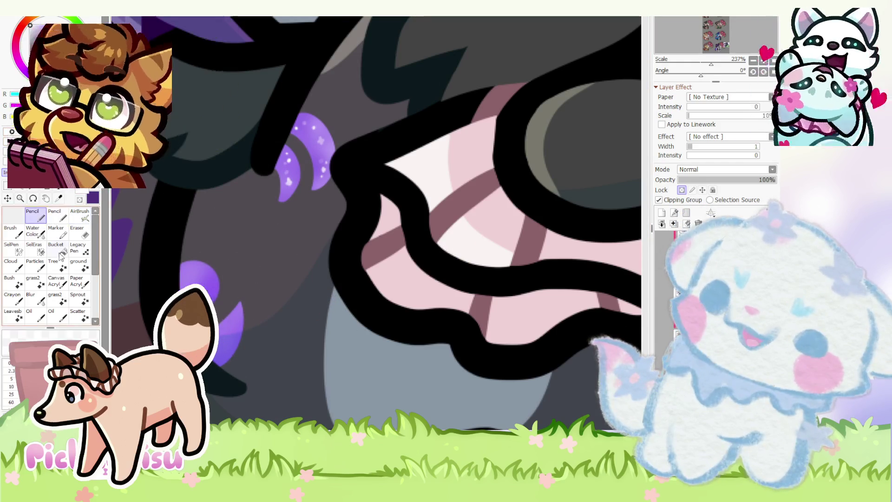
scroll(376, 224, up, 3)
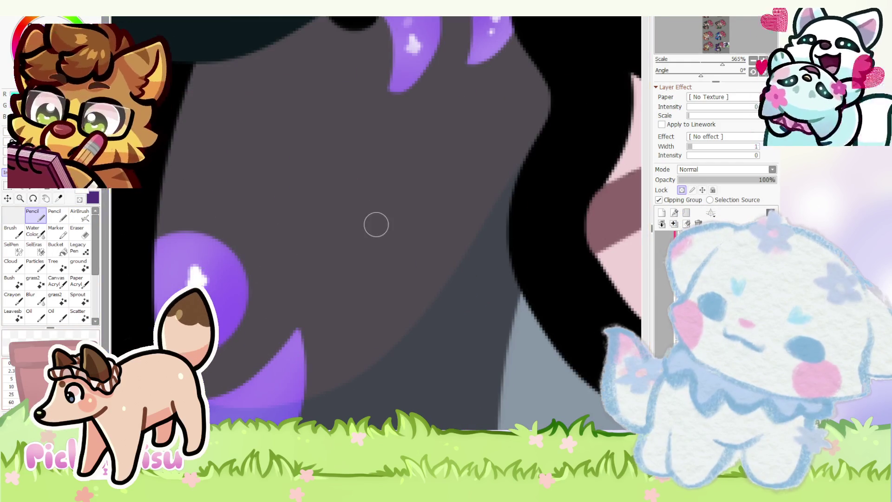
click(196, 263)
click(224, 301)
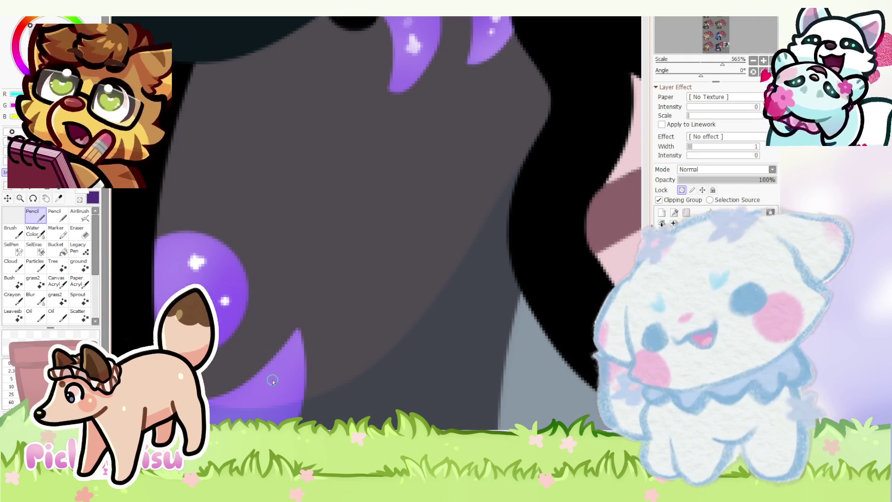
- Add a white sparkle onto the round purple spot
scroll(272, 380, down, 3)
scroll(386, 145, up, 4)
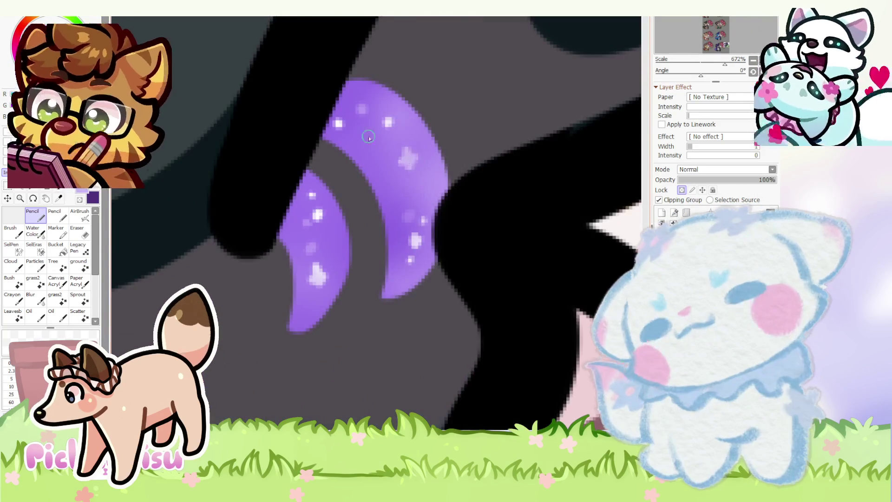
scroll(386, 144, down, 3)
scroll(243, 250, up, 2)
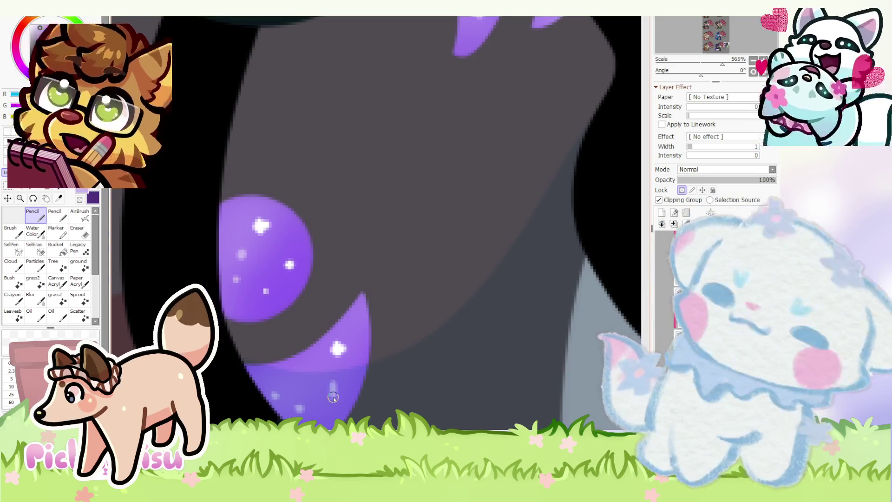
scroll(287, 363, down, 3)
scroll(270, 283, up, 4)
click(269, 282)
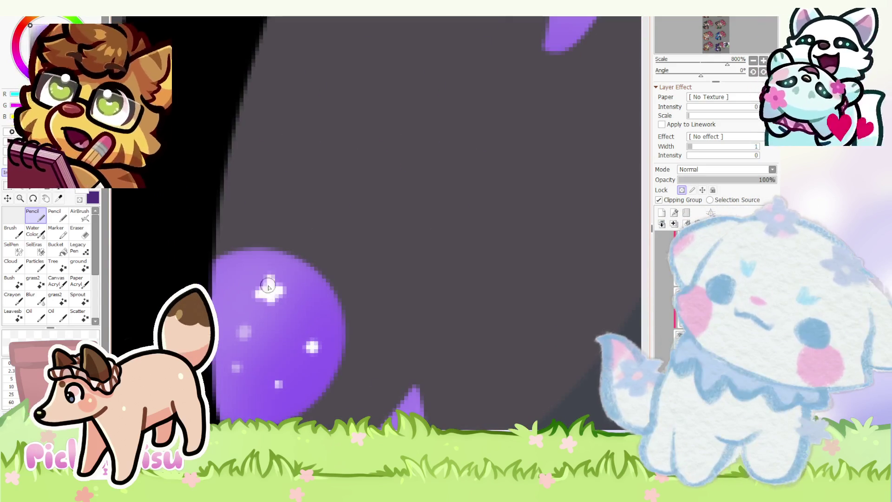
scroll(255, 302, down, 3)
scroll(254, 302, up, 3)
scroll(239, 303, down, 3)
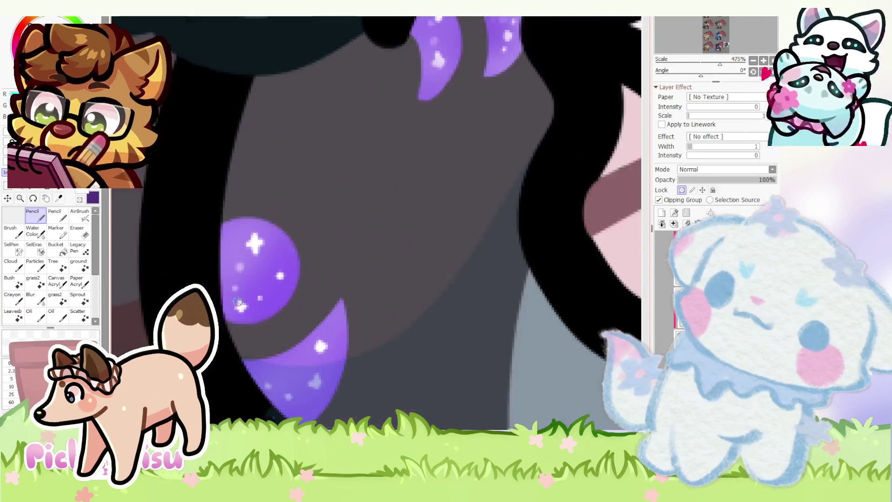
scroll(231, 247, up, 3)
scroll(237, 301, down, 3)
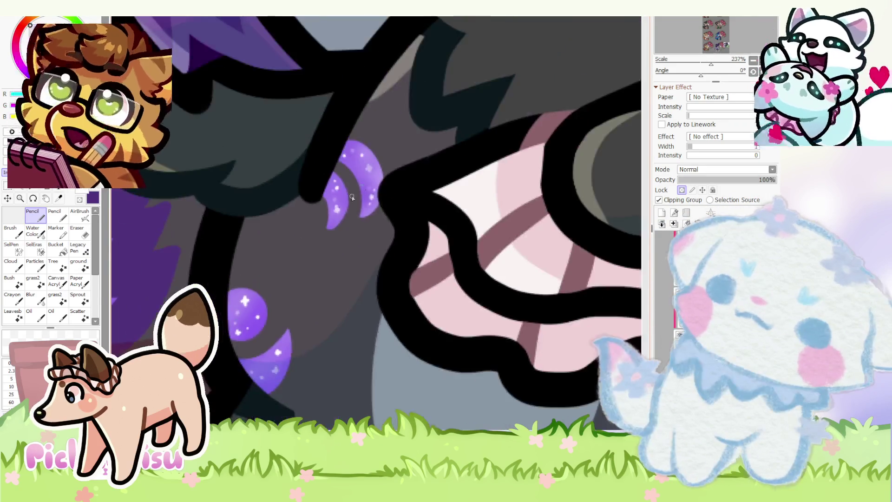
scroll(242, 293, down, 2)
scroll(250, 277, up, 4)
scroll(250, 277, up, 3)
scroll(269, 265, down, 3)
scroll(307, 343, up, 3)
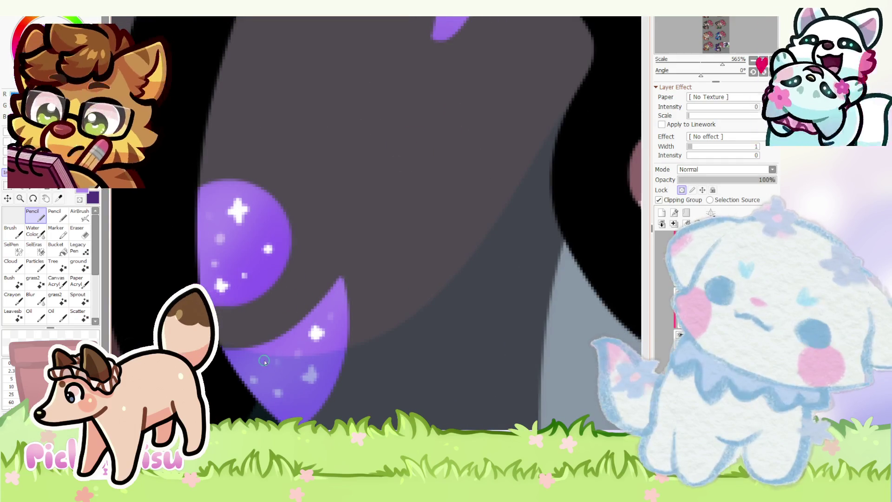
scroll(299, 407, down, 10)
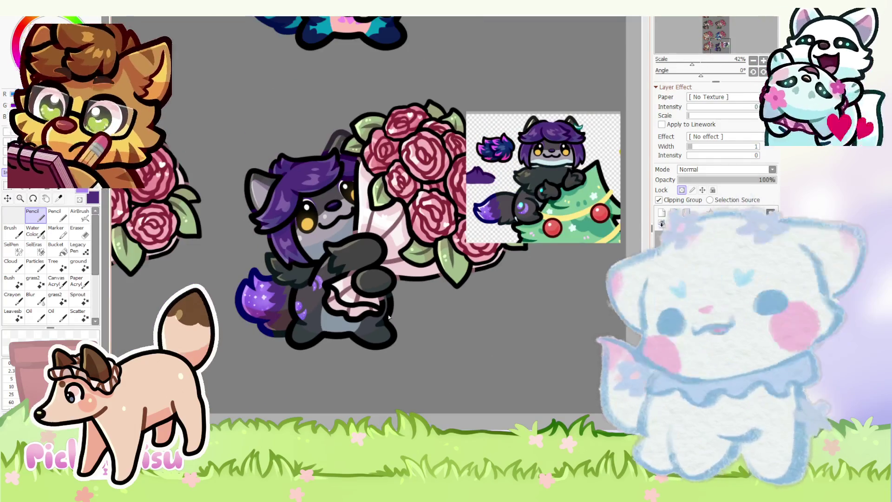
scroll(573, 187, up, 1)
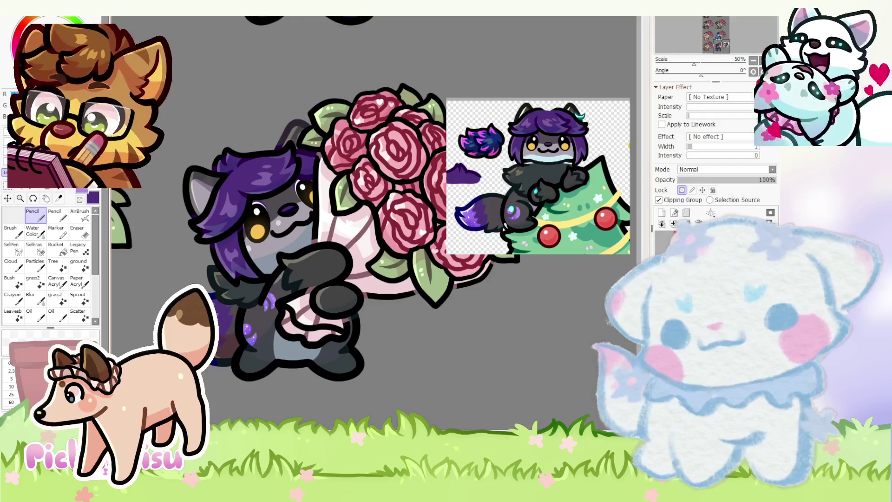
scroll(419, 307, down, 2)
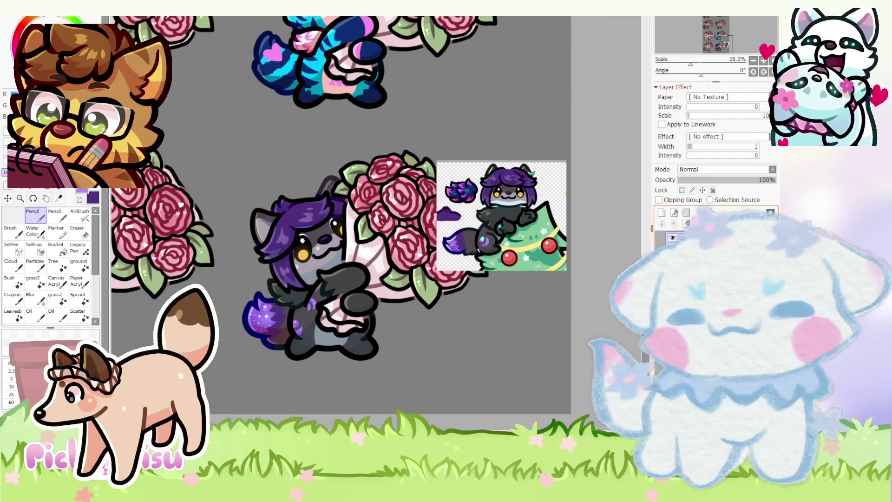
scroll(422, 321, down, 4)
scroll(424, 303, up, 2)
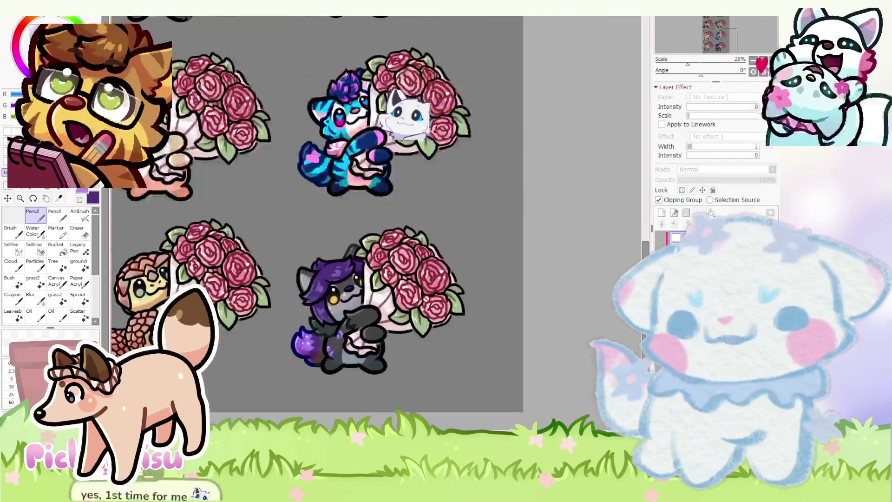
scroll(425, 309, up, 2)
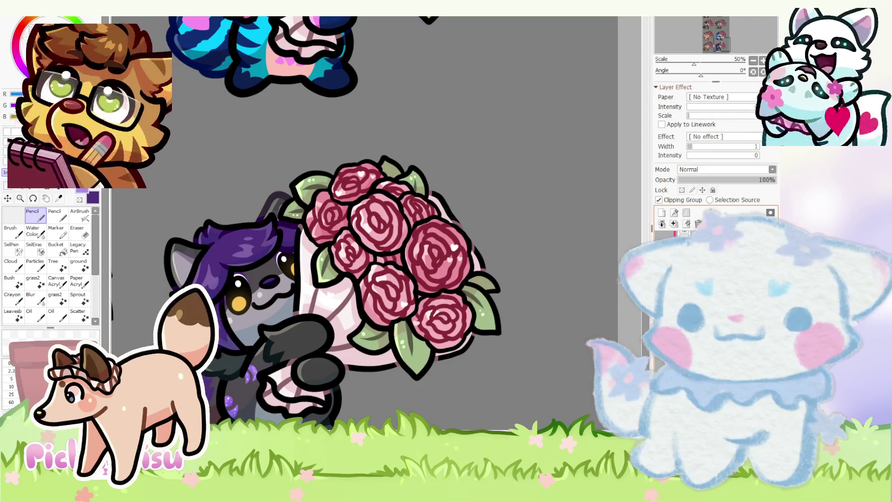
scroll(525, 292, up, 1)
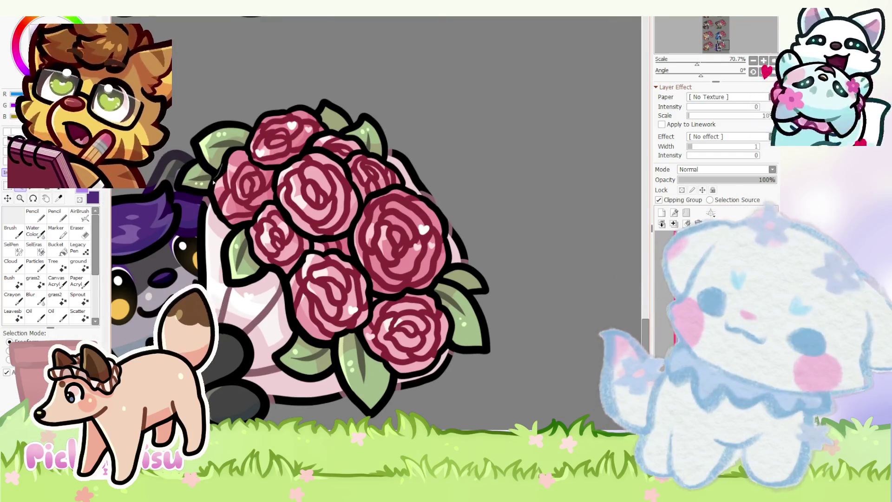
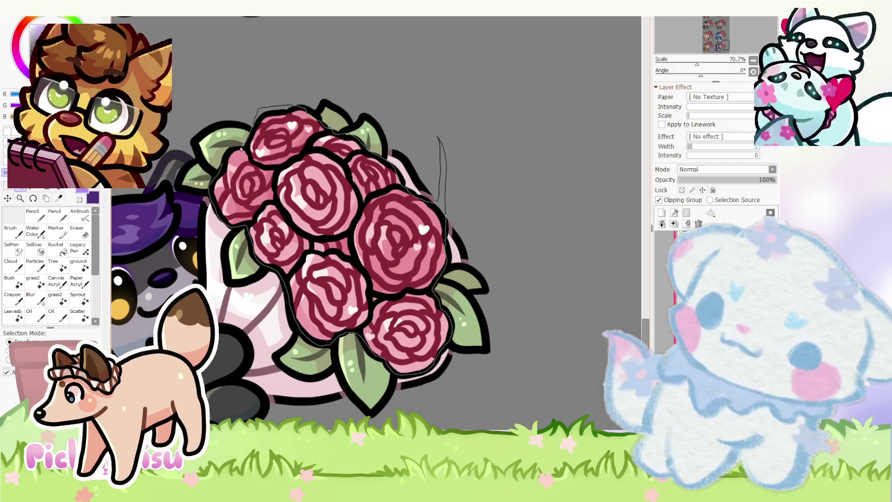
- Try moving the selected roses up over the leaf, then undo it and zoom in on the bouquet
scroll(314, 103, up, 7)
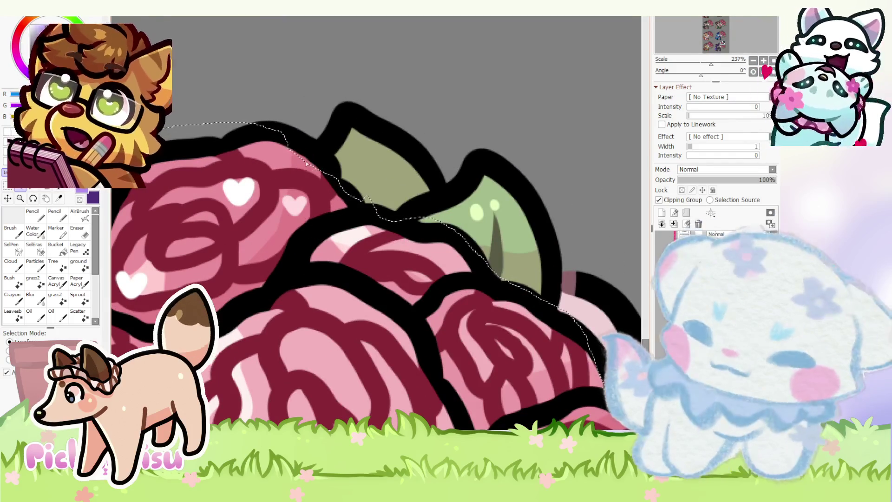
drag(320, 189, 322, 162)
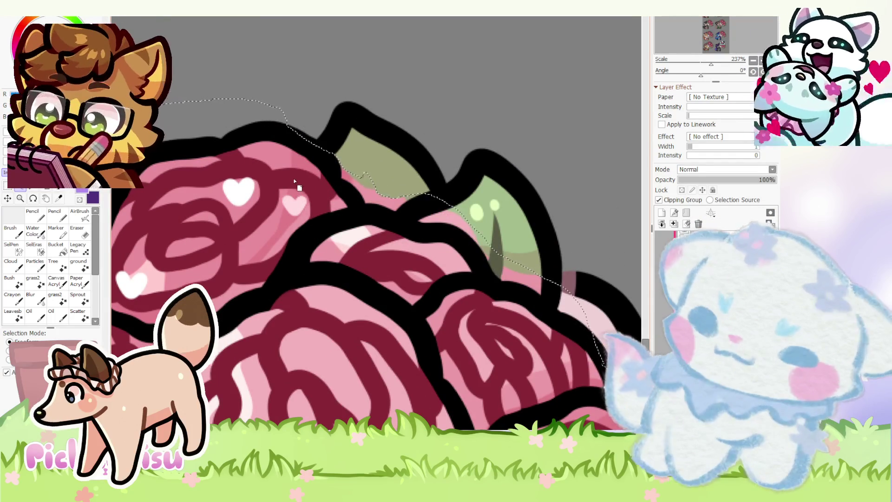
key(ctrl+z)
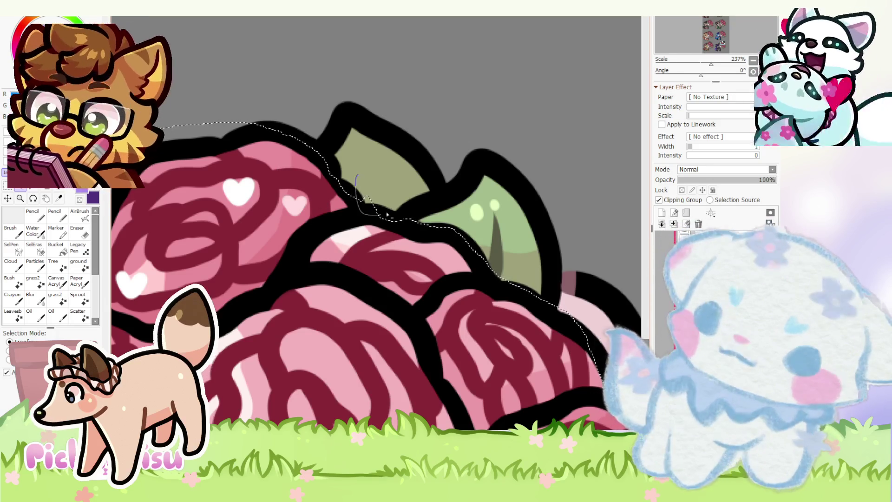
scroll(329, 185, down, 5)
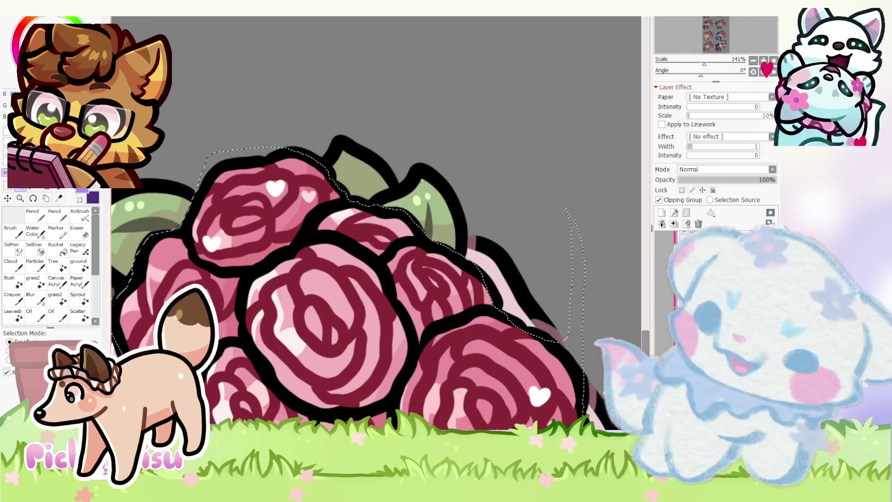
scroll(423, 201, up, 5)
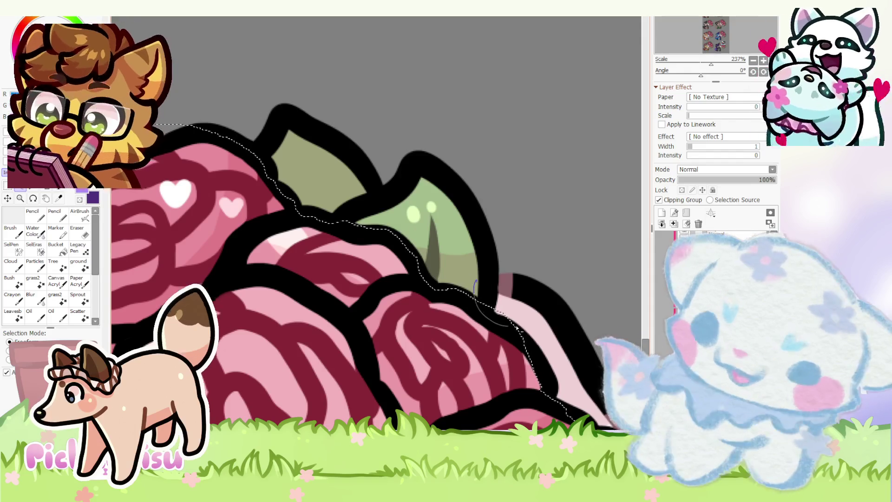
scroll(509, 330, down, 4)
scroll(513, 332, up, 5)
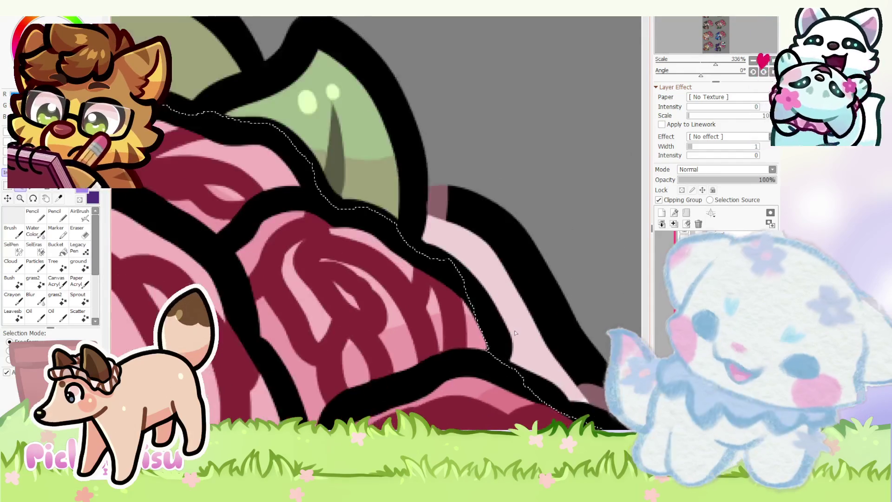
scroll(514, 333, up, 1)
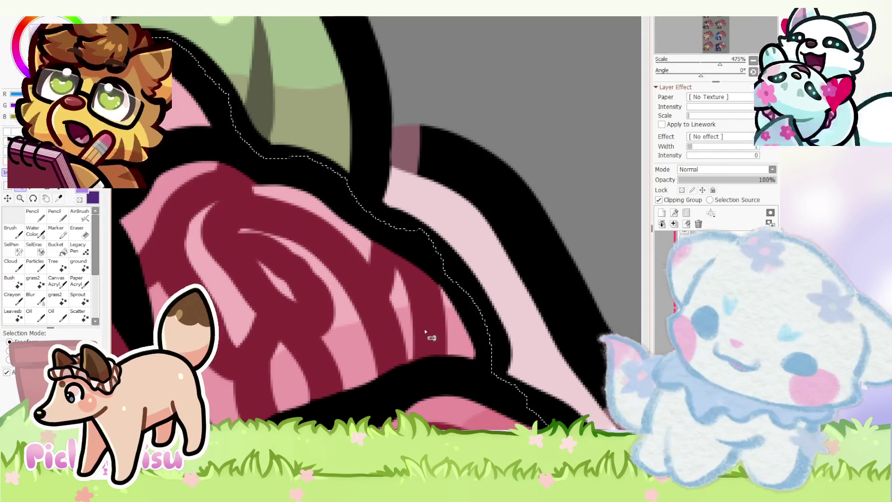
scroll(425, 328, down, 5)
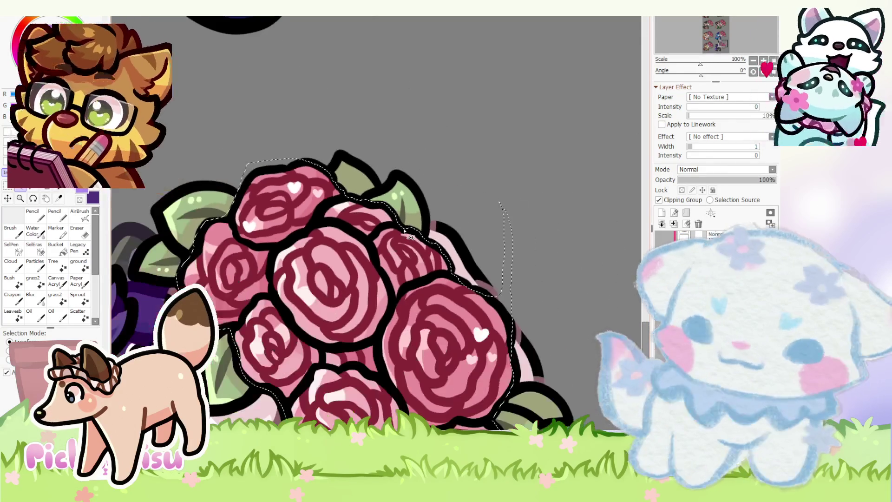
scroll(411, 237, down, 1)
scroll(441, 417, up, 3)
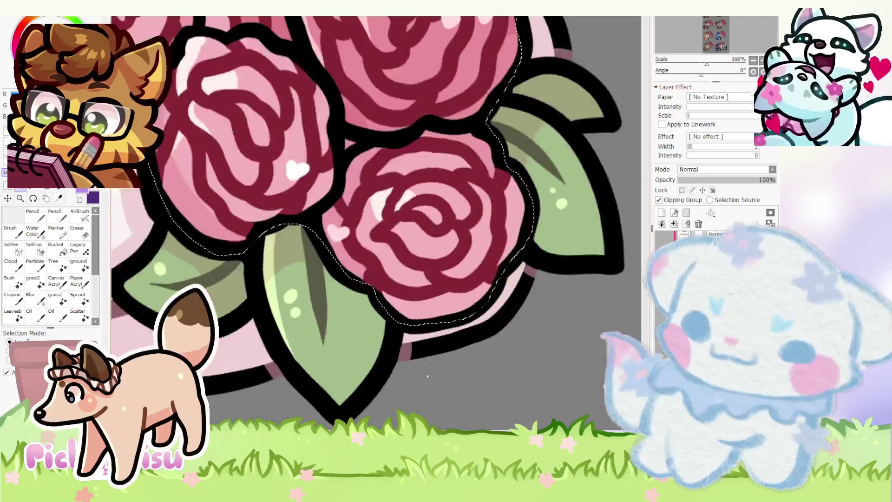
scroll(462, 393, down, 2)
scroll(251, 180, up, 2)
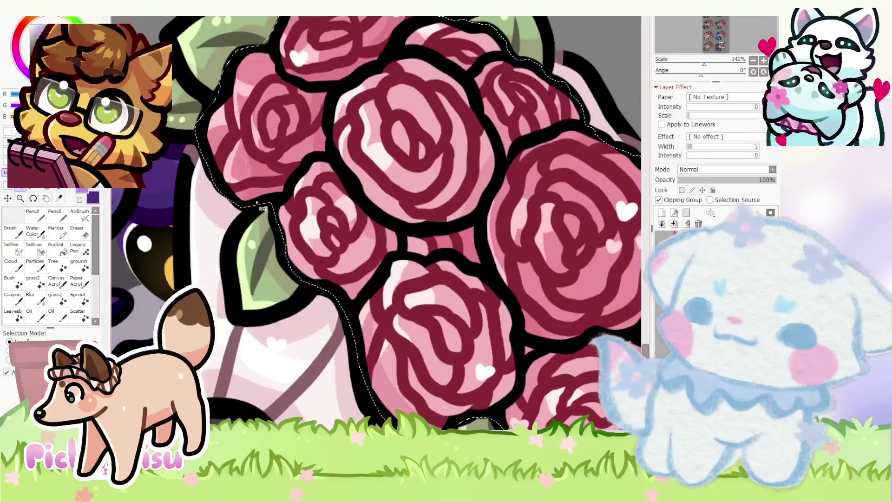
scroll(282, 314, down, 2)
scroll(270, 232, up, 4)
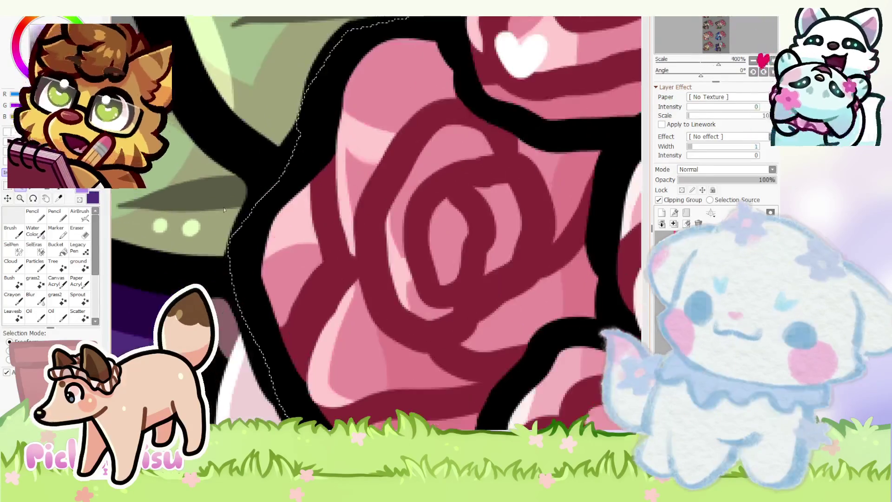
scroll(264, 178, down, 2)
scroll(264, 178, down, 4)
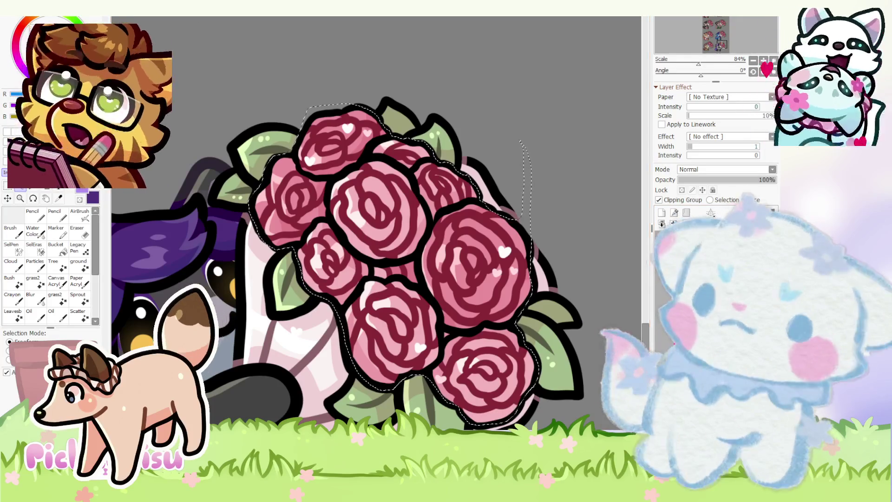
- Shift the roses' hue from pink toward gold with Hue and Saturation
key(ctrl+u)
mouse_move(650, 136)
mouse_down()
mouse_move(522, 123)
mouse_move(663, 138)
mouse_up()
scroll(535, 126, down, 2)
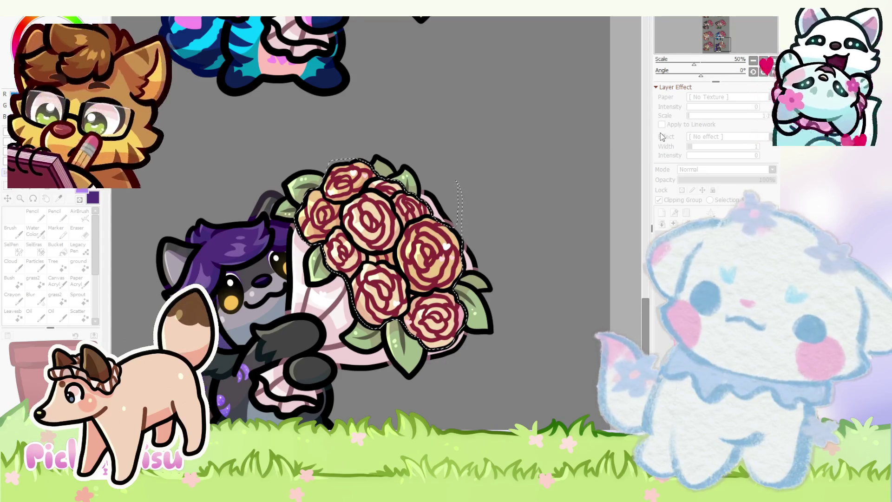
key(Return)
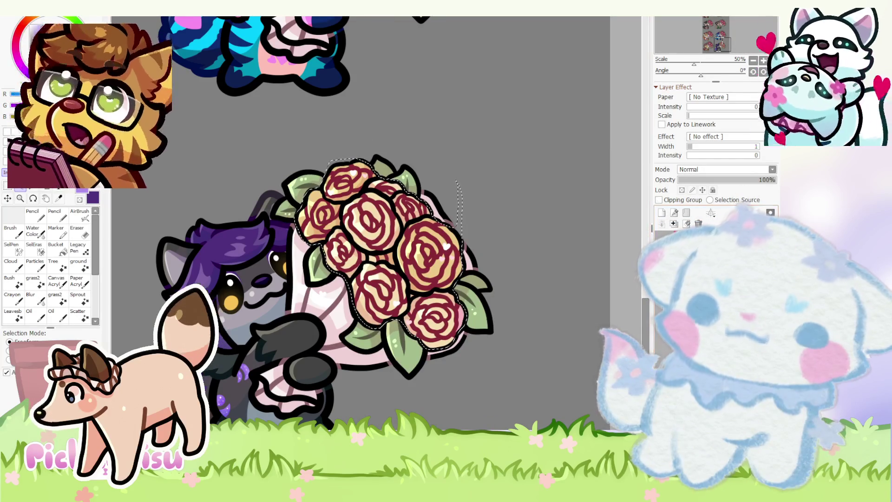
key(ctrl+u)
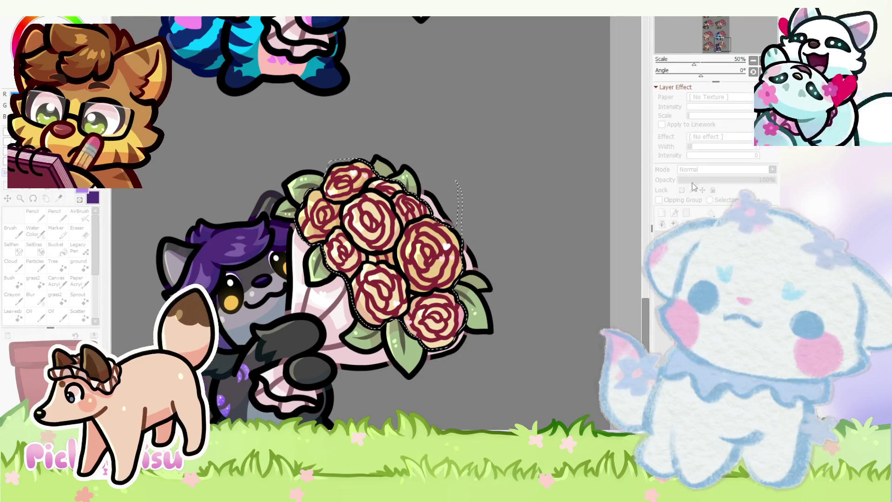
key(Return)
- Clip the roses layer to the layer below
click(659, 200)
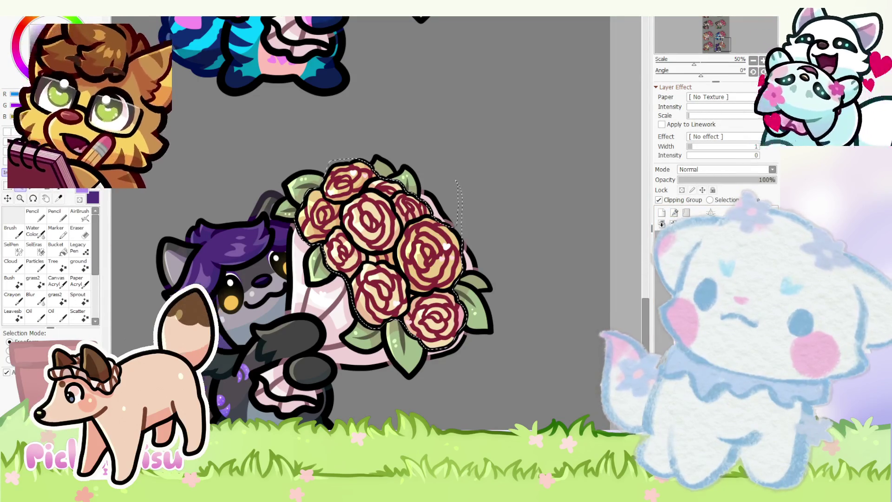
key(ctrl+u)
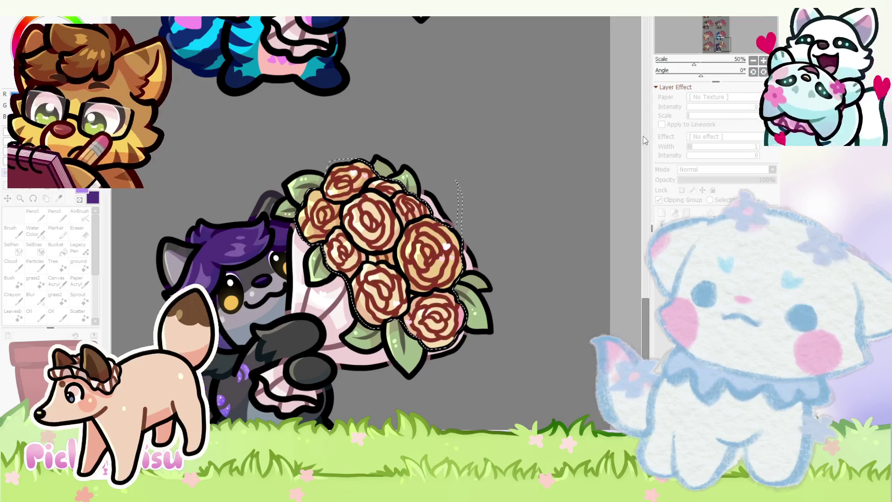
scroll(595, 158, down, 2)
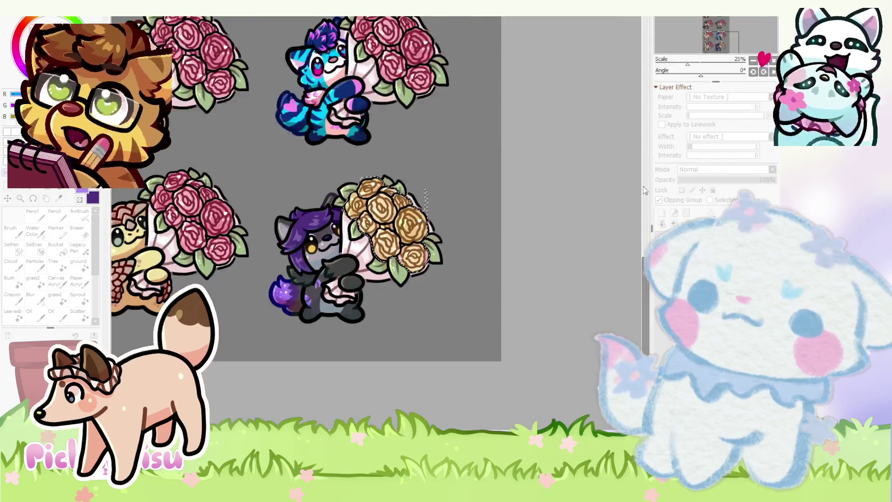
- Apply the gold hue to the roses, toggling undo/redo to compare against the original pink
key(Return)
key(ctrl+z)
key(ctrl+y)
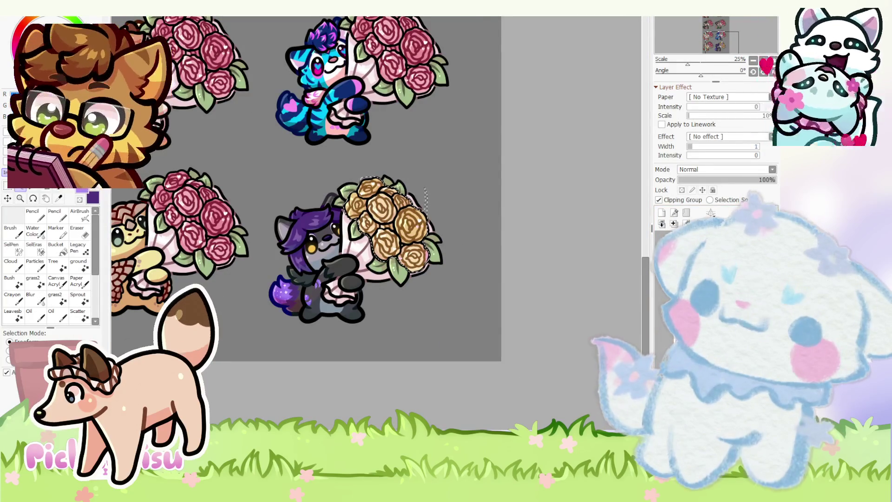
key(ctrl+u)
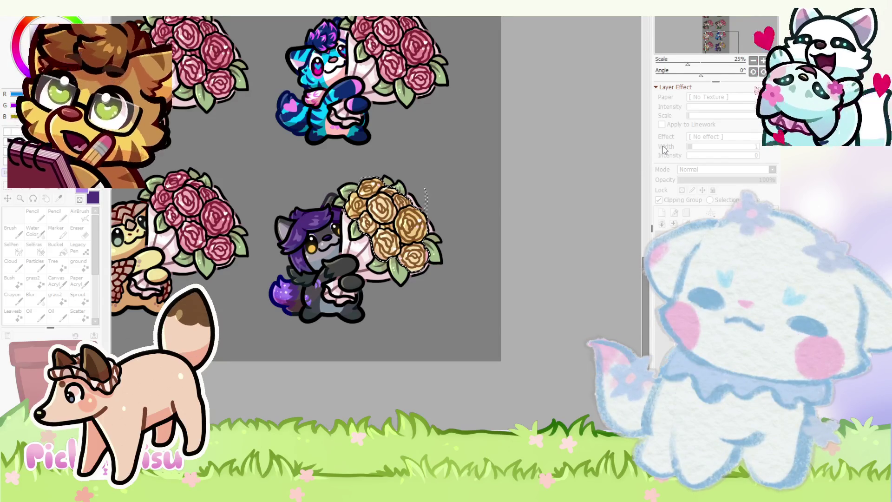
scroll(481, 236, down, 2)
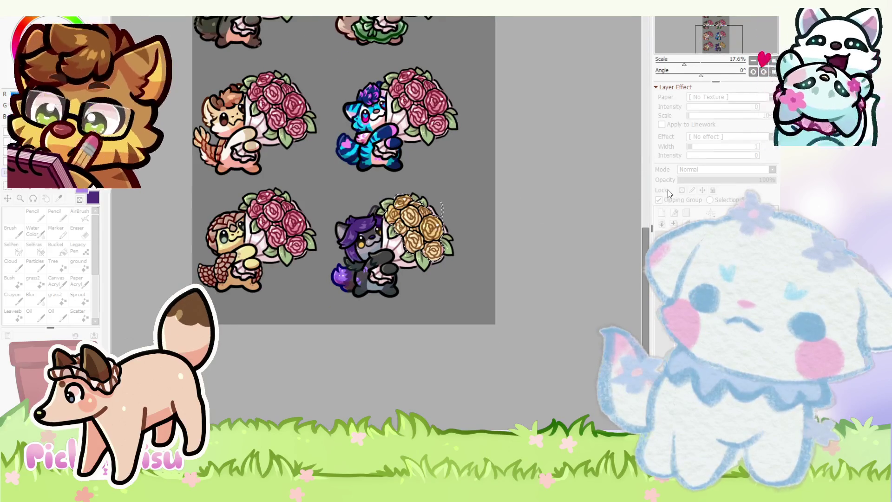
key(Return)
scroll(506, 228, up, 2)
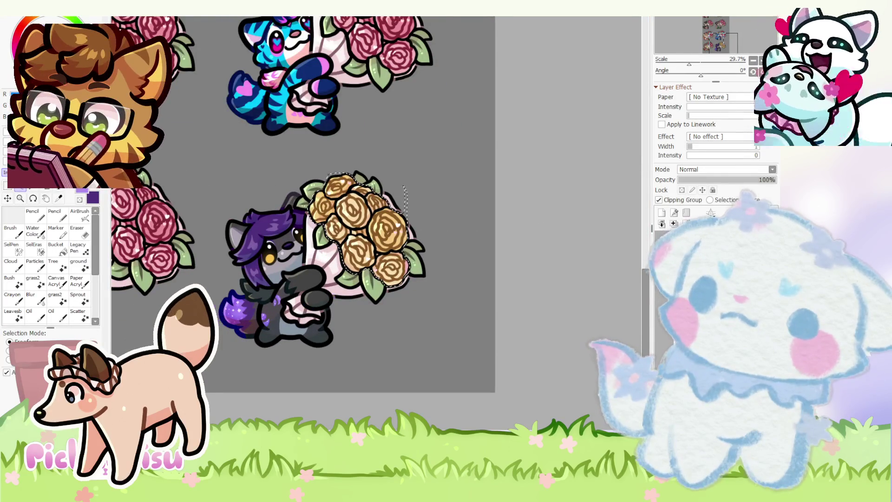
- Commit a transform on the roses unchanged, then zoom out to view the whole sheet
key(ctrl+t)
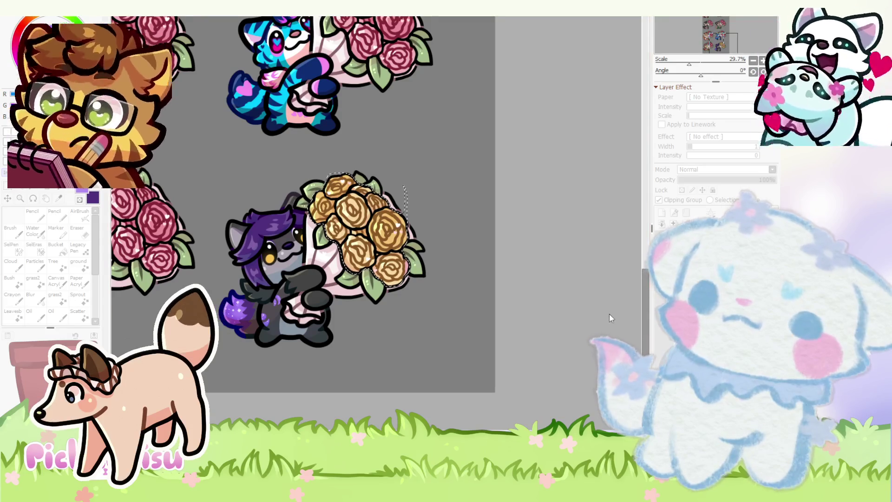
key(Return)
scroll(508, 222, down, 3)
scroll(507, 222, down, 2)
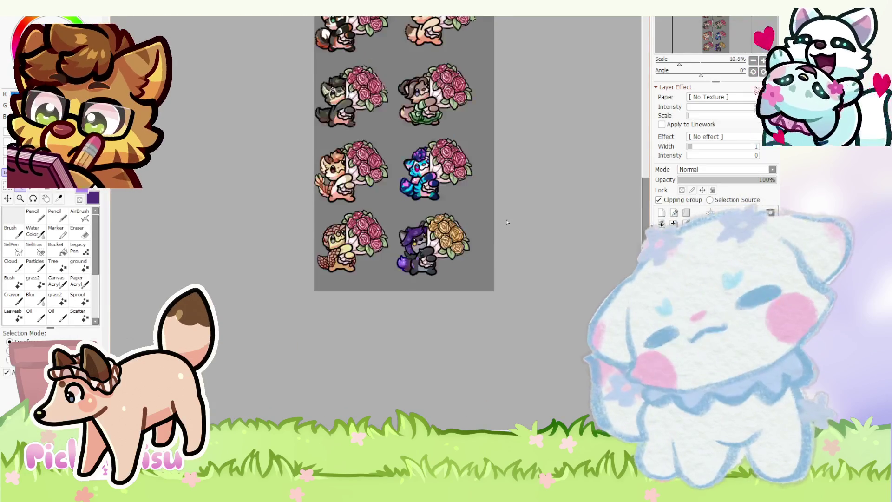
scroll(508, 222, up, 2)
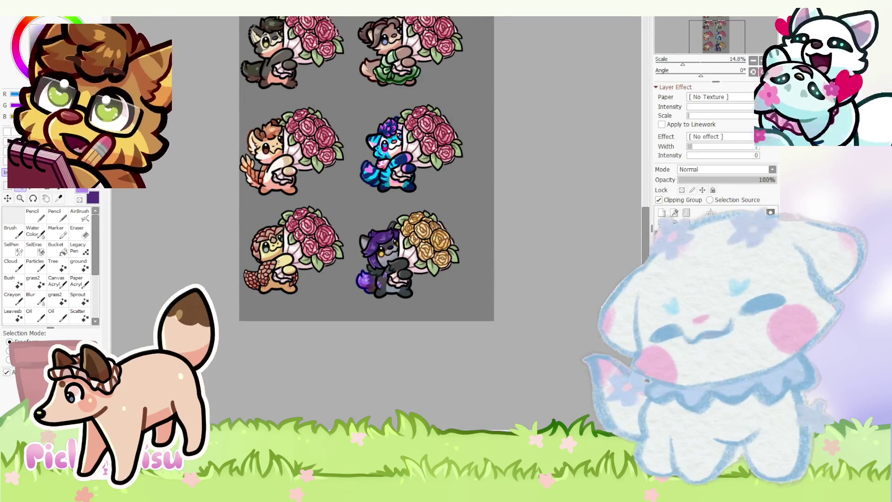
scroll(403, 383, down, 3)
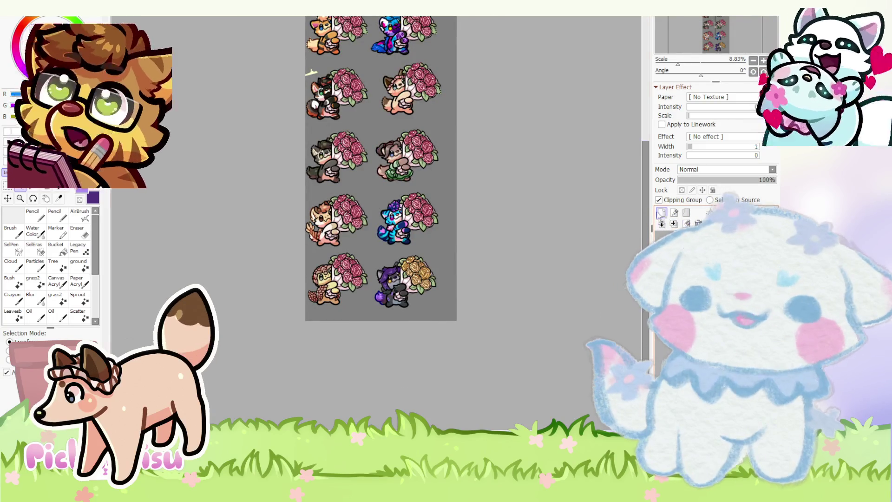
drag(647, 185, 652, 144)
scroll(652, 144, down, 1)
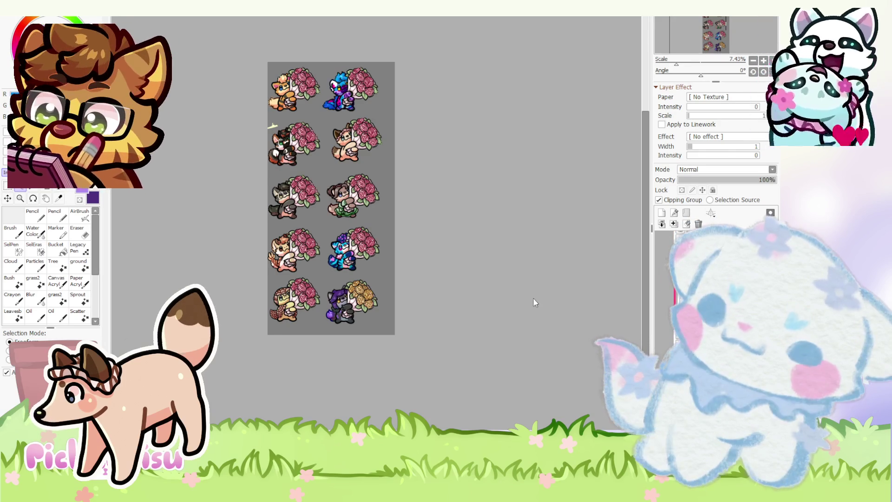
scroll(417, 247, up, 2)
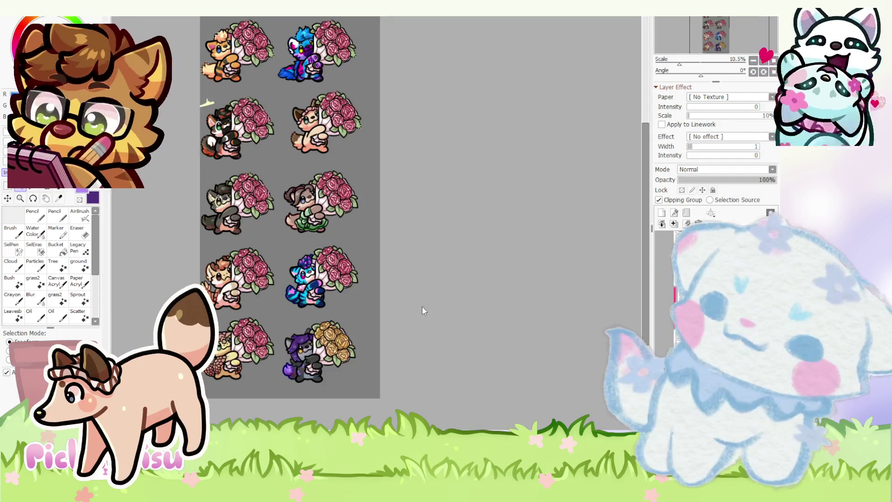
key(ctrl+z)
scroll(351, 280, down, 1)
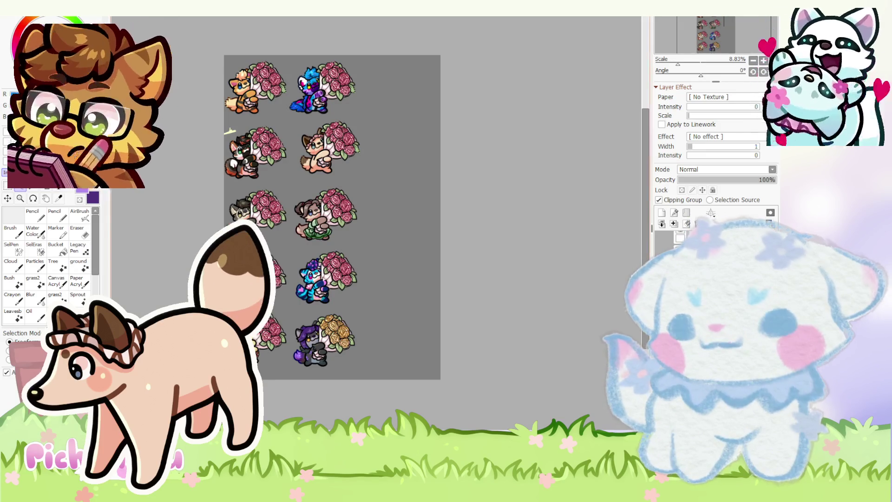
scroll(353, 186, up, 3)
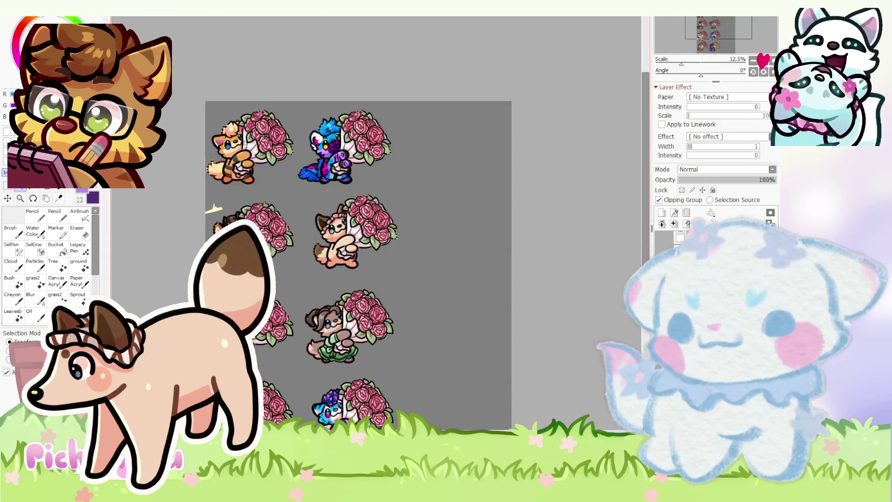
scroll(280, 262, up, 2)
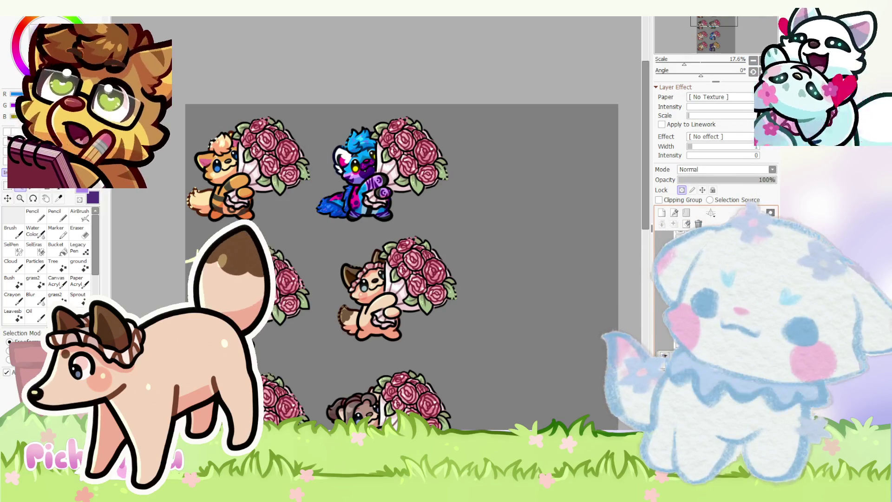
- Duplicate the orange fox chibi from its layer into the empty third slot of the top row
click(664, 356)
ctrl+click(197, 154)
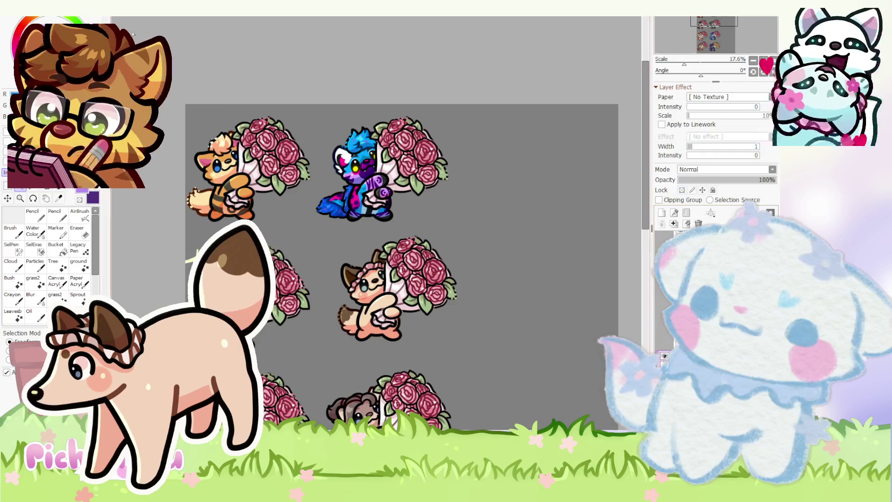
mouse_move(222, 189)
mouse_down()
mouse_move(519, 189)
mouse_move(503, 189)
mouse_up()
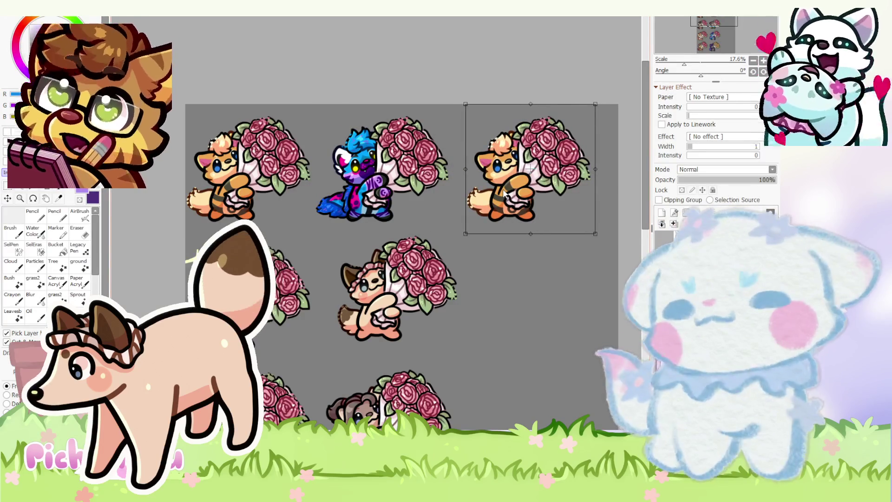
key(m)
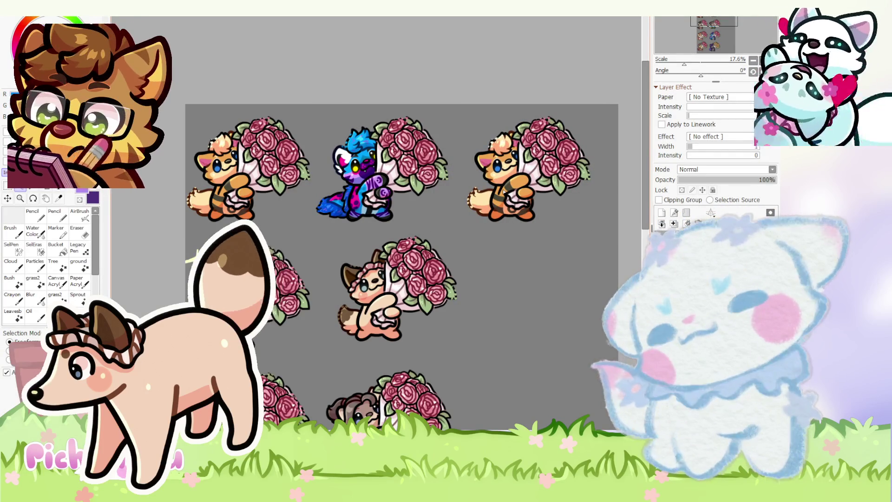
scroll(415, 205, down, 1)
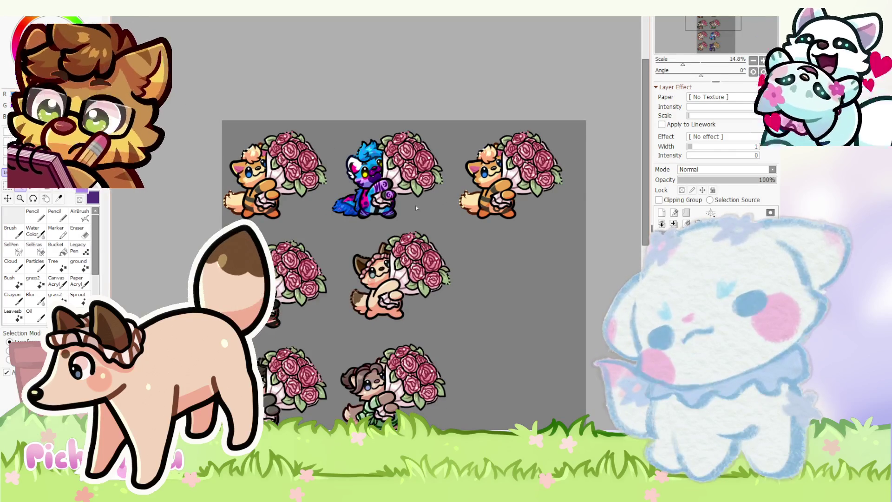
- Review the zoomed-out bouquet sheet, then switch to the Christmas tree document
scroll(415, 205, down, 2)
scroll(415, 207, up, 1)
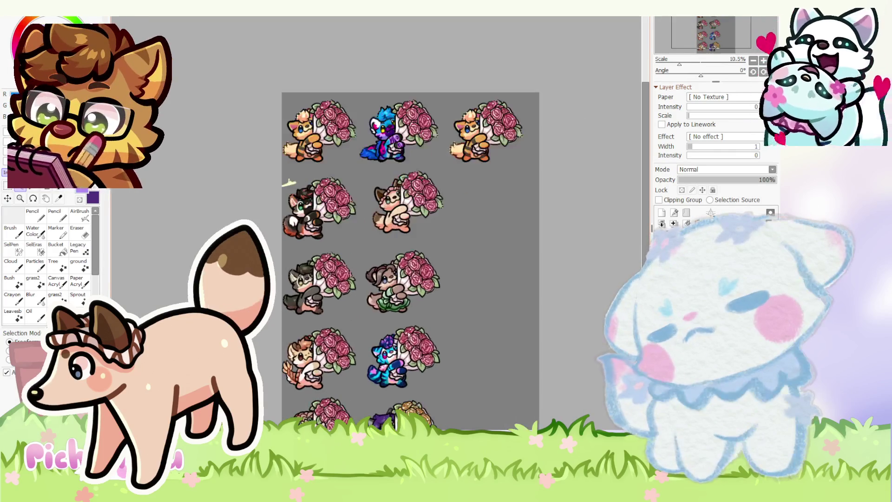
scroll(411, 233, down, 2)
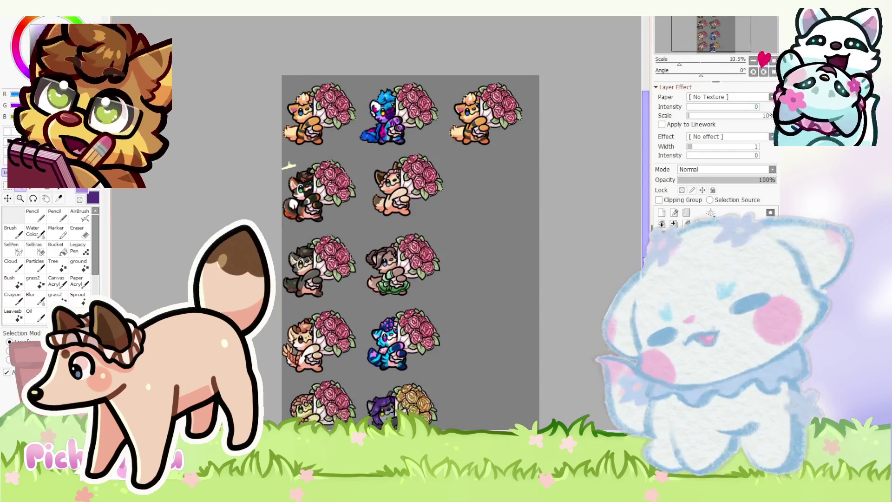
scroll(587, 218, up, 1)
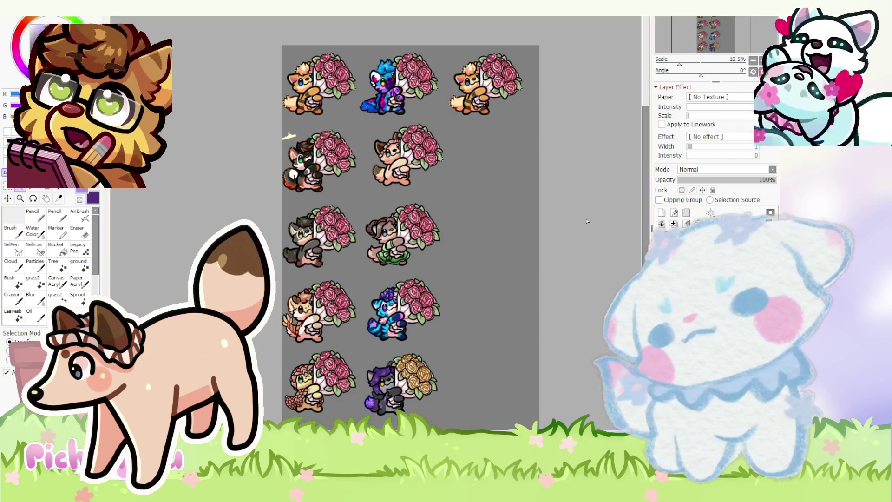
scroll(498, 186, up, 3)
scroll(497, 155, up, 1)
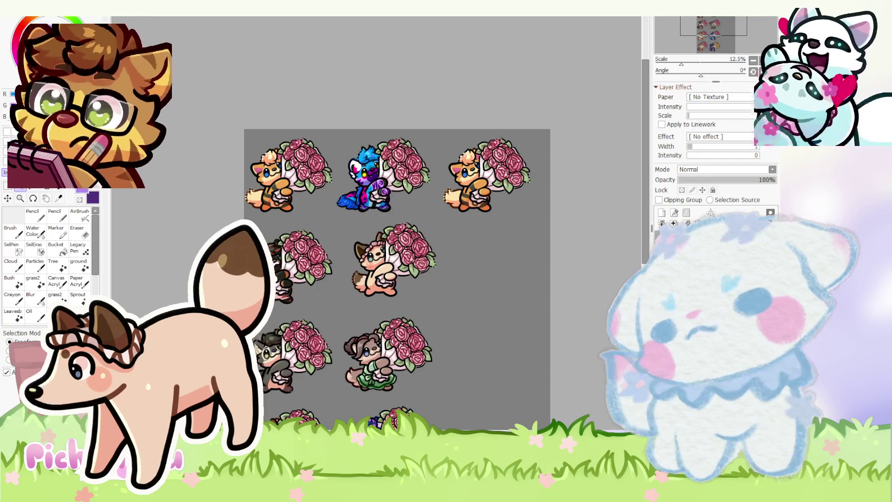
key(ctrl+Tab)
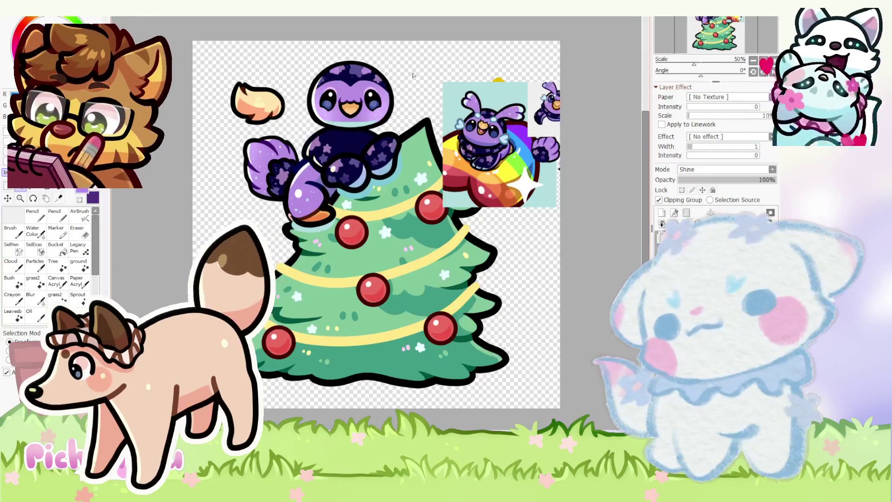
- Move the rainbow creature picture up and left, then return to the bouquet sheet
scroll(427, 168, up, 1)
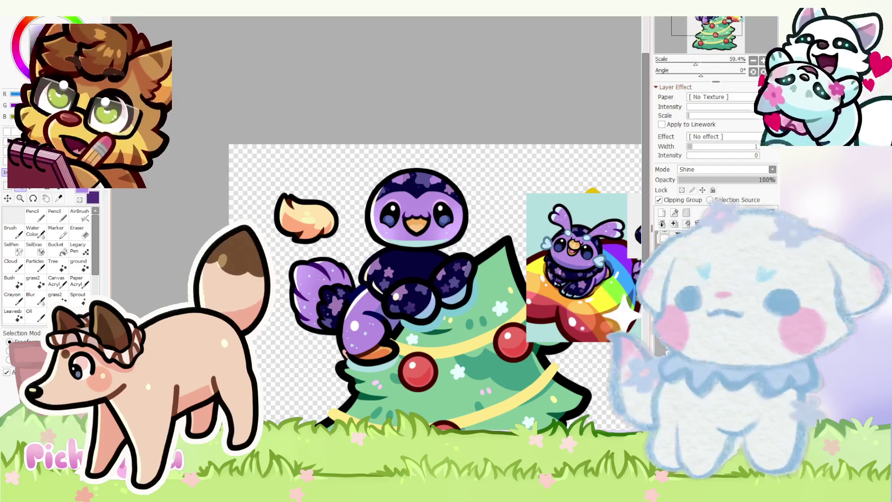
key(ctrl+v)
drag(556, 278, 524, 254)
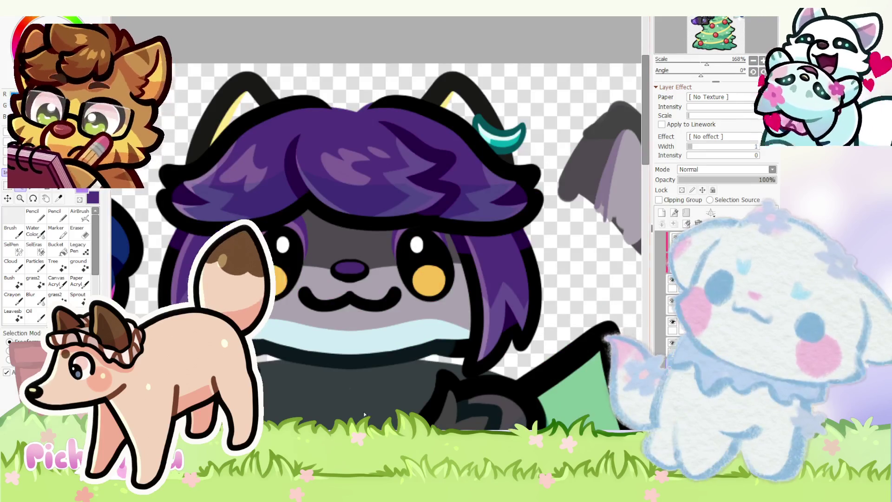
scroll(380, 272, down, 10)
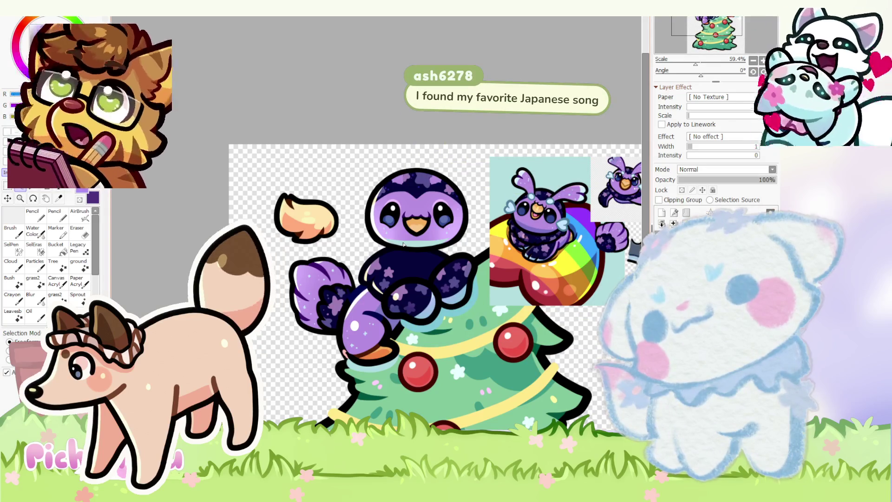
scroll(449, 189, down, 5)
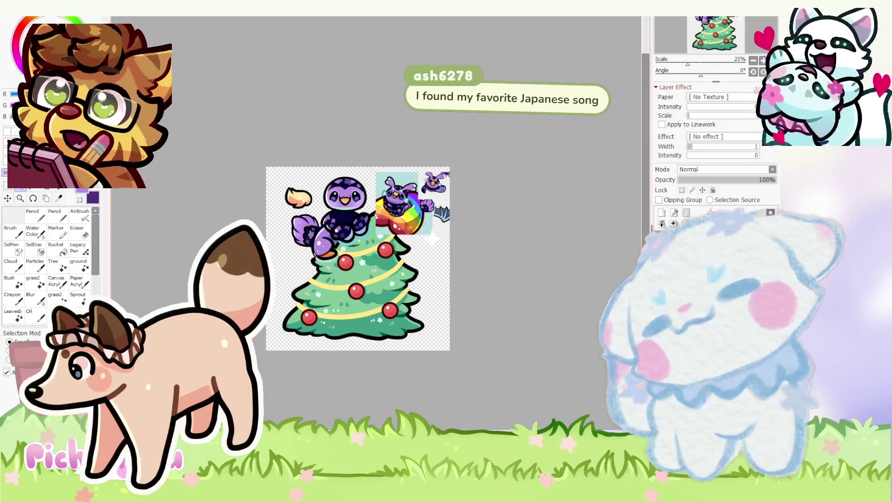
key(ctrl+Tab)
key(ctrl+Tab)
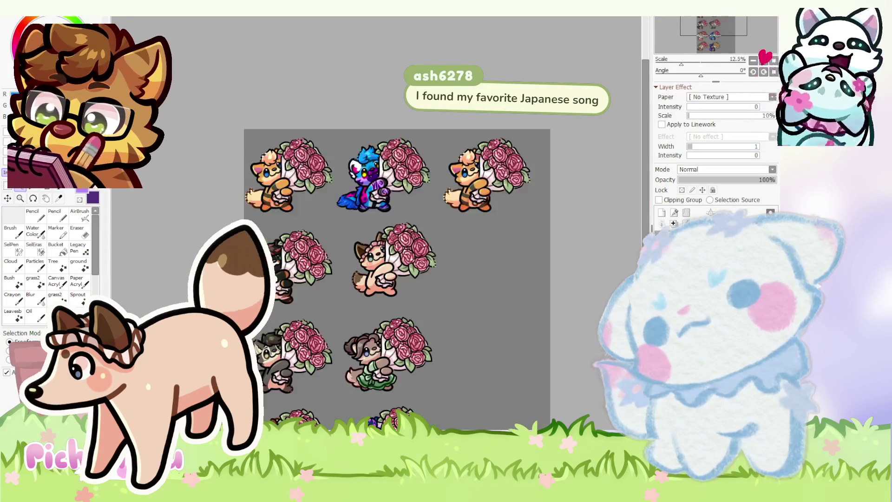
- Paste the tree artwork onto Layer3 and place it just right of the duplicated fox
scroll(461, 270, up, 4)
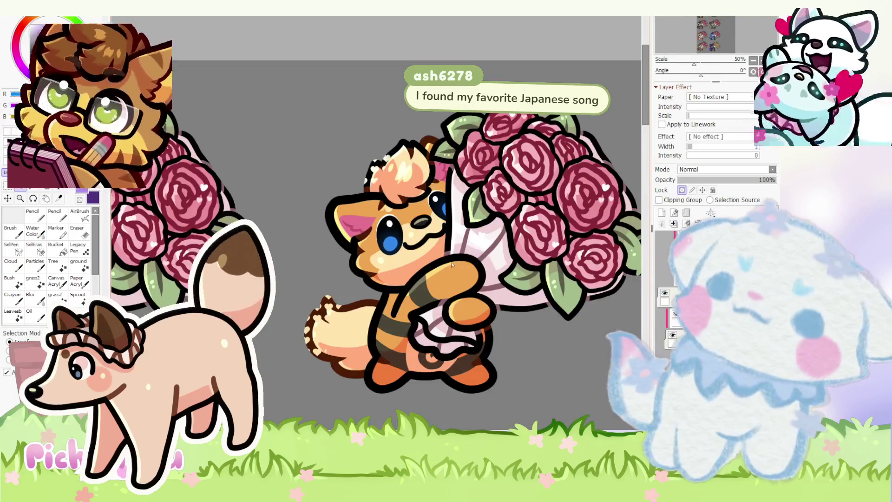
scroll(461, 271, down, 3)
scroll(461, 271, down, 2)
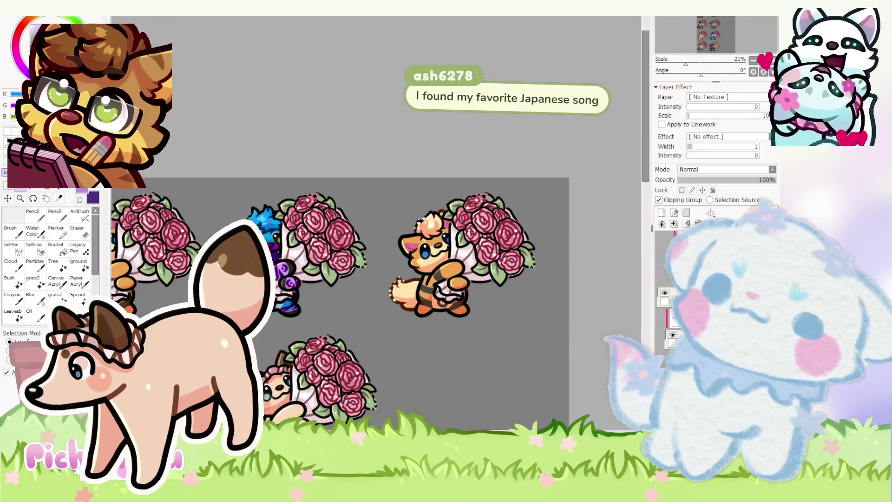
ctrl+click(169, 213)
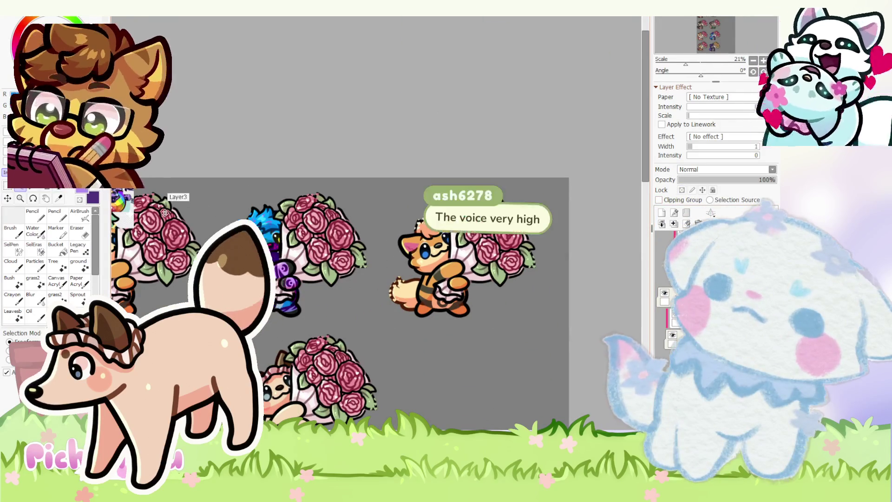
key(ctrl+v)
drag(495, 319, 539, 312)
key(Return)
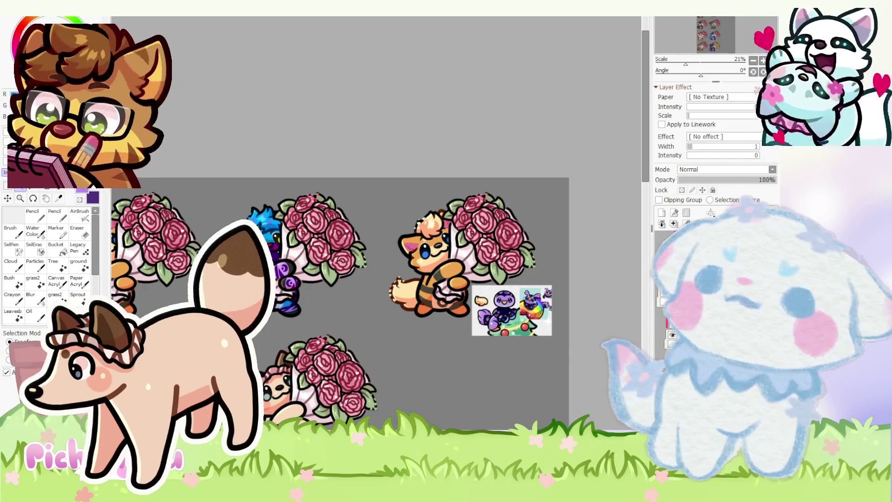
key(alt+Tab)
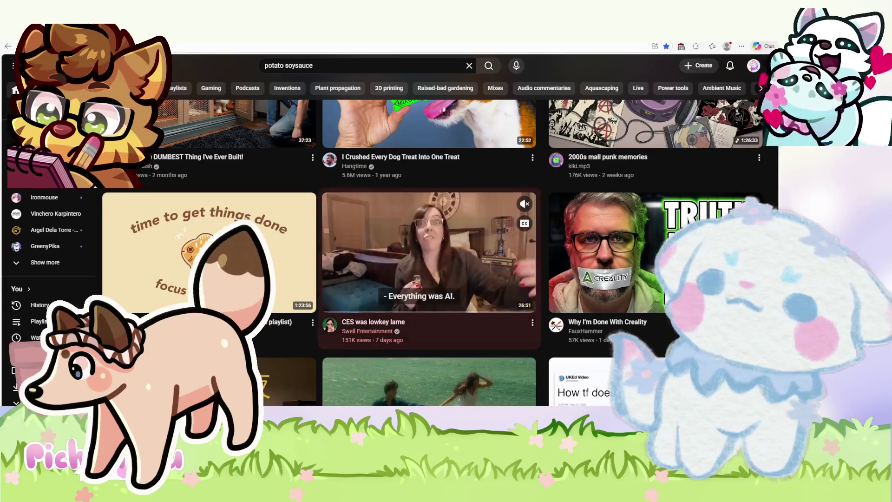
- Scroll the potato soysauce results and open the 127 dog treats video
scroll(429, 292, up, 2)
scroll(429, 293, up, 1)
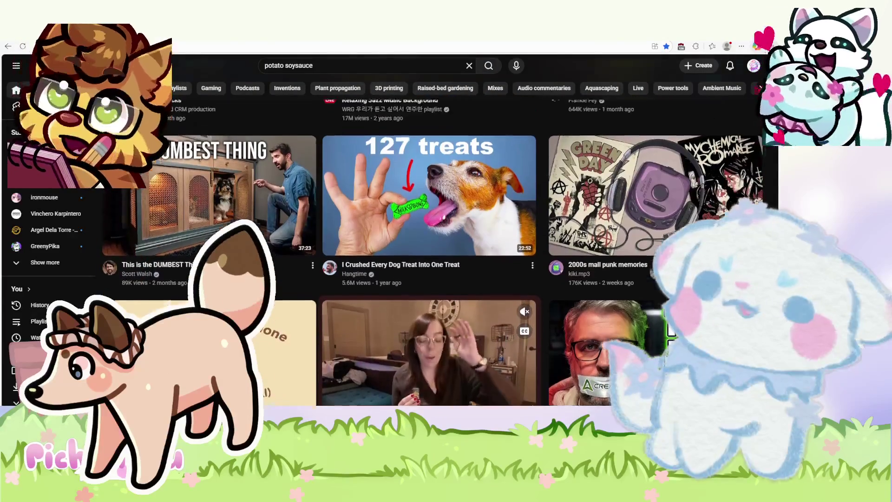
scroll(430, 293, up, 8)
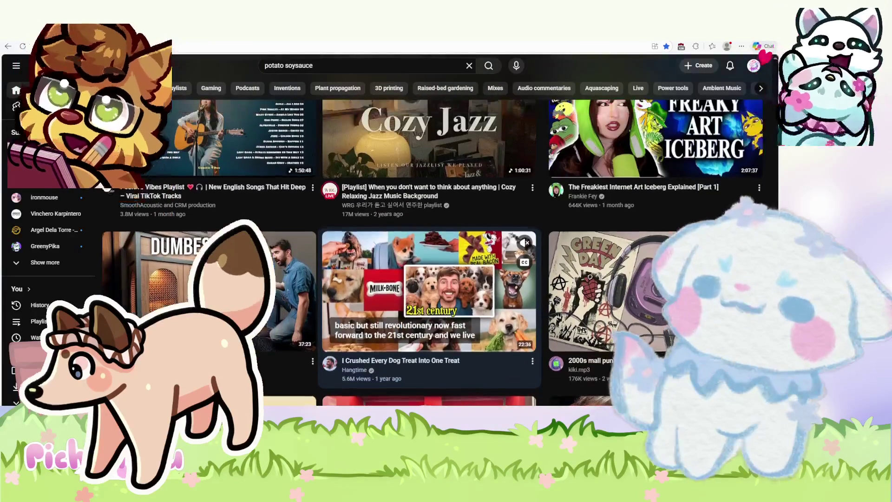
scroll(429, 293, up, 8)
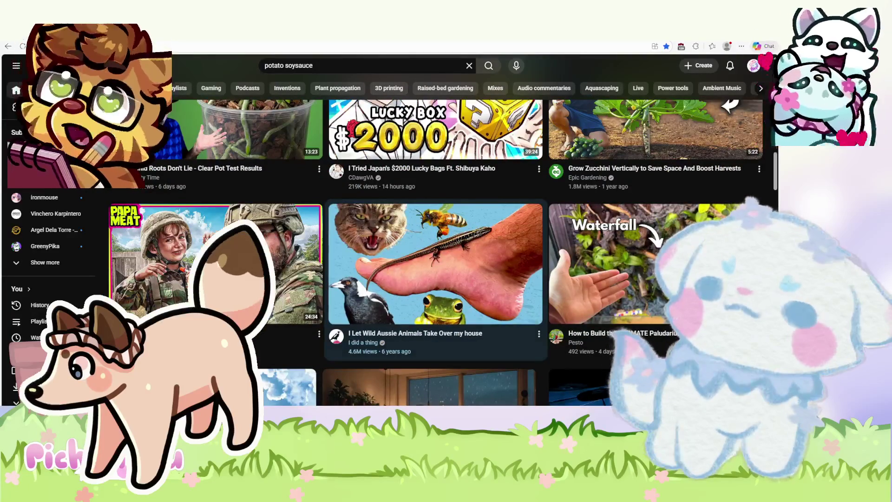
mouse_move(429, 292)
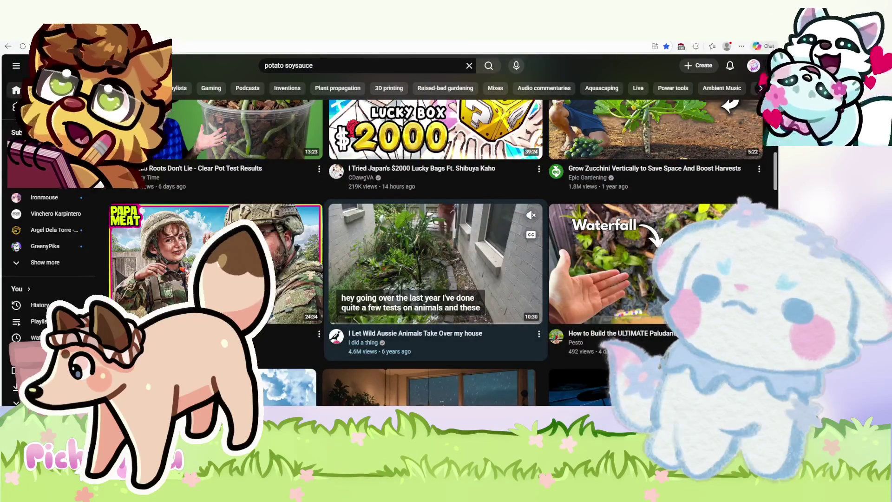
scroll(430, 293, up, 3)
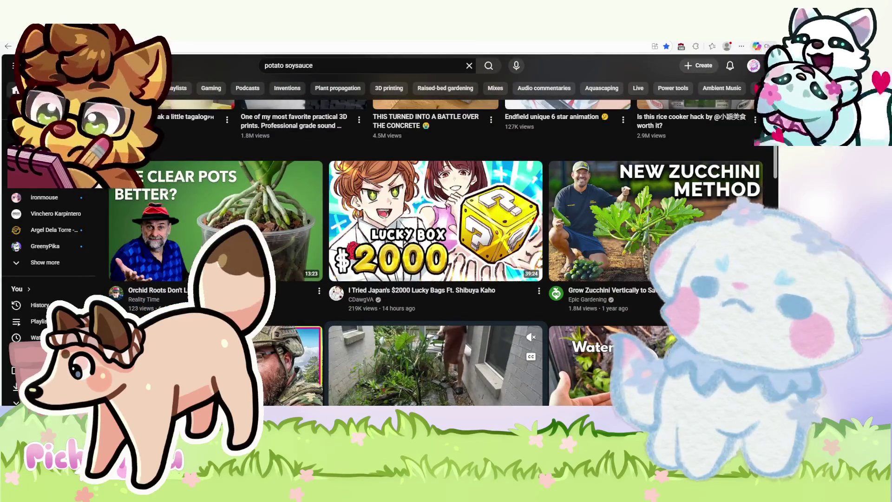
scroll(430, 292, down, 2)
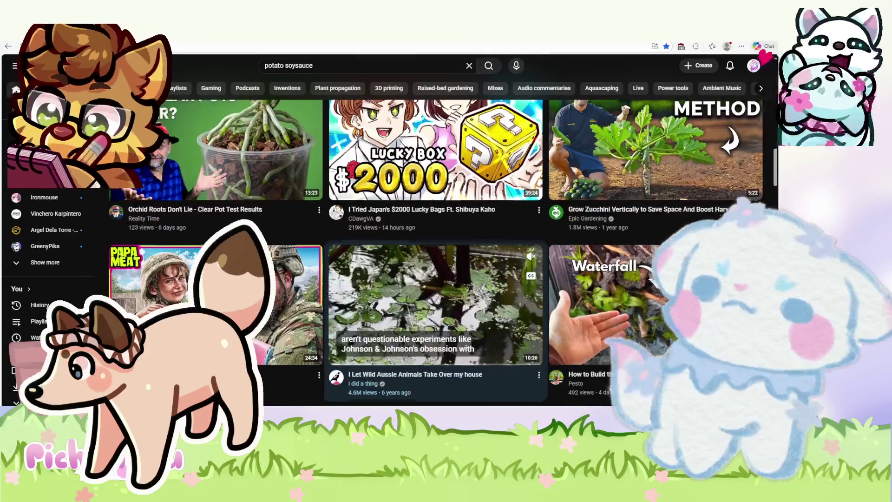
scroll(429, 293, up, 4)
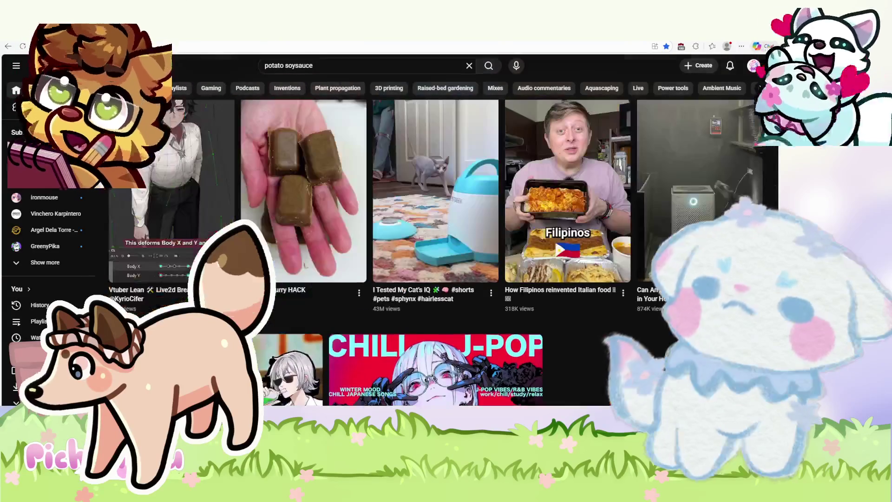
scroll(429, 293, up, 4)
scroll(429, 293, down, 8)
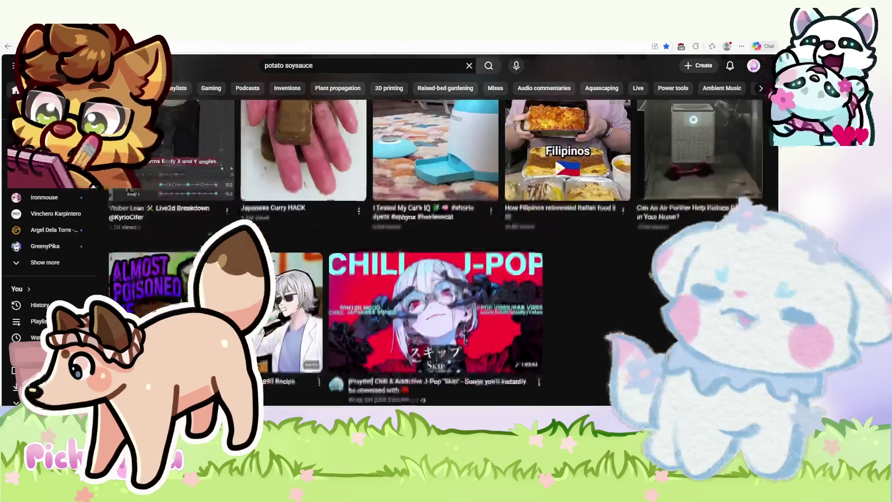
scroll(429, 279, down, 4)
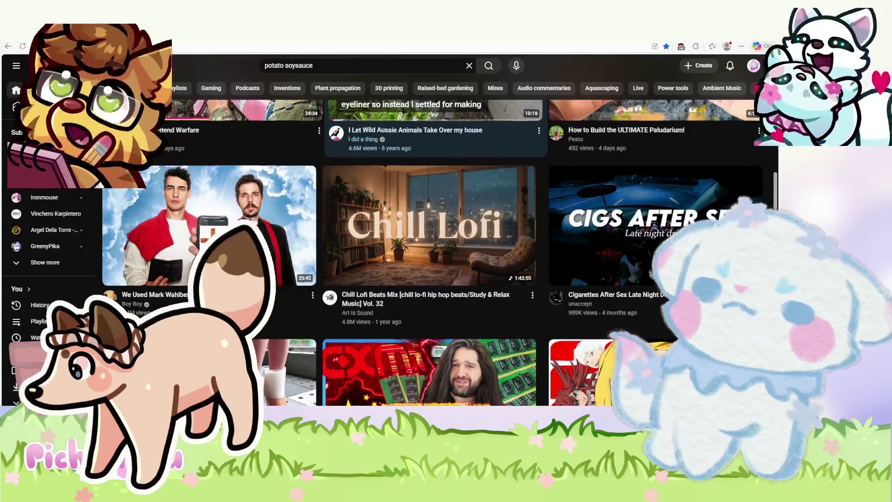
scroll(430, 279, down, 6)
scroll(429, 279, down, 3)
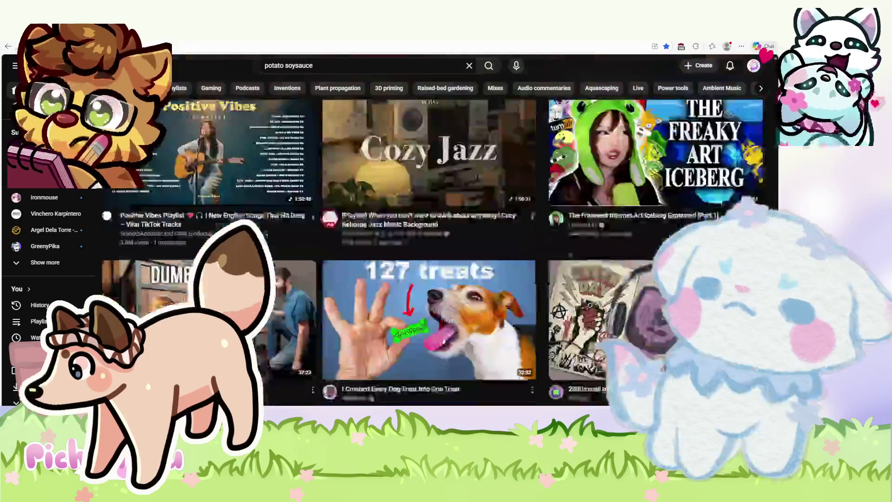
click(432, 272)
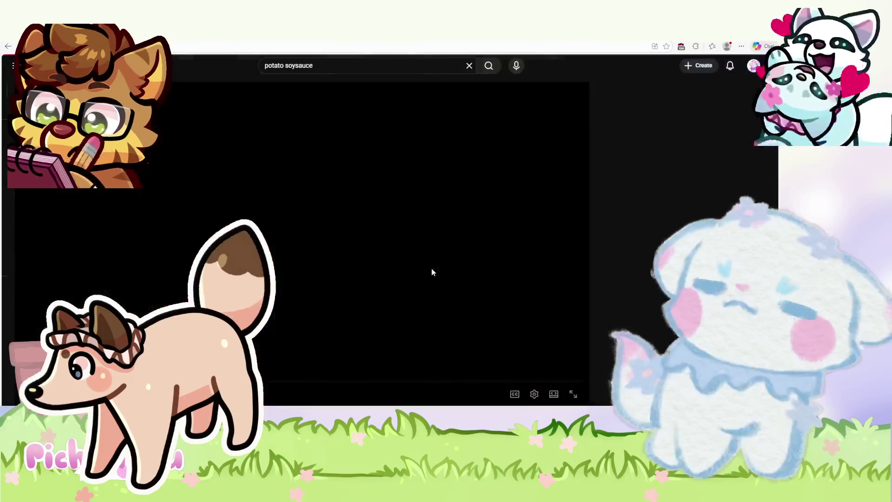